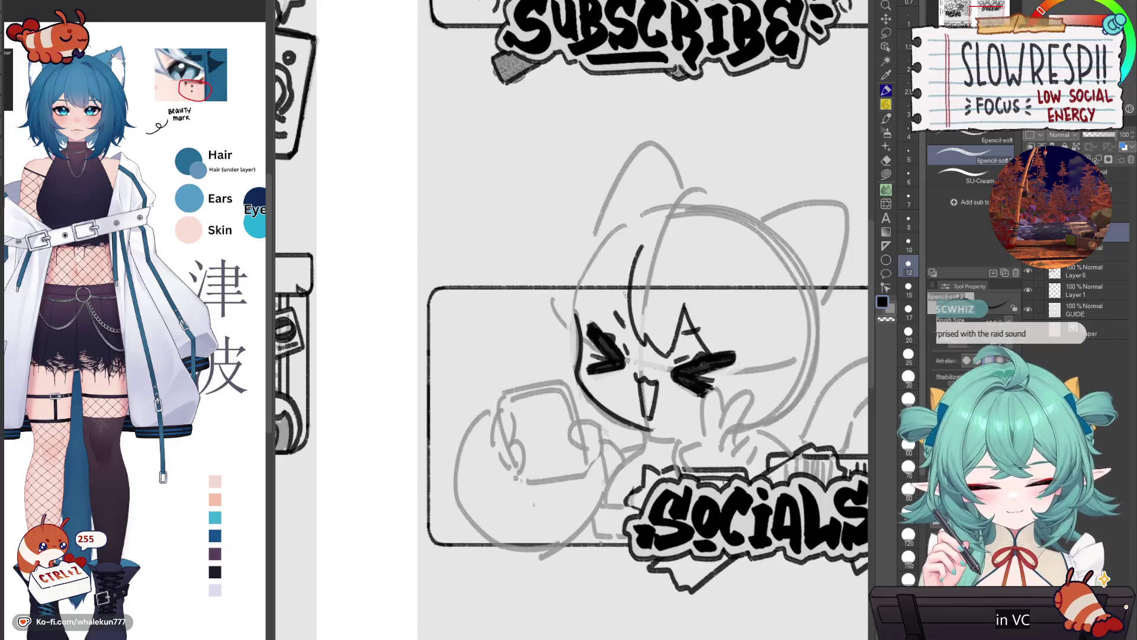
- Ink the head's right outline beside the eyes, checking it flipped and redrawing bad strokes
drag(633, 273, 586, 324)
key(h)
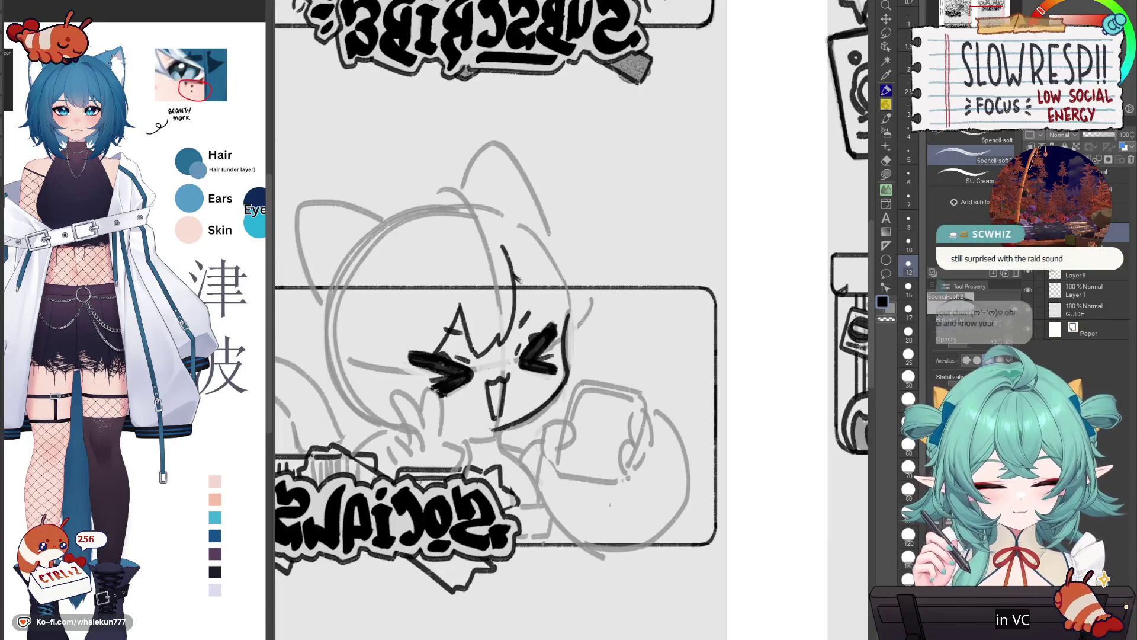
key(ctrl+z)
key(ctrl+z)
key(ctrl+z)
drag(515, 275, 563, 323)
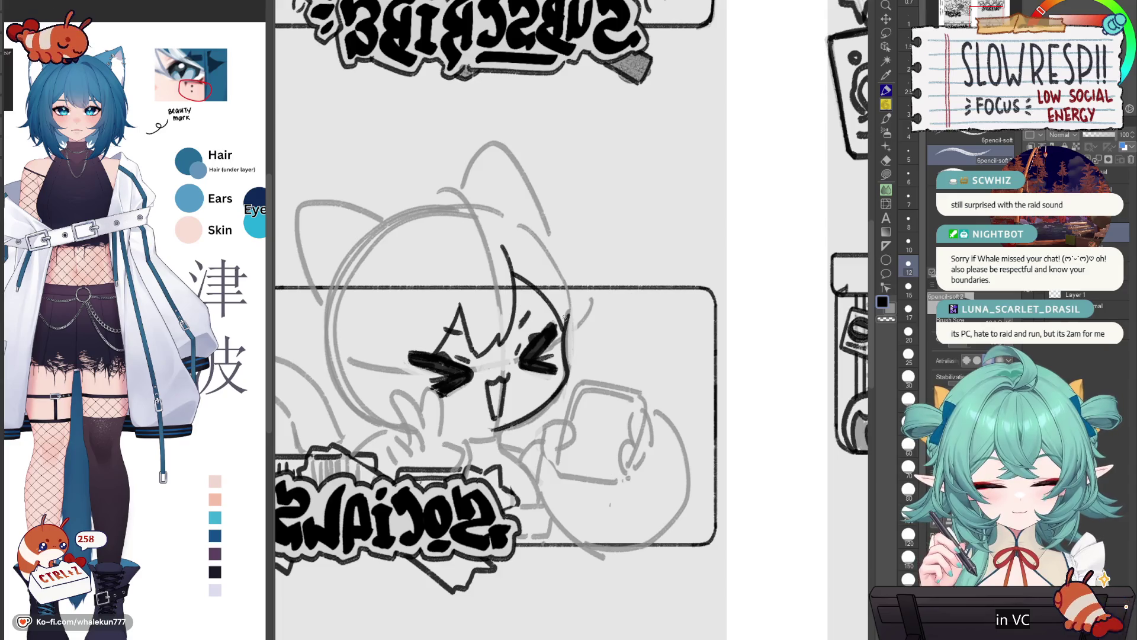
key(h)
key(ctrl+z)
drag(632, 280, 587, 324)
- Toggle transparent-colour erasing and redo the stroke left of the eye
key(c)
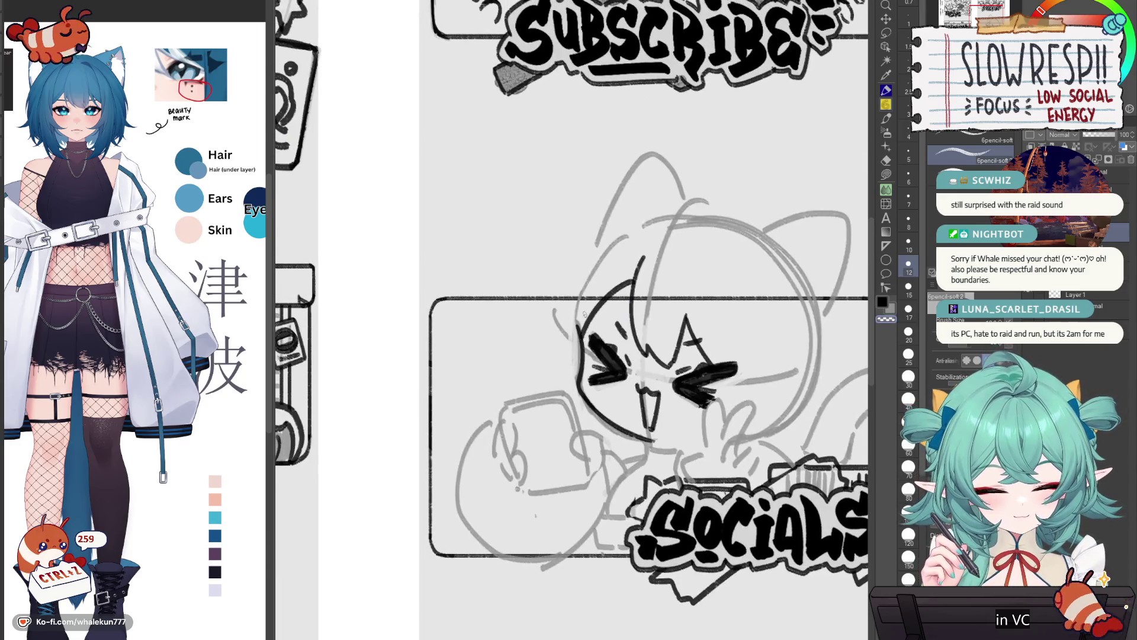
key(c)
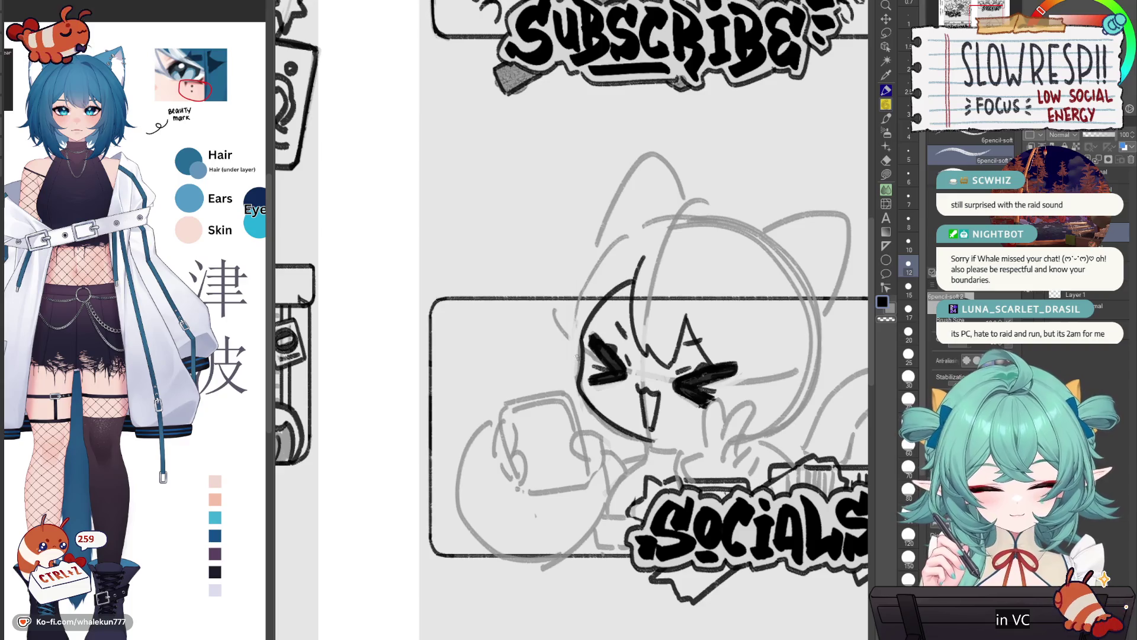
key(ctrl+z)
drag(586, 352, 585, 389)
key(ctrl+z)
key(c)
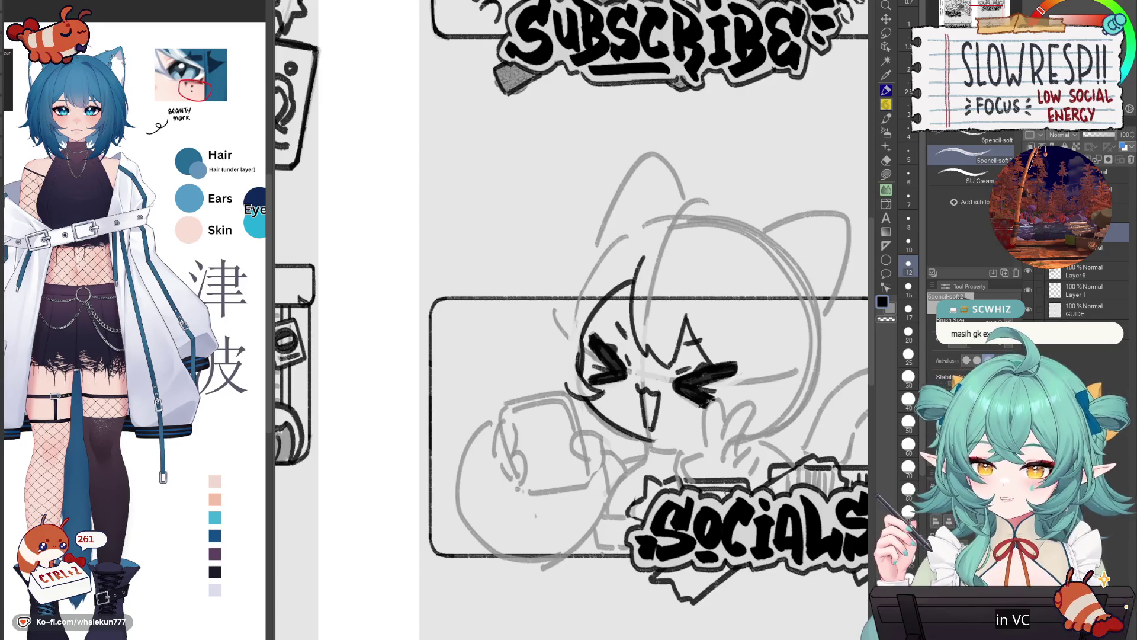
scroll(590, 303, down, 2)
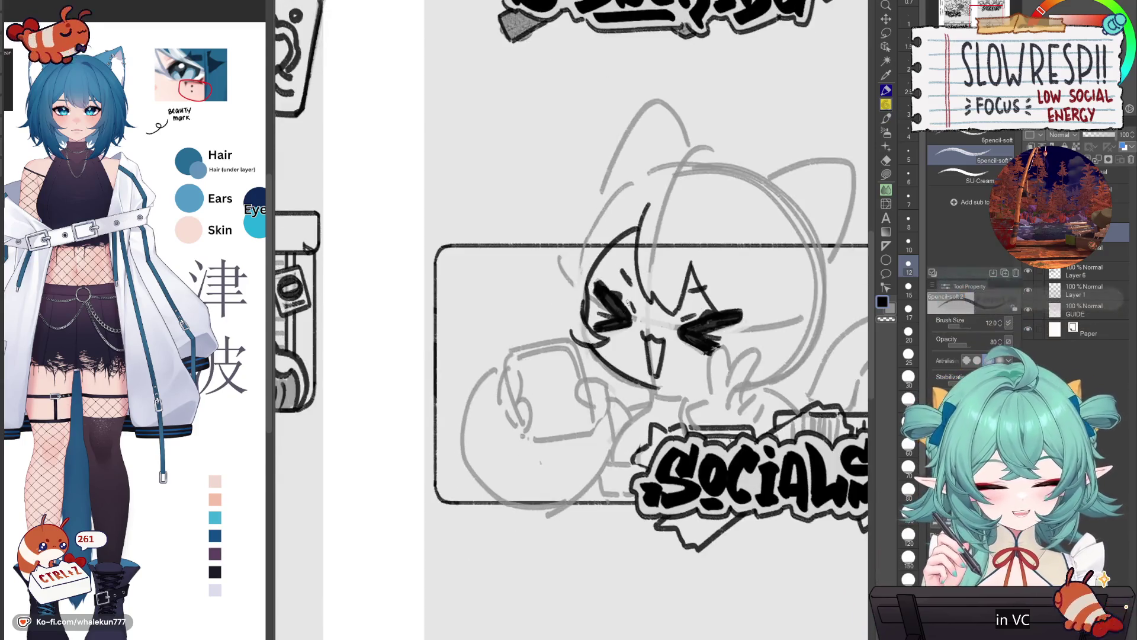
scroll(589, 303, up, 2)
scroll(589, 303, up, 1)
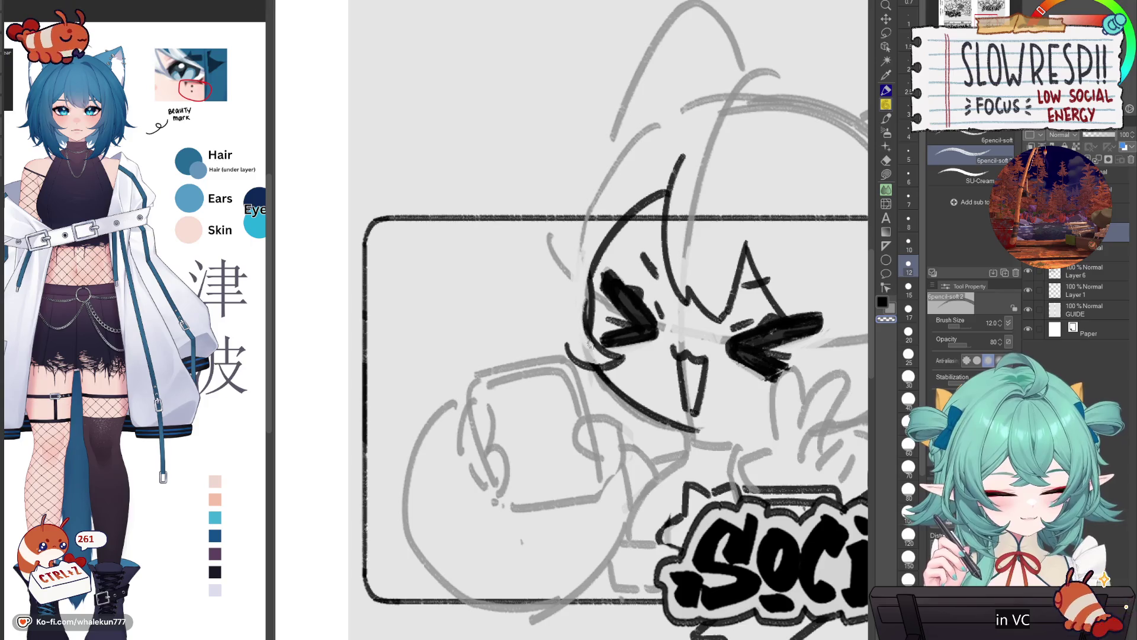
scroll(588, 333, right, 3)
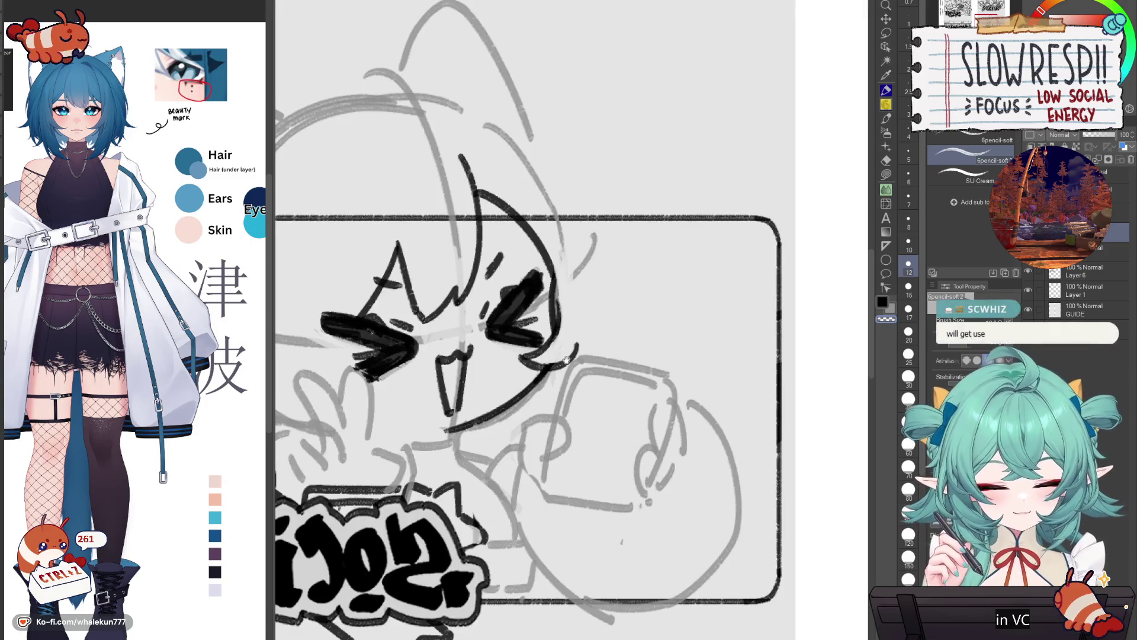
scroll(672, 324, left, 2)
scroll(672, 324, down, 2)
key(h)
scroll(681, 334, left, 2)
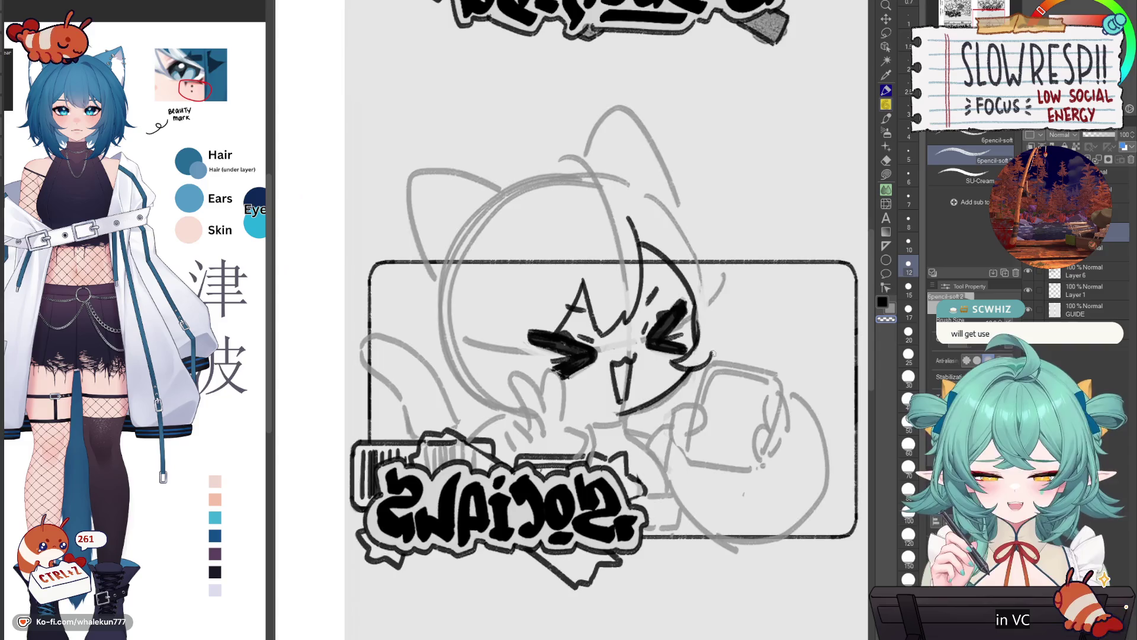
key(h)
scroll(686, 344, left, 3)
key(h)
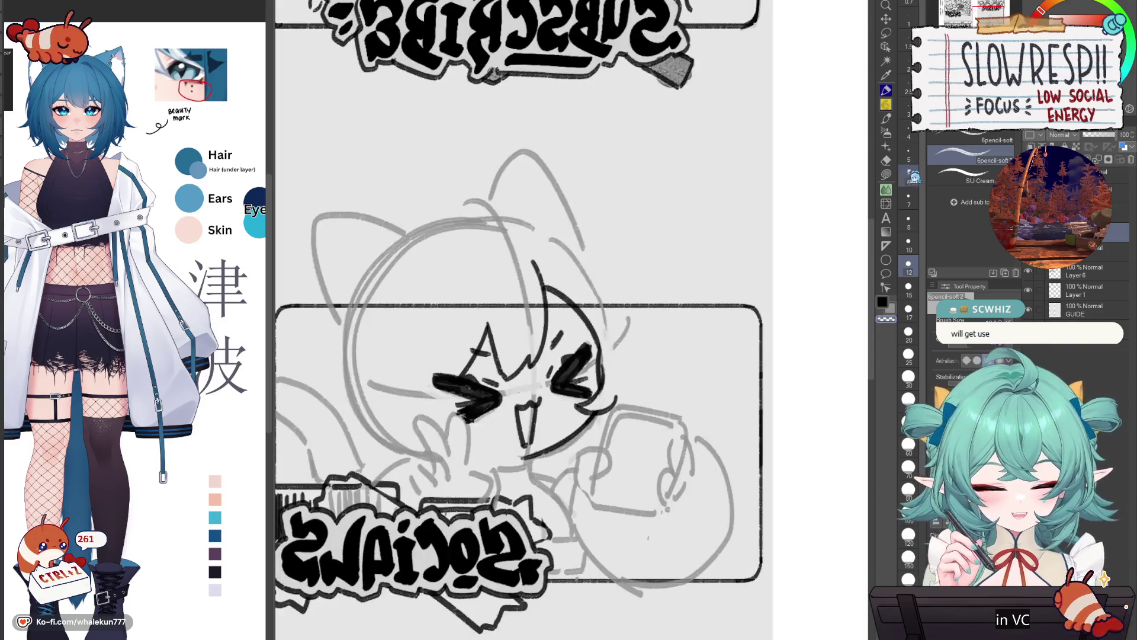
click(886, 204)
scroll(599, 363, left, 1)
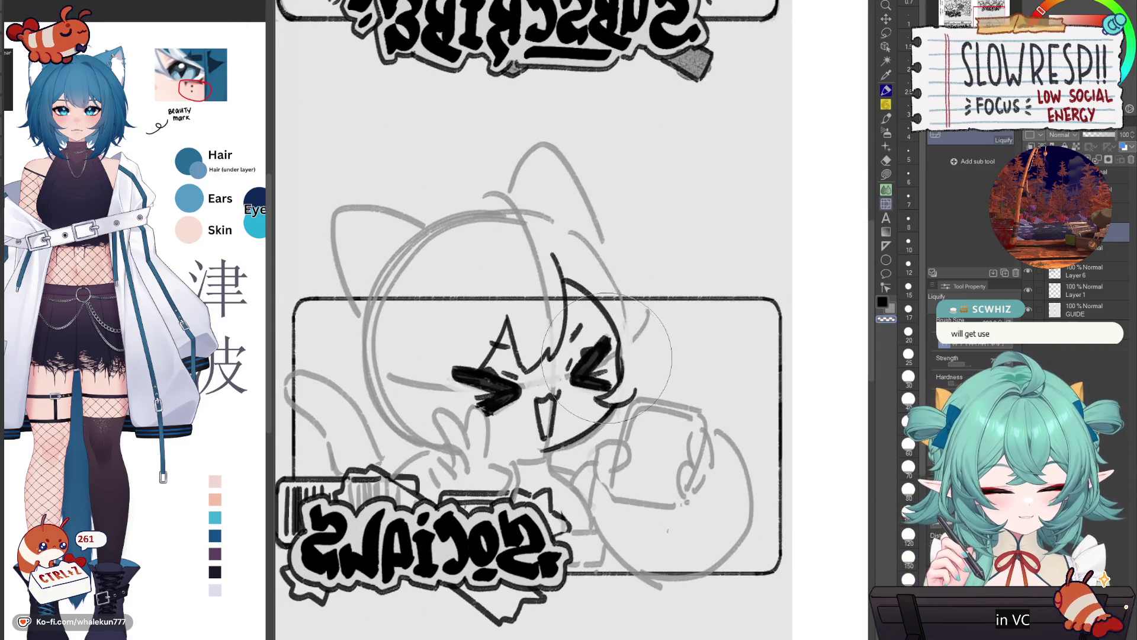
key(h)
scroll(610, 356, down, 3)
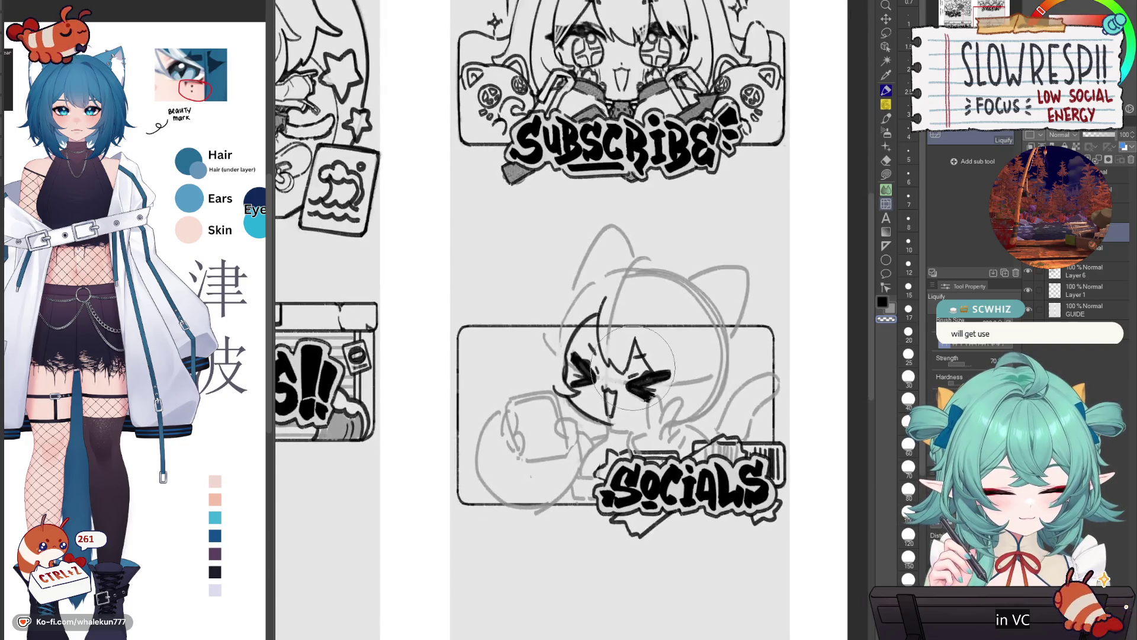
key(h)
scroll(622, 352, up, 3)
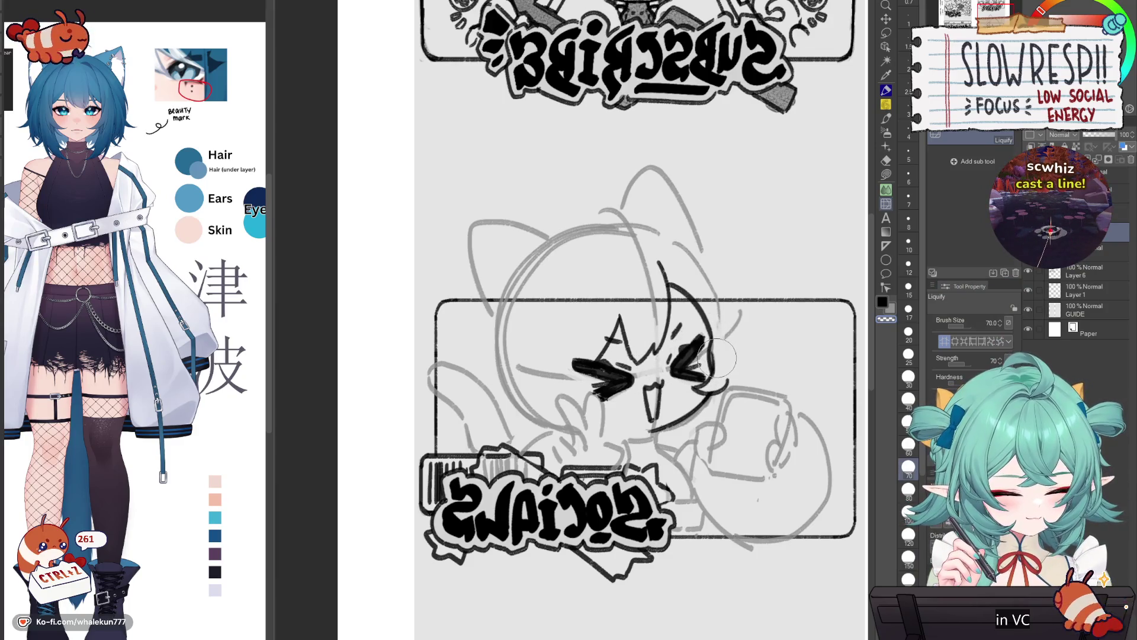
key(h)
key(p)
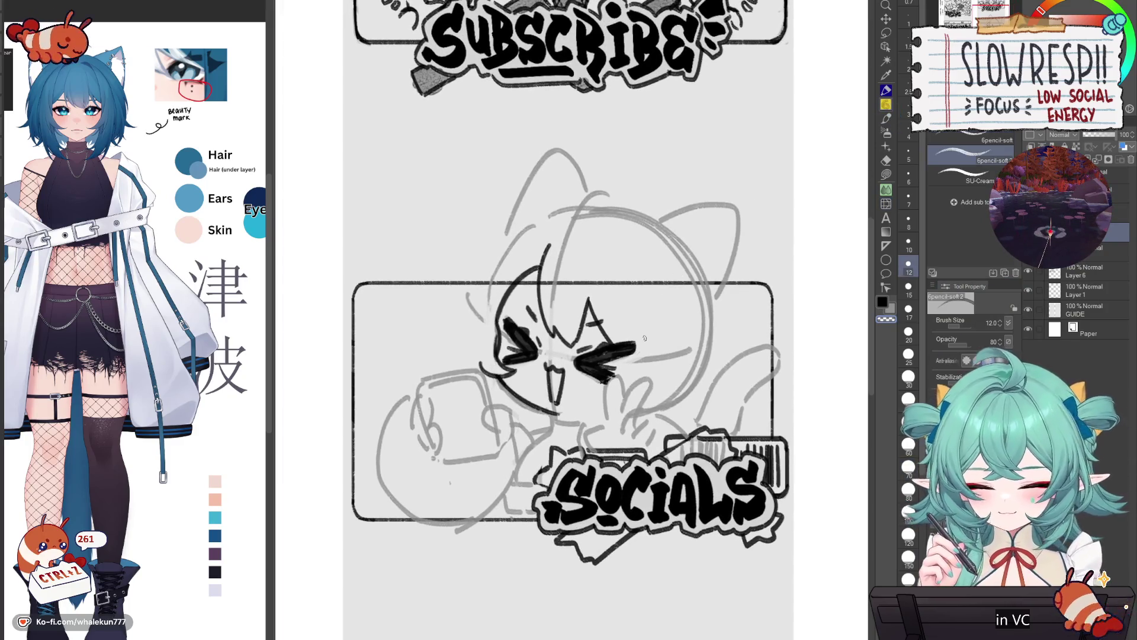
- Add a hair spike and redraw the hair stroke, checking it in the mirrored view
drag(606, 322, 622, 341)
key(ctrl+z)
key(h)
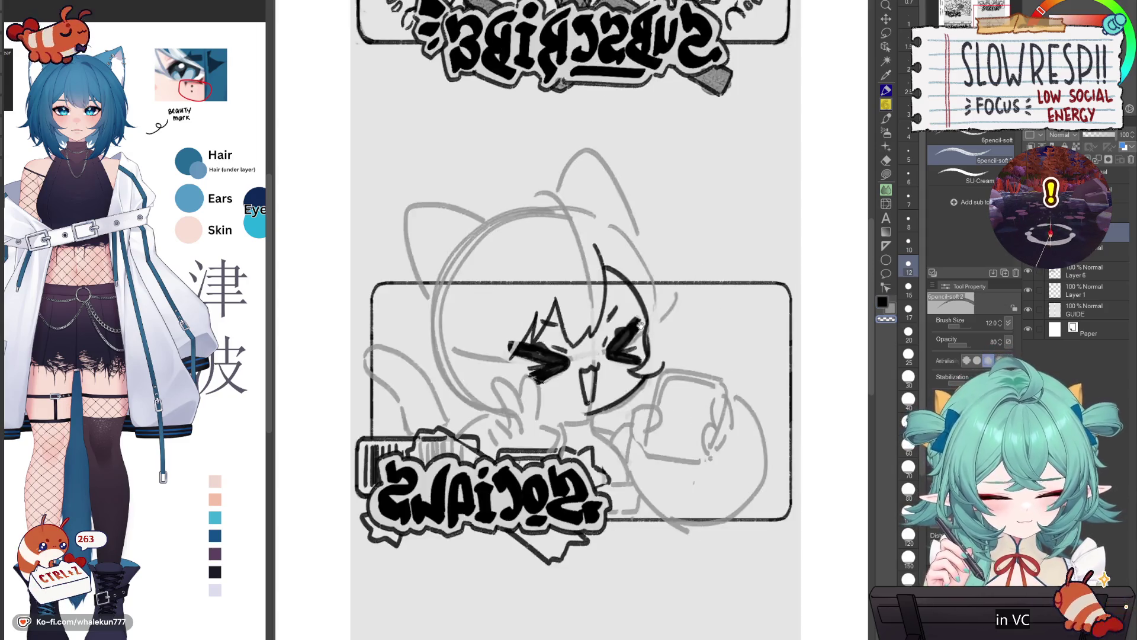
key(ctrl+z)
key(ctrl+z)
mouse_move(559, 308)
mouse_down()
mouse_move(549, 358)
mouse_move(610, 405)
mouse_up()
key(h)
key(ctrl+z)
key(ctrl+z)
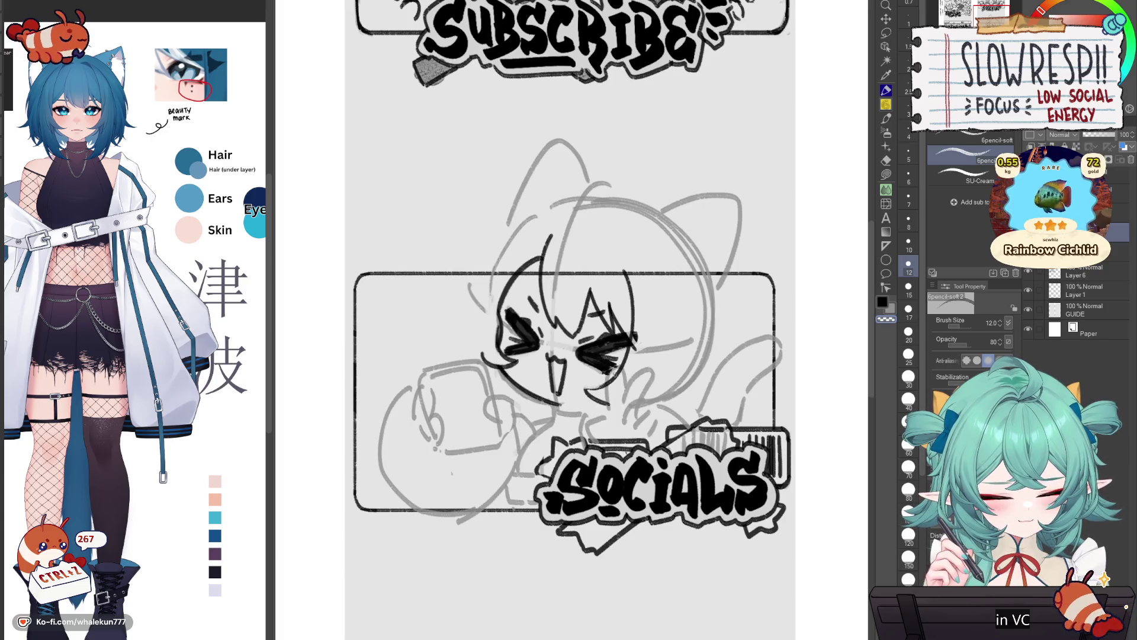
- Ink the long left hair strand and another dark hair stroke across the head
drag(563, 320, 629, 345)
drag(551, 293, 537, 357)
key(ctrl+z)
key(ctrl+z)
drag(555, 285, 528, 384)
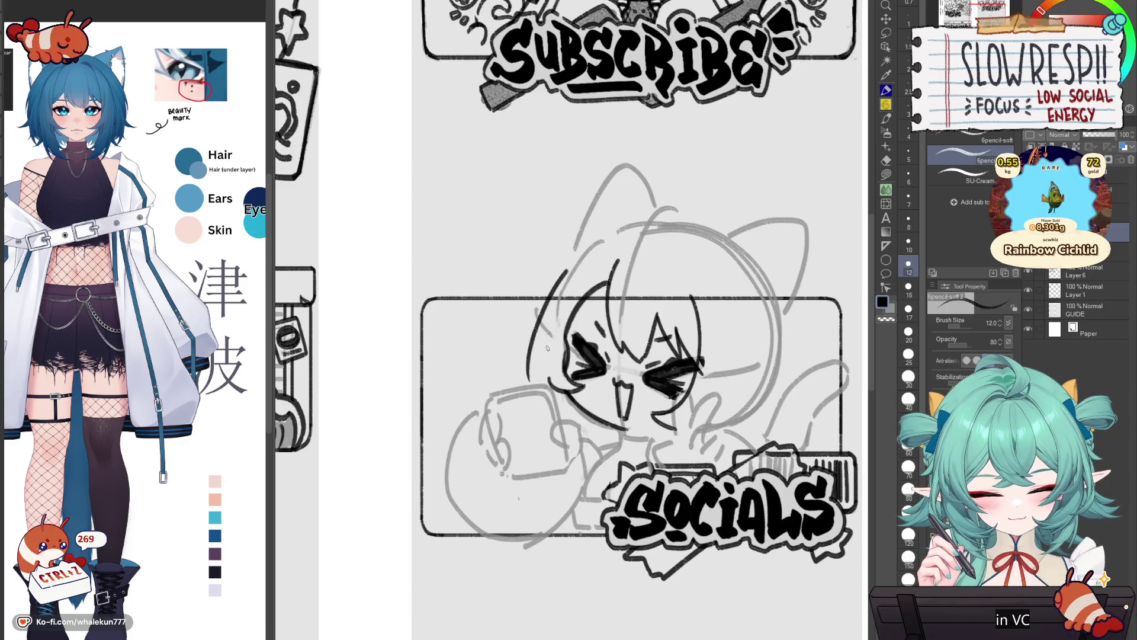
drag(684, 281, 672, 305)
mouse_move(597, 276)
mouse_down()
mouse_move(640, 252)
mouse_move(599, 274)
mouse_move(668, 278)
mouse_move(672, 295)
mouse_up()
- Extend the left face contour downward, try the head tip, and clear stray marks
key(h)
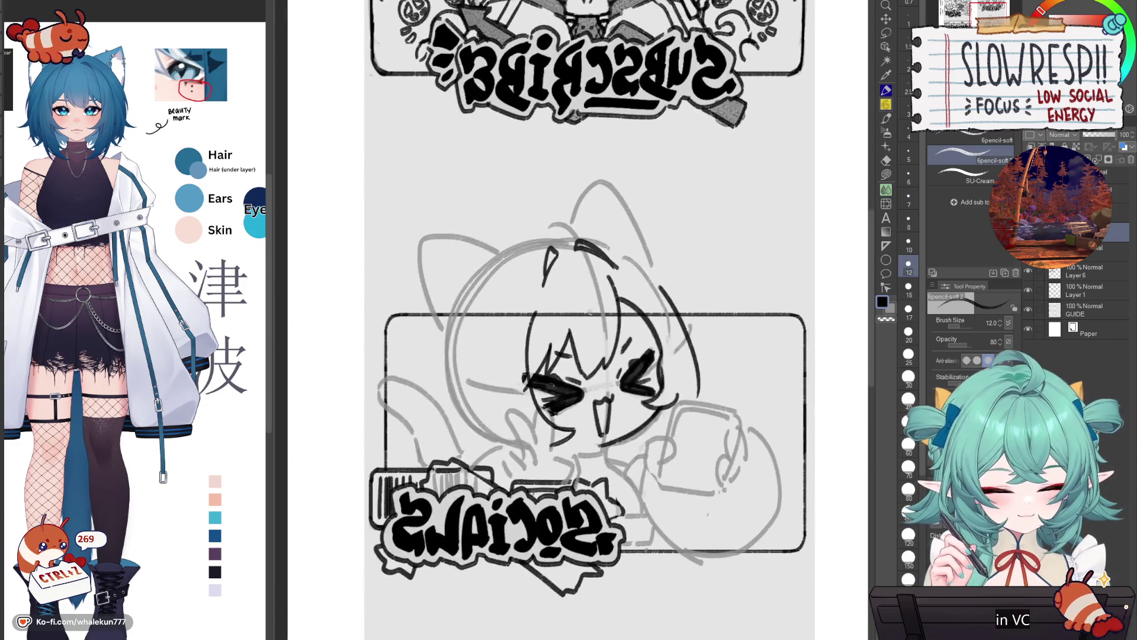
drag(525, 338, 524, 372)
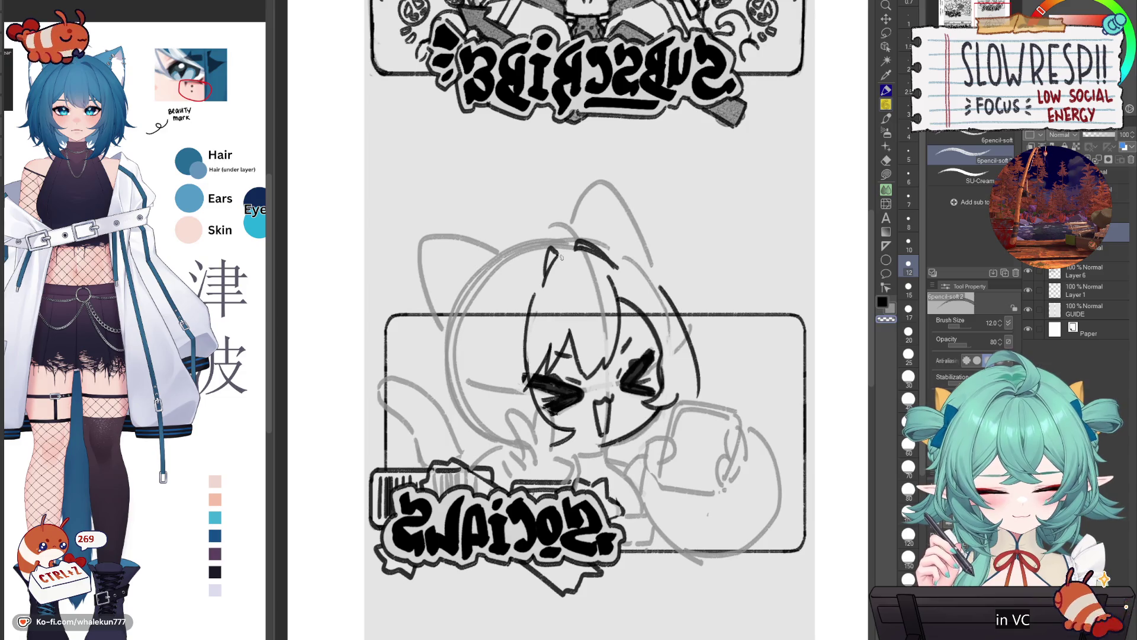
mouse_move(570, 263)
mouse_down()
mouse_move(572, 276)
mouse_move(542, 292)
mouse_up()
key(ctrl+z)
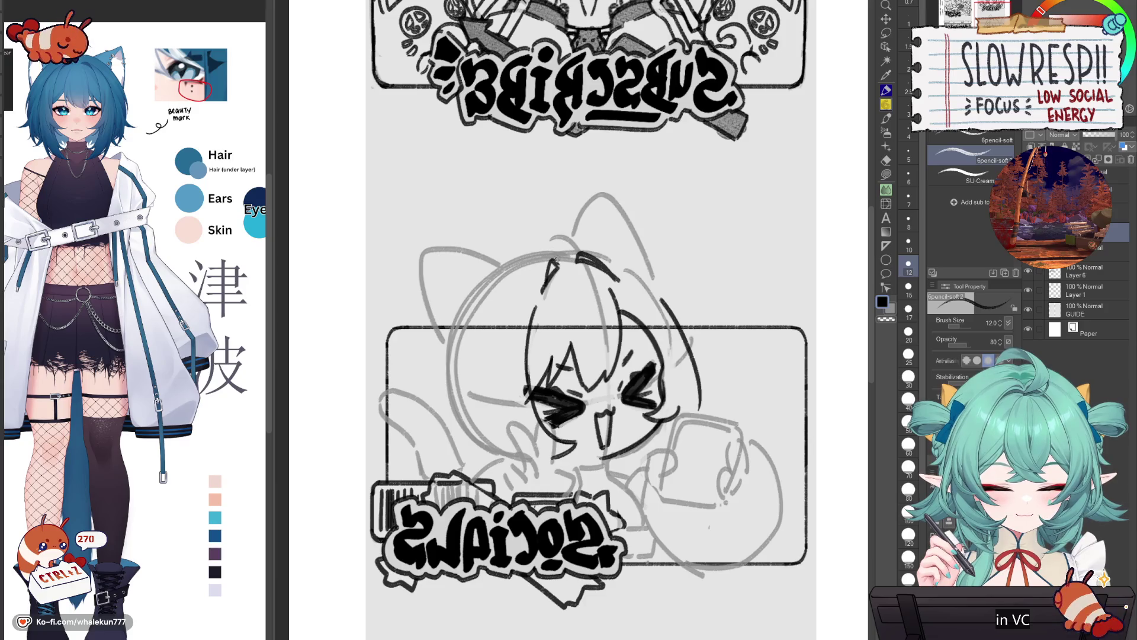
key(h)
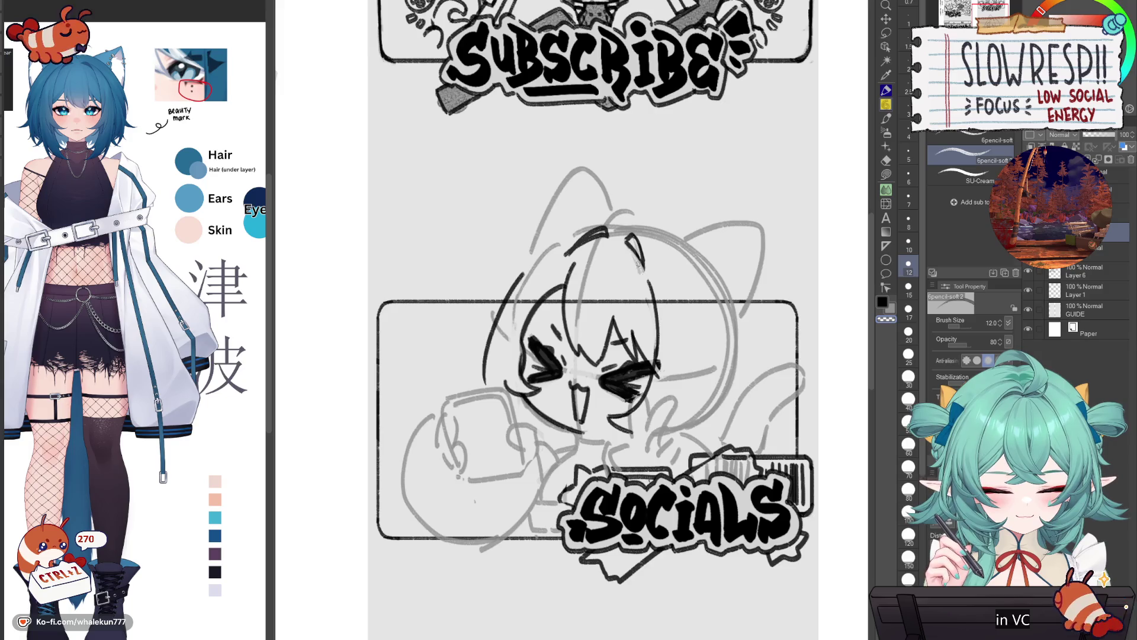
scroll(657, 258, down, 2)
key(h)
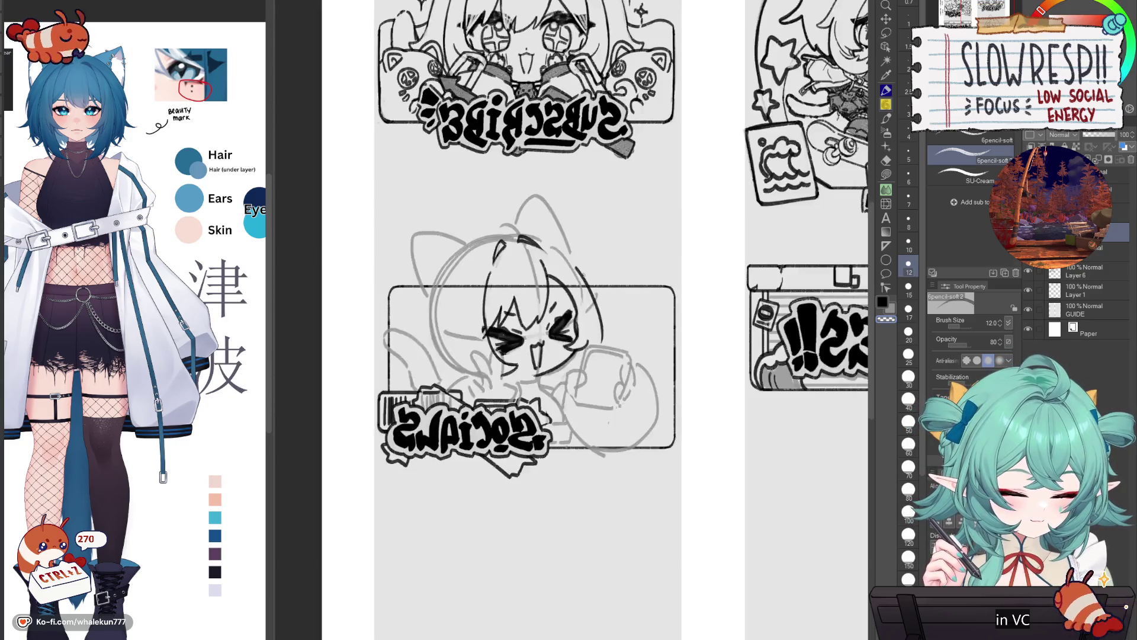
key(h)
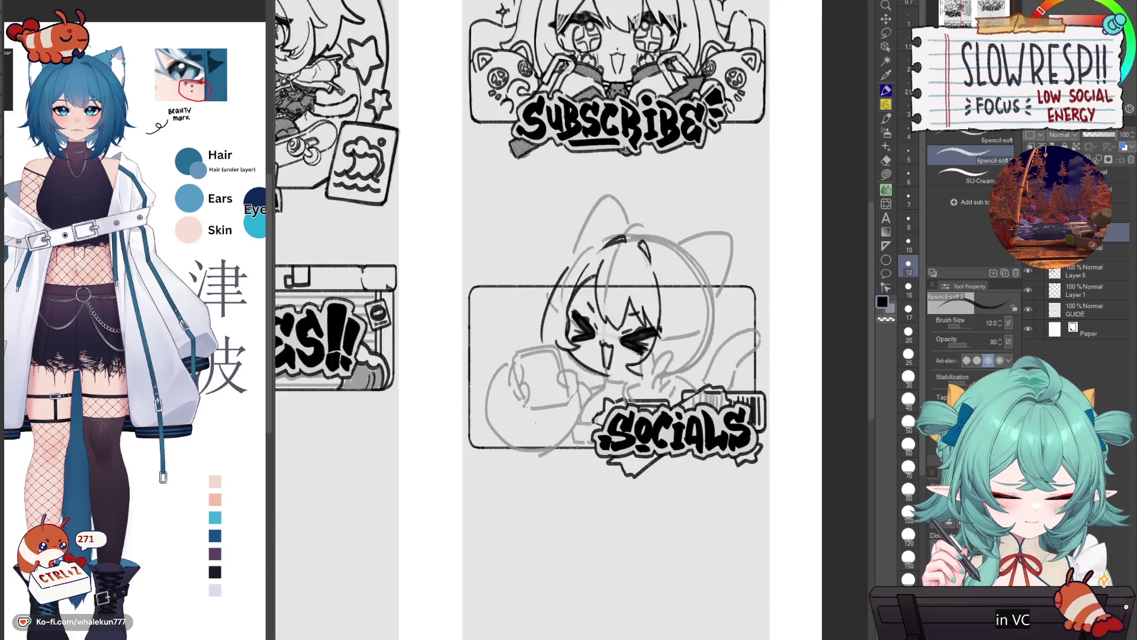
scroll(574, 280, up, 2)
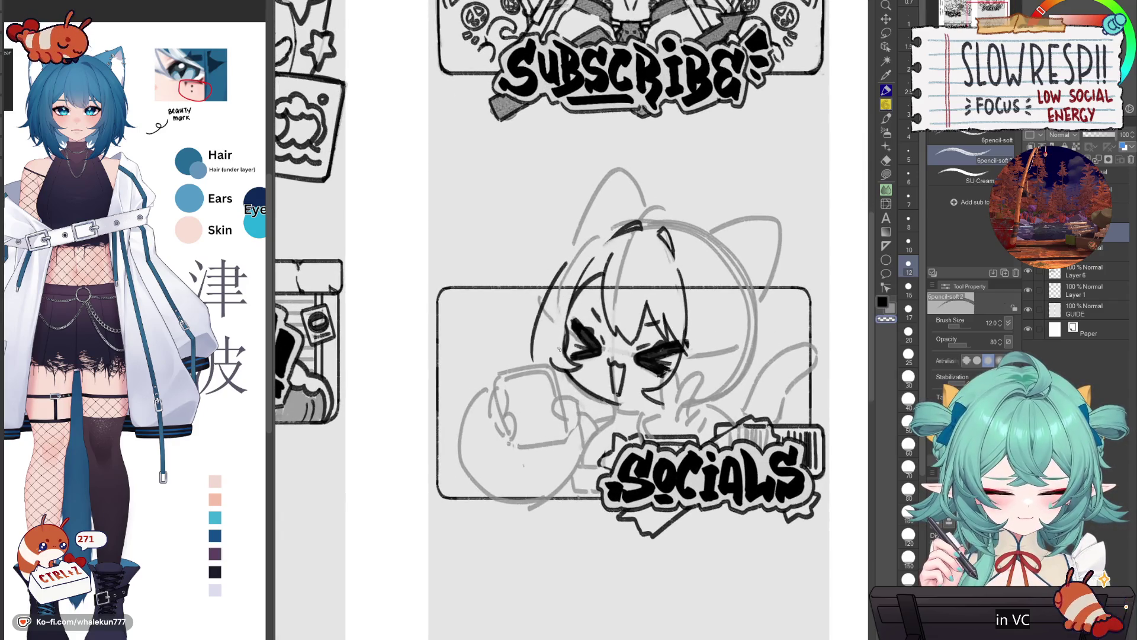
key(ctrl+z)
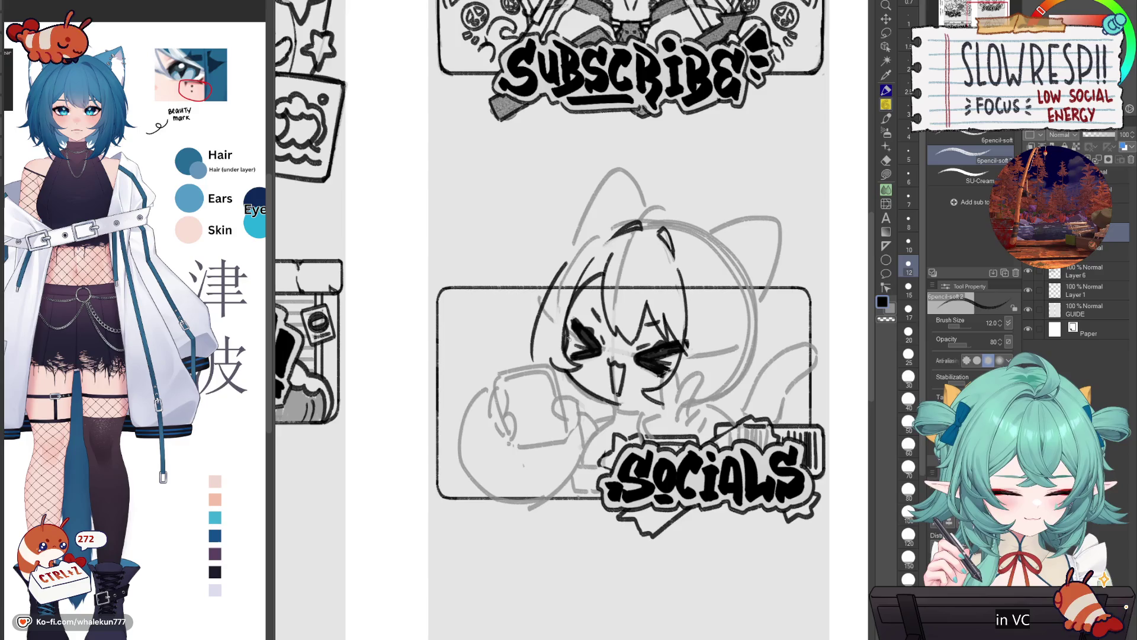
- Ink the curved jaw line and a short stroke near the chin
scroll(633, 364, up, 3)
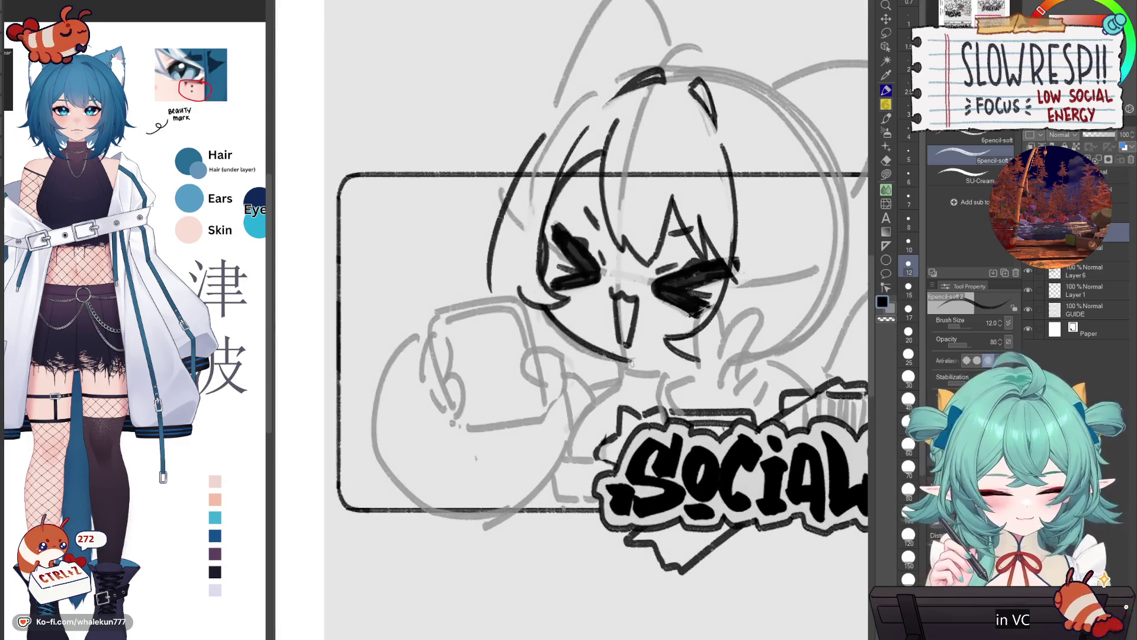
key(ctrl+z)
key(ctrl+z)
key(ctrl+z)
key(ctrl+z)
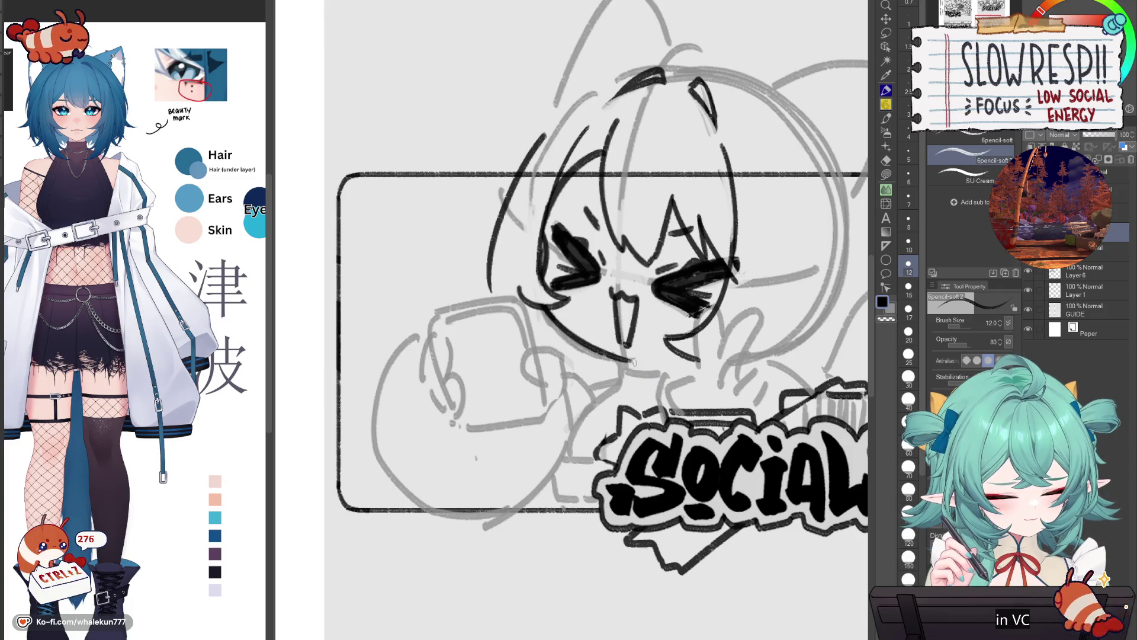
mouse_move(624, 382)
mouse_down()
mouse_move(580, 415)
mouse_move(575, 444)
mouse_up()
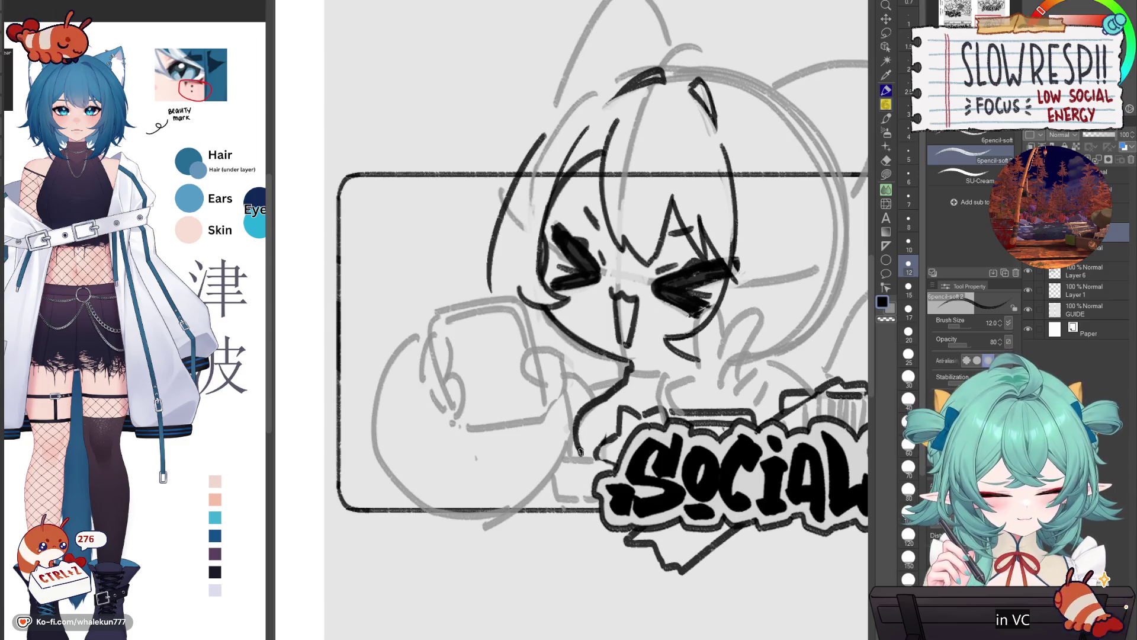
mouse_move(630, 368)
mouse_down()
mouse_move(652, 373)
mouse_move(700, 349)
mouse_up()
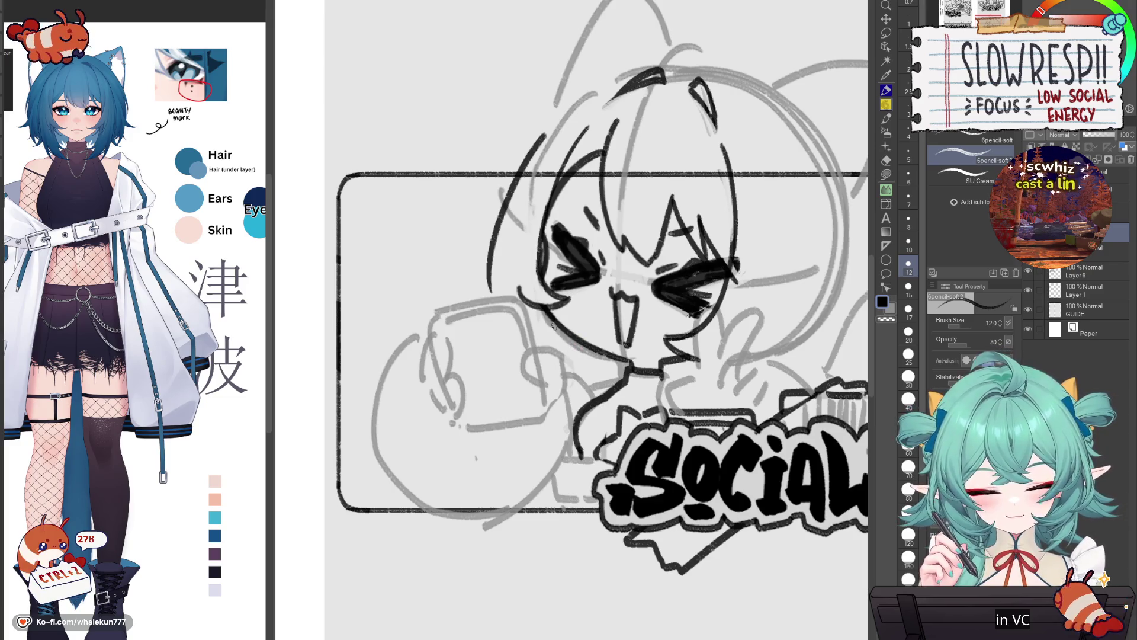
mouse_move(556, 332)
mouse_down()
mouse_move(574, 343)
mouse_move(565, 352)
mouse_move(562, 338)
mouse_move(574, 340)
mouse_up()
key(ctrl+z)
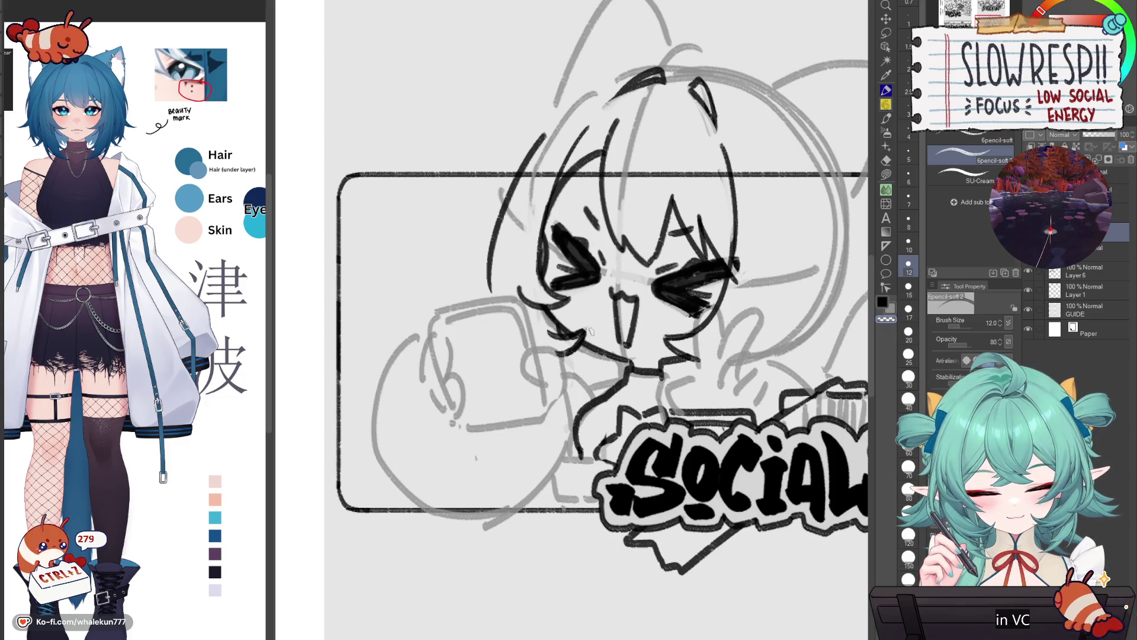
- Redraw the short line under the chin, checking it in the mirrored view
drag(616, 302, 582, 324)
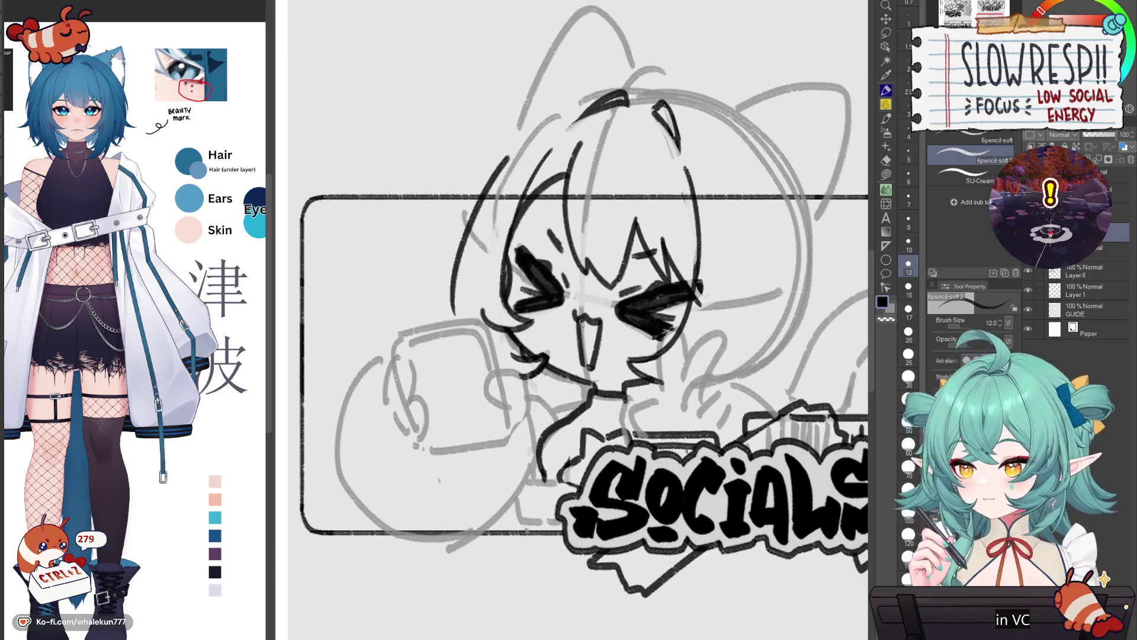
key(h)
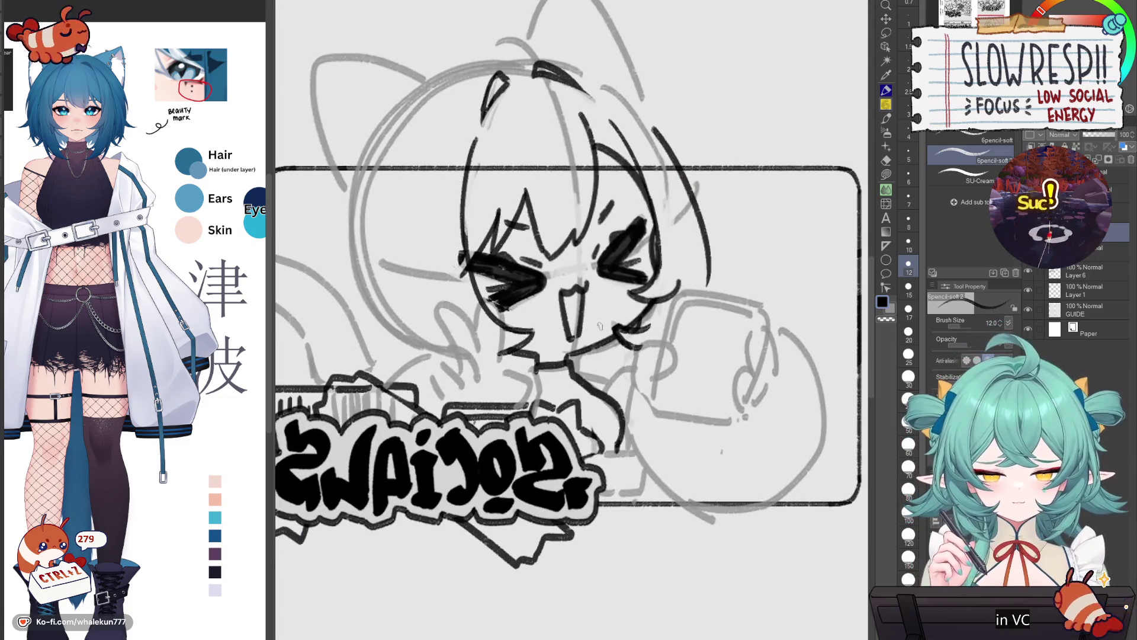
mouse_move(620, 348)
mouse_down()
mouse_move(631, 359)
mouse_move(591, 364)
mouse_move(608, 391)
mouse_up()
key(ctrl+z)
key(ctrl+z)
key(ctrl+z)
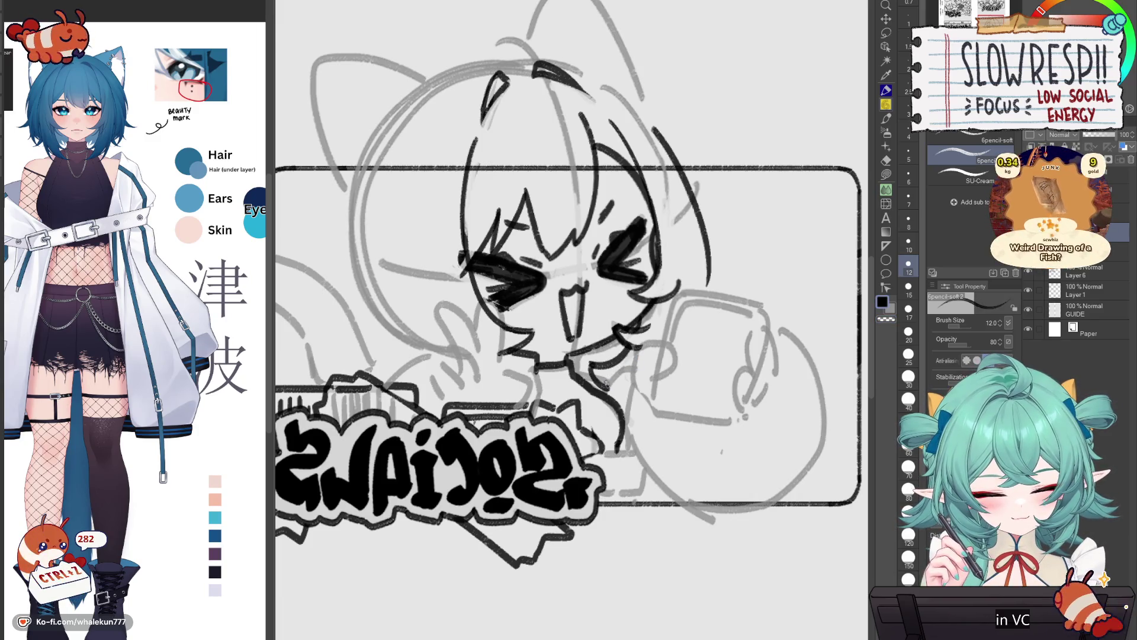
key(h)
key(ctrl+z)
drag(571, 373, 556, 385)
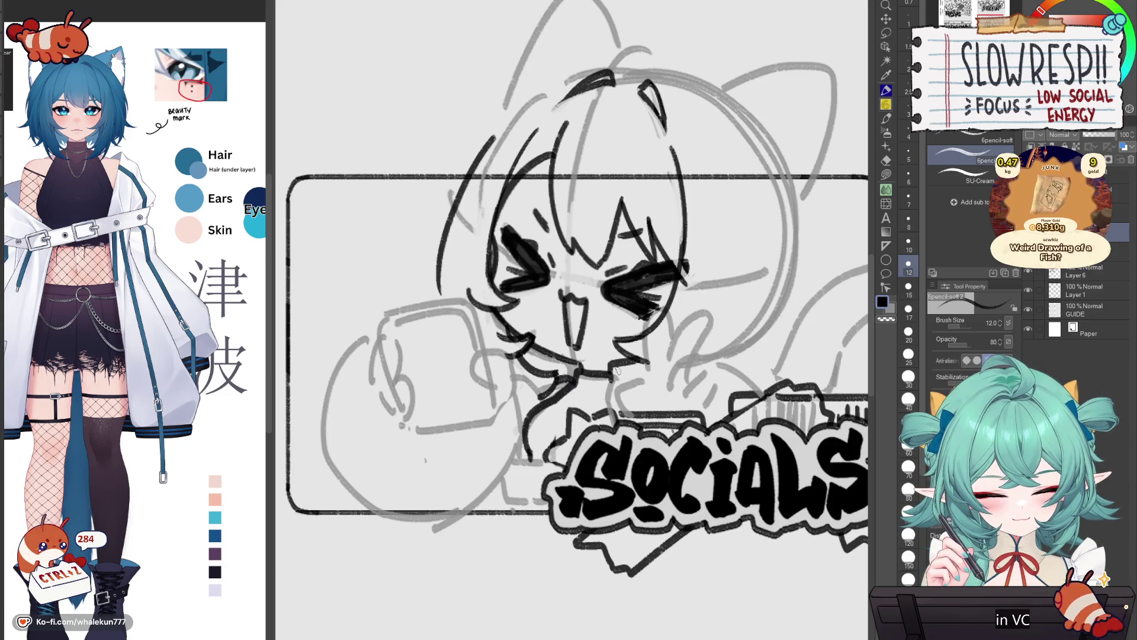
- Ink the curved neck line and the edges of the small box below it
scroll(590, 378, down, 1)
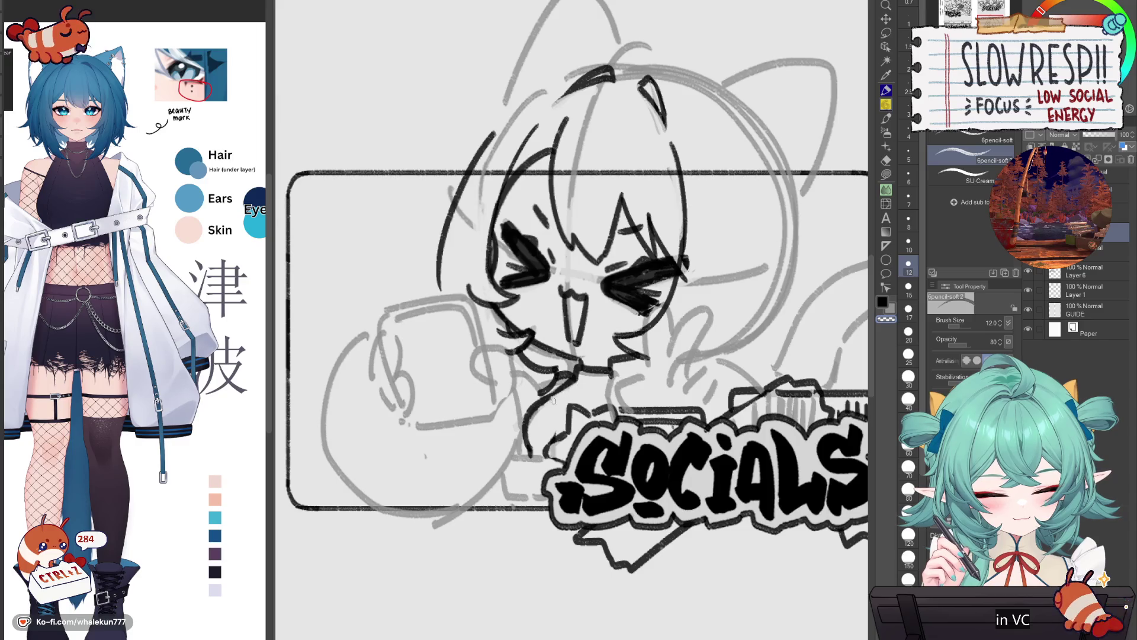
drag(552, 391, 525, 425)
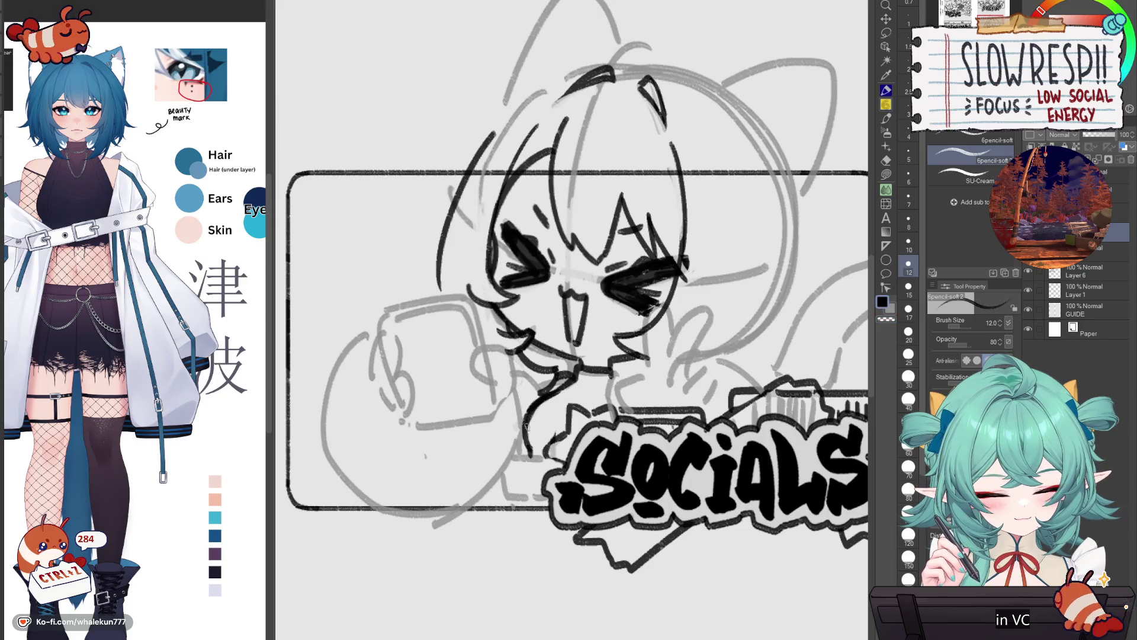
scroll(532, 434, down, 1)
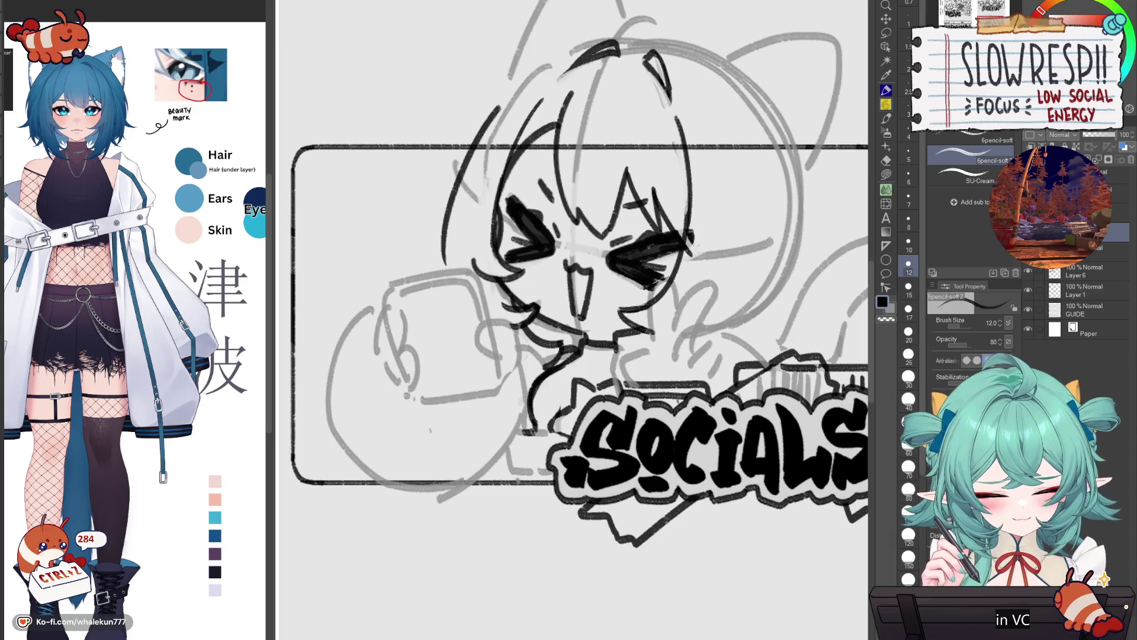
drag(576, 419, 524, 433)
key(ctrl+z)
key(ctrl+z)
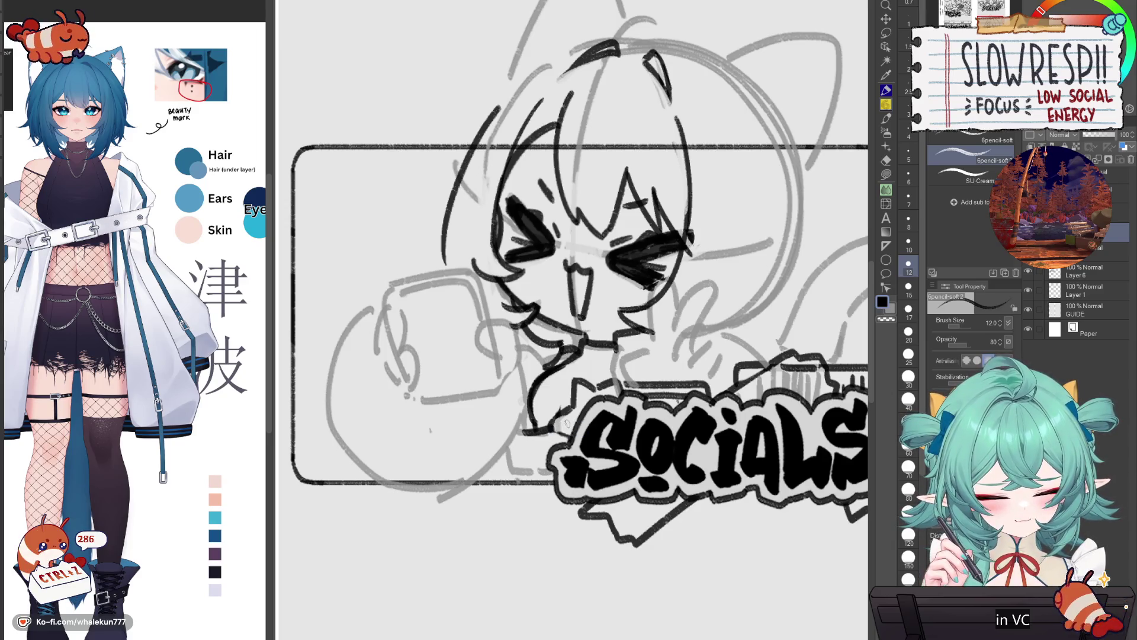
drag(519, 470, 552, 469)
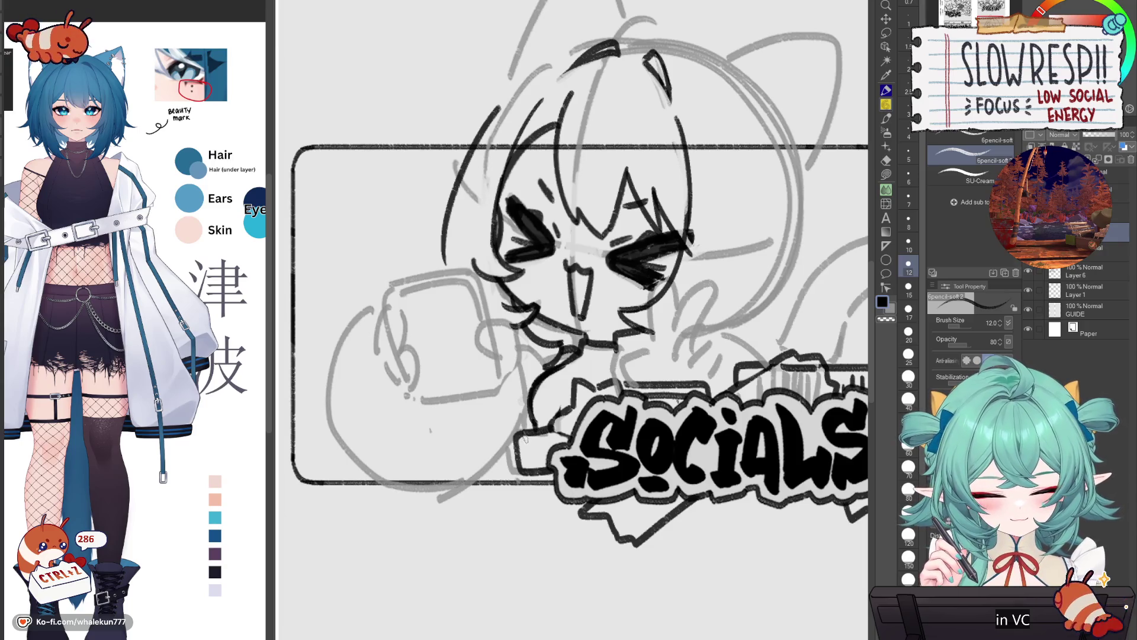
key(ctrl+z)
mouse_move(540, 437)
mouse_down()
mouse_move(557, 443)
mouse_move(535, 459)
mouse_move(550, 458)
mouse_up()
key(c)
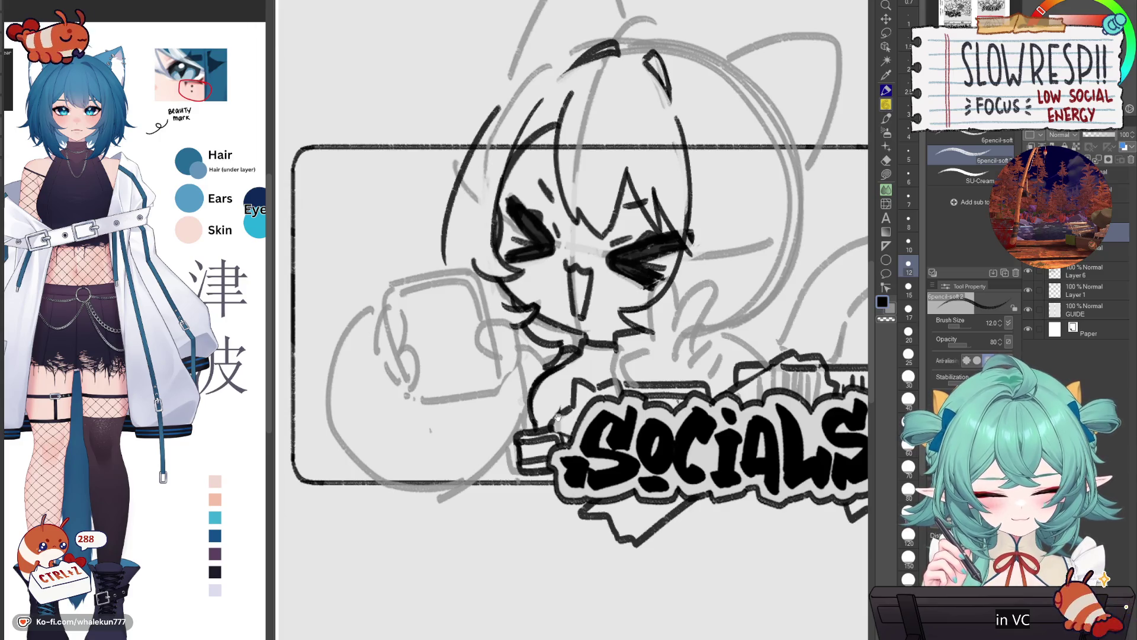
- Draw and retry the line running up from the chin toward the cheek
drag(550, 417, 557, 423)
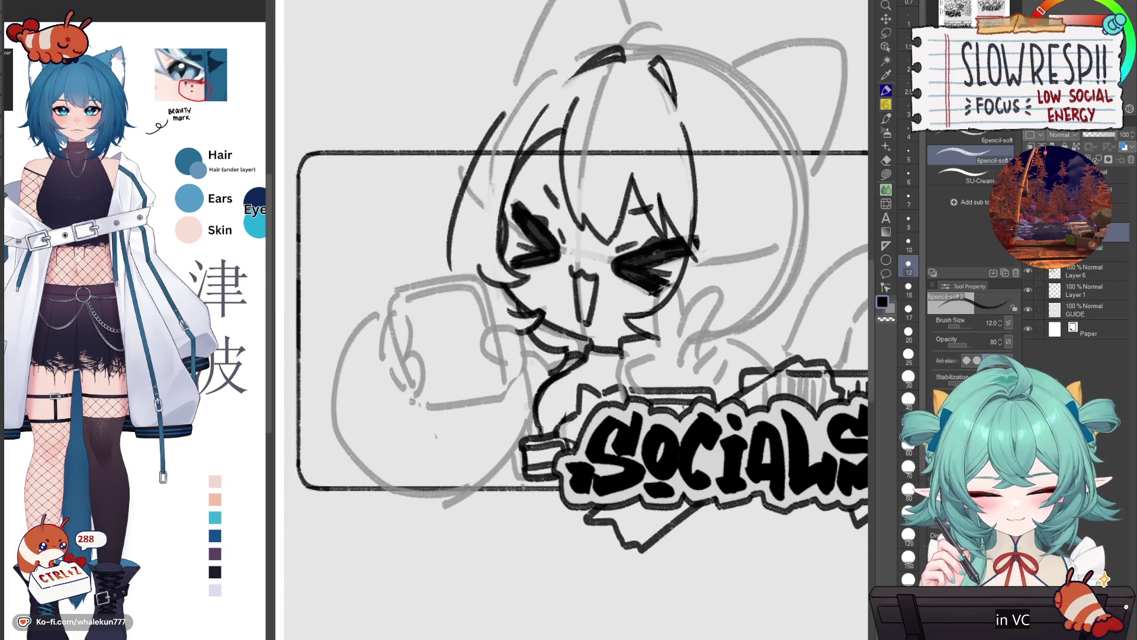
drag(549, 374, 530, 355)
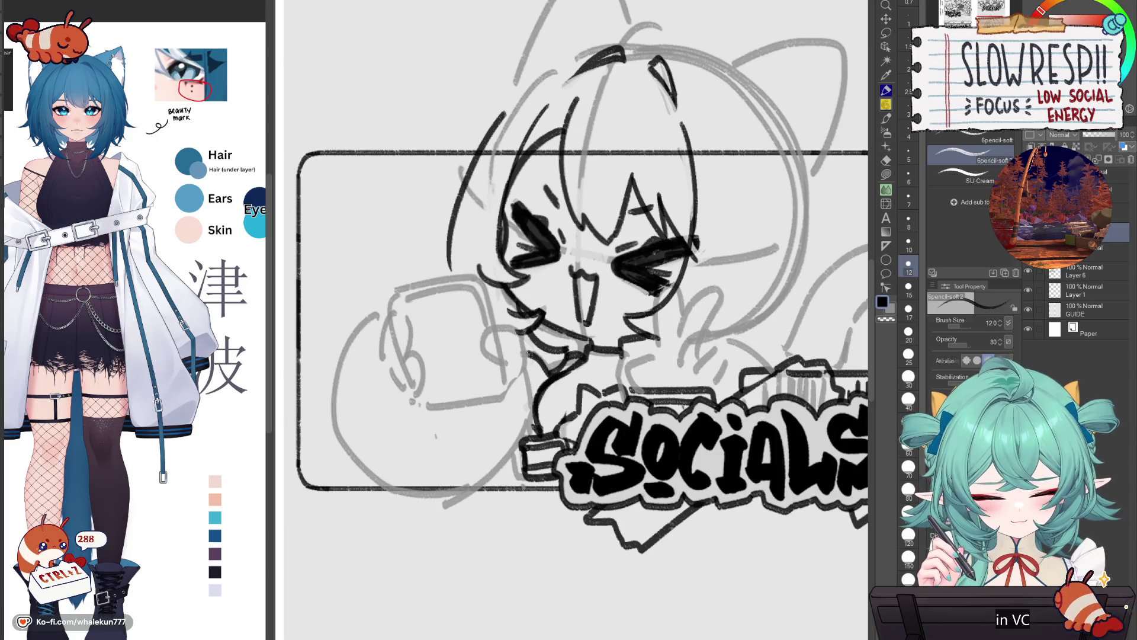
key(h)
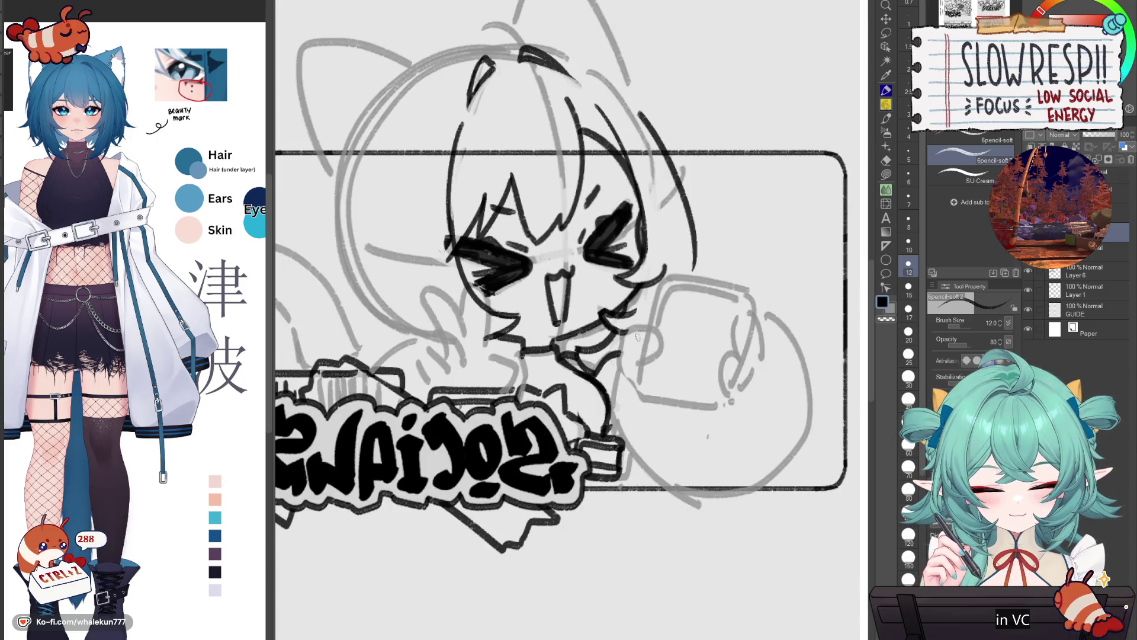
key(h)
key(ctrl+z)
drag(551, 377, 527, 366)
key(ctrl+z)
- Ink a curve along the chin, then undo it to redraw
drag(612, 360, 562, 428)
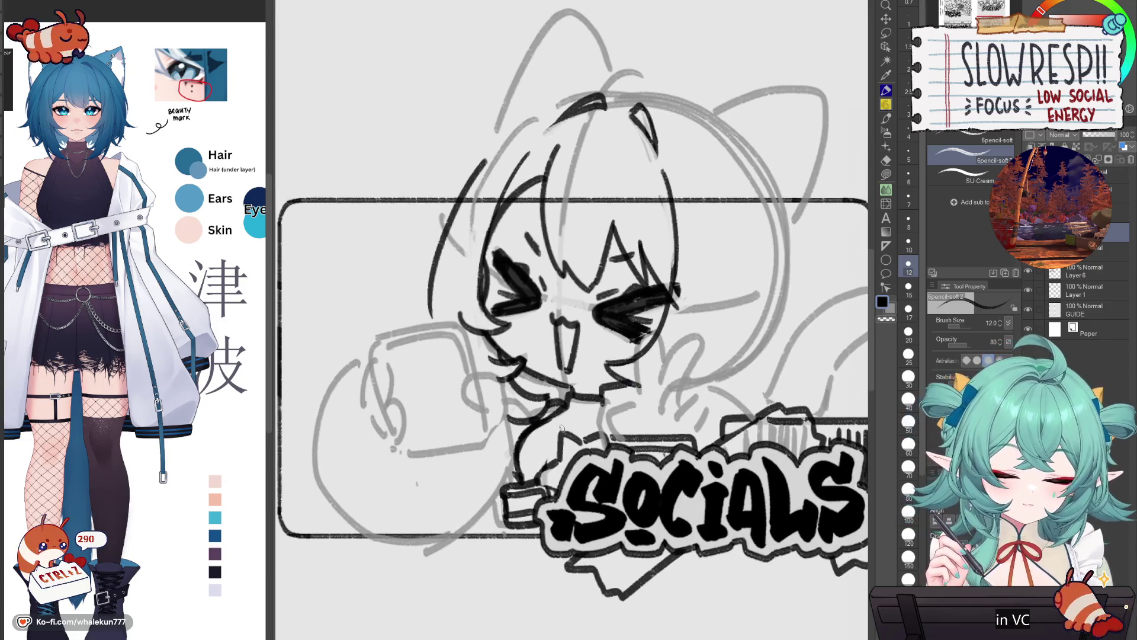
scroll(573, 429, down, 1)
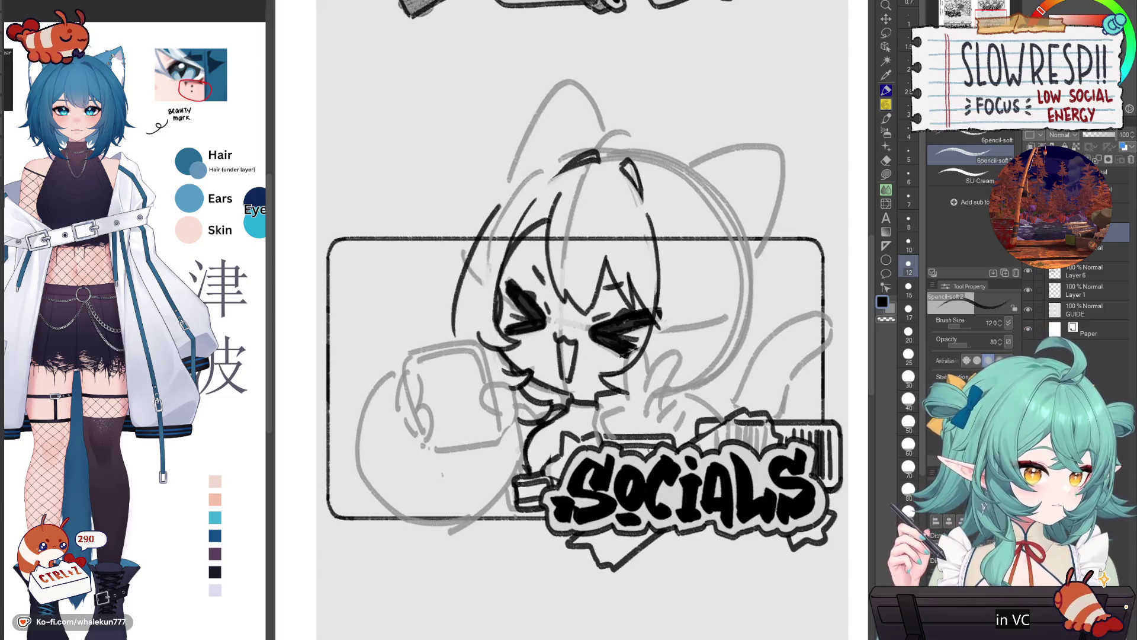
drag(702, 342, 745, 326)
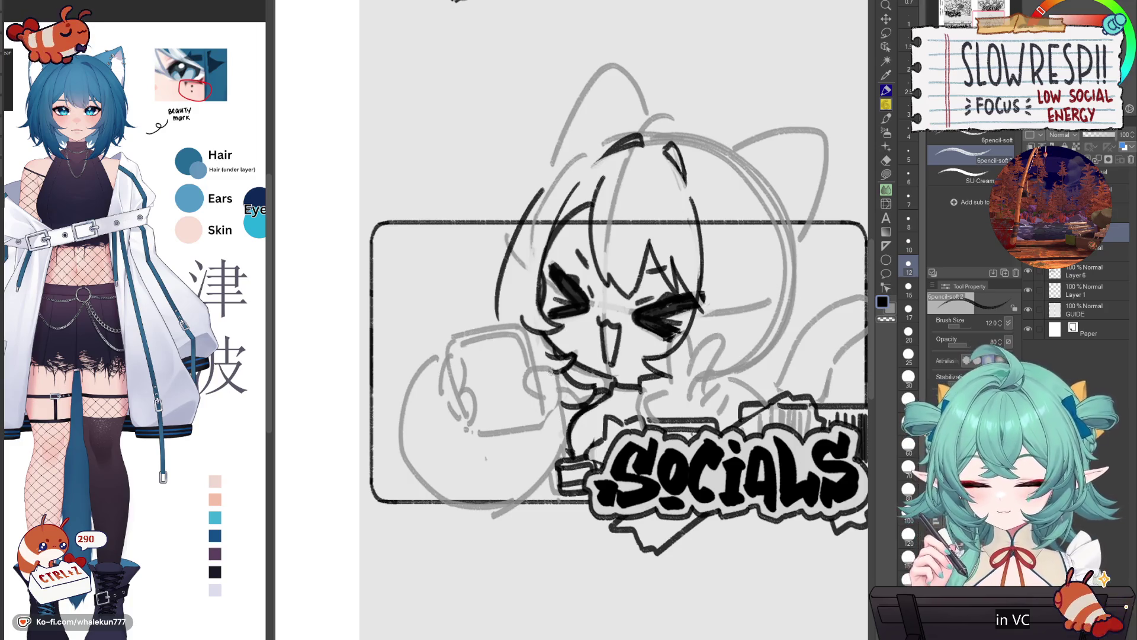
mouse_move(548, 365)
mouse_down()
mouse_move(522, 385)
mouse_move(537, 369)
mouse_move(532, 390)
mouse_move(554, 385)
mouse_move(572, 403)
mouse_move(554, 384)
mouse_move(544, 413)
mouse_up()
key(ctrl+z)
key(ctrl+z)
key(ctrl+z)
key(ctrl+z)
- Try a short chin stroke in the mirrored view, undoing the attempts
key(h)
key(h)
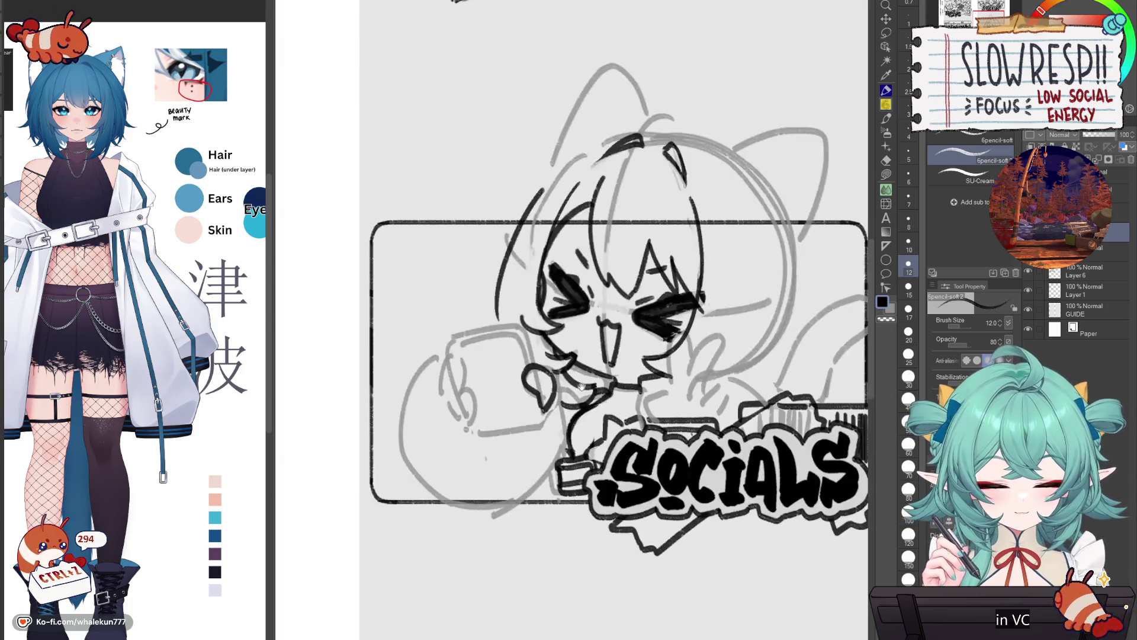
drag(530, 339, 541, 373)
key(h)
key(ctrl+z)
mouse_move(620, 386)
mouse_down()
mouse_move(631, 355)
mouse_move(701, 363)
mouse_up()
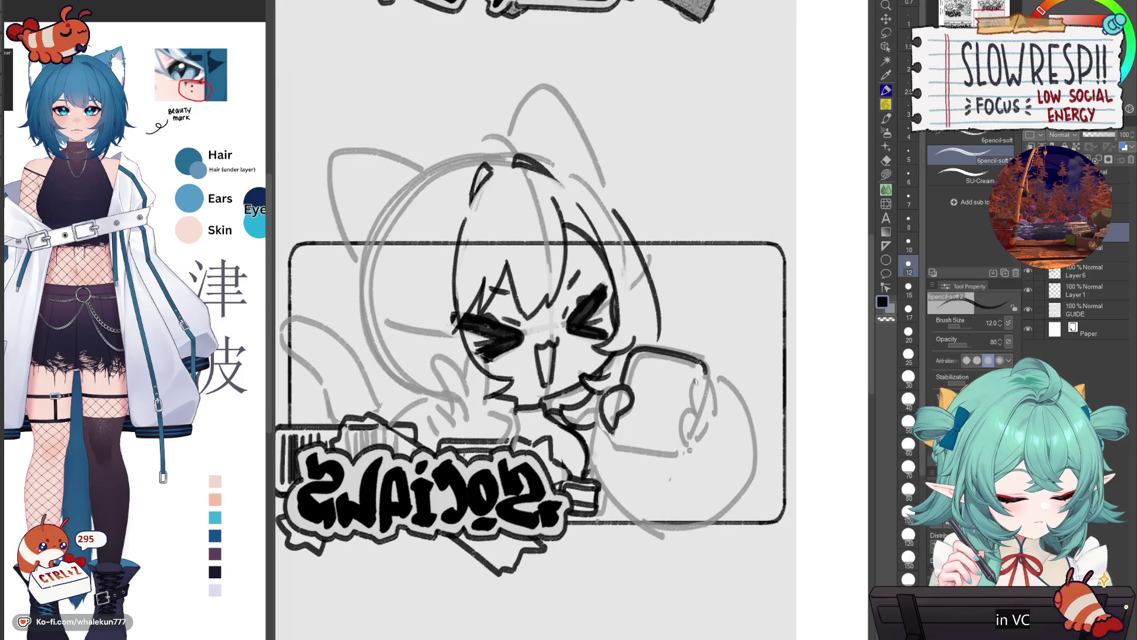
key(ctrl+z)
key(ctrl+z)
- Ink the top and bottom edges of the held phone and flip the view back
mouse_move(632, 353)
mouse_down()
mouse_move(693, 349)
mouse_move(711, 367)
mouse_up()
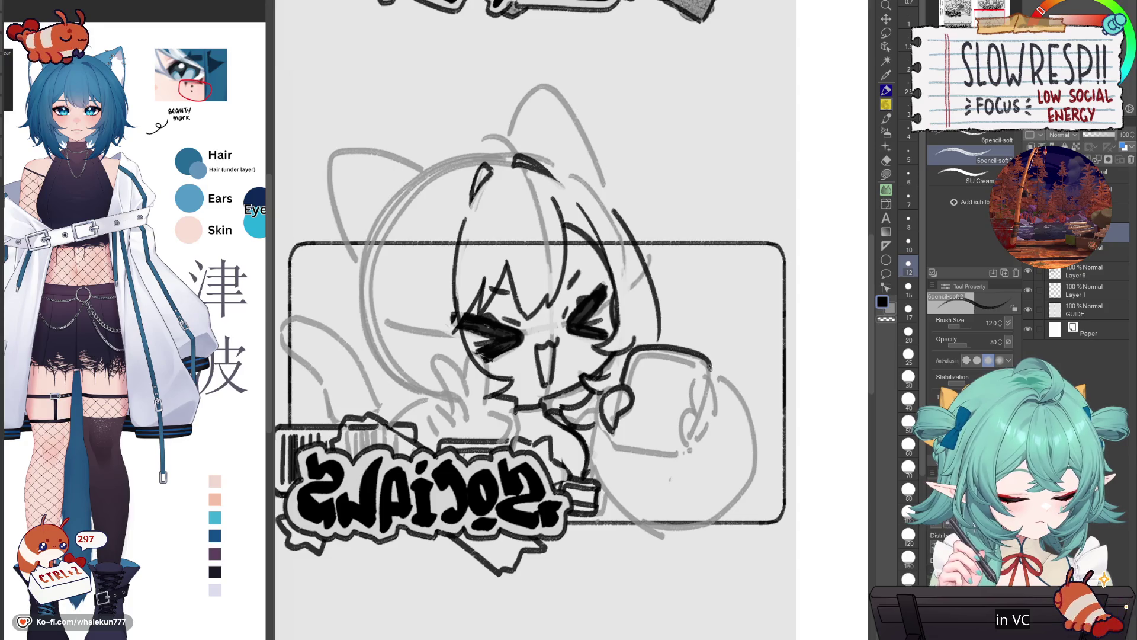
mouse_move(613, 429)
mouse_down()
mouse_move(616, 445)
mouse_move(690, 452)
mouse_up()
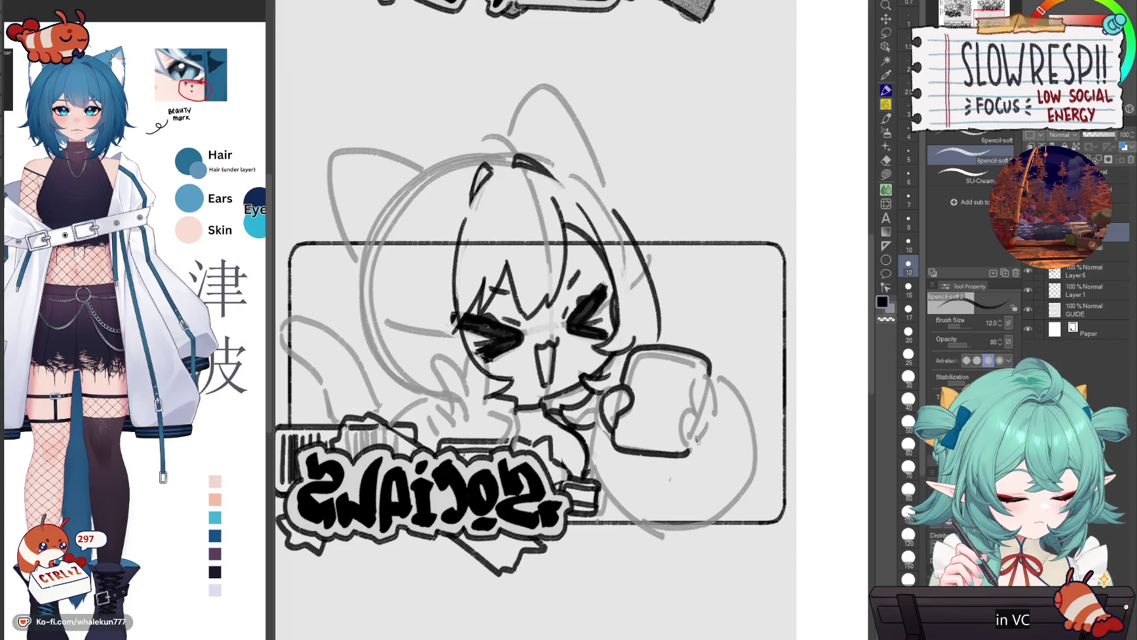
key(h)
drag(581, 428, 646, 485)
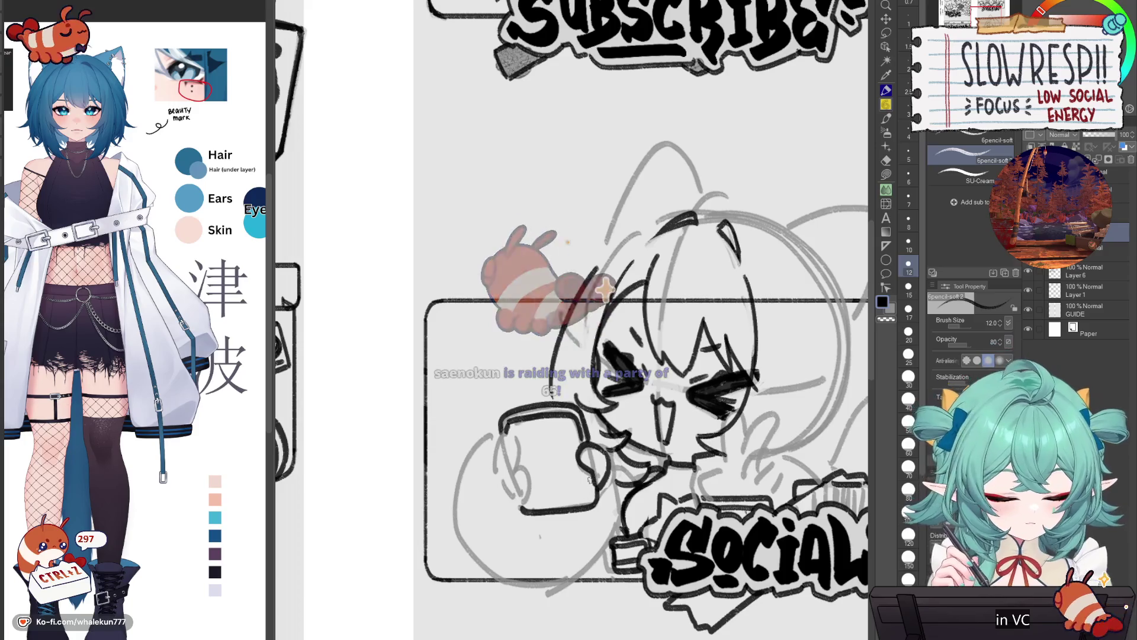
- Ink the phone's bottom edge, then zoom out with Ctrl+0 to see the whole page
drag(527, 500, 590, 493)
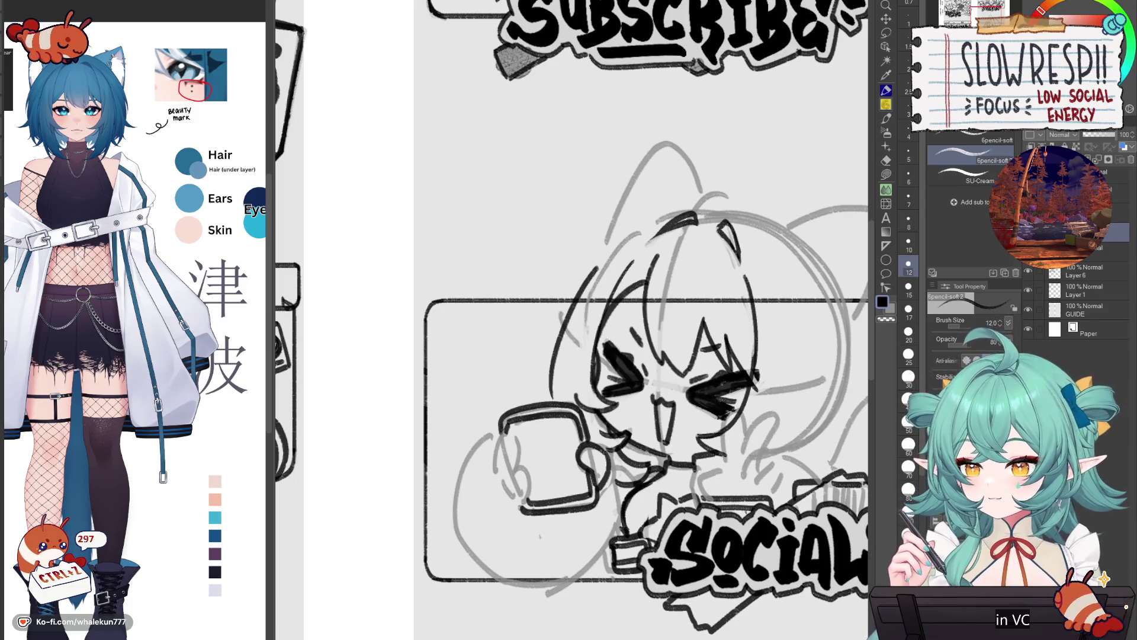
key(ctrl+0)
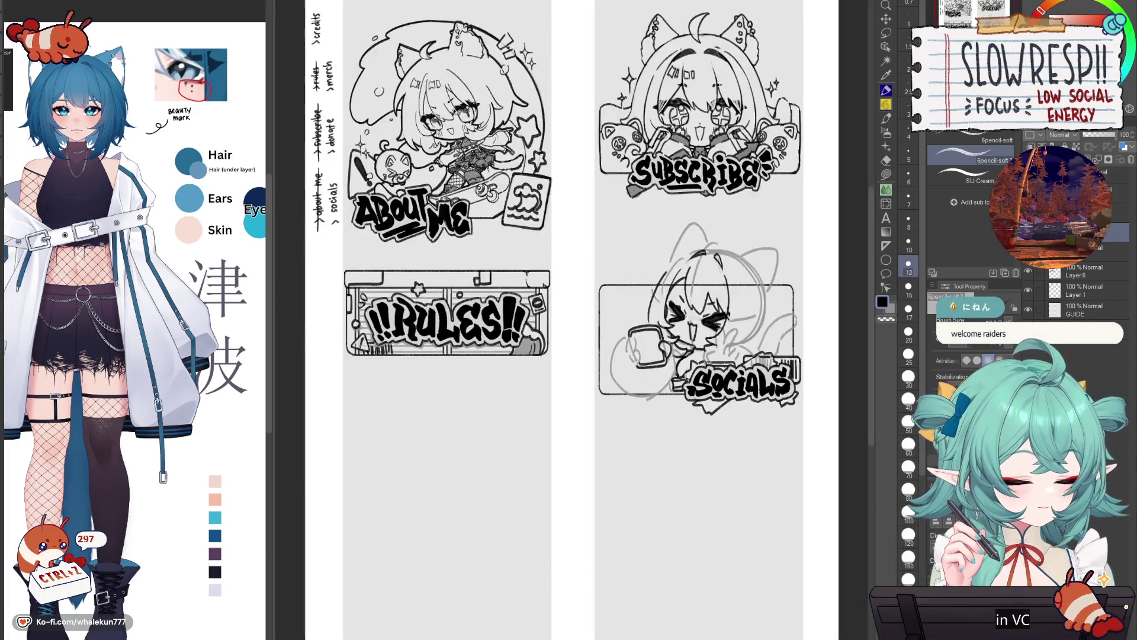
scroll(699, 142, up, 3)
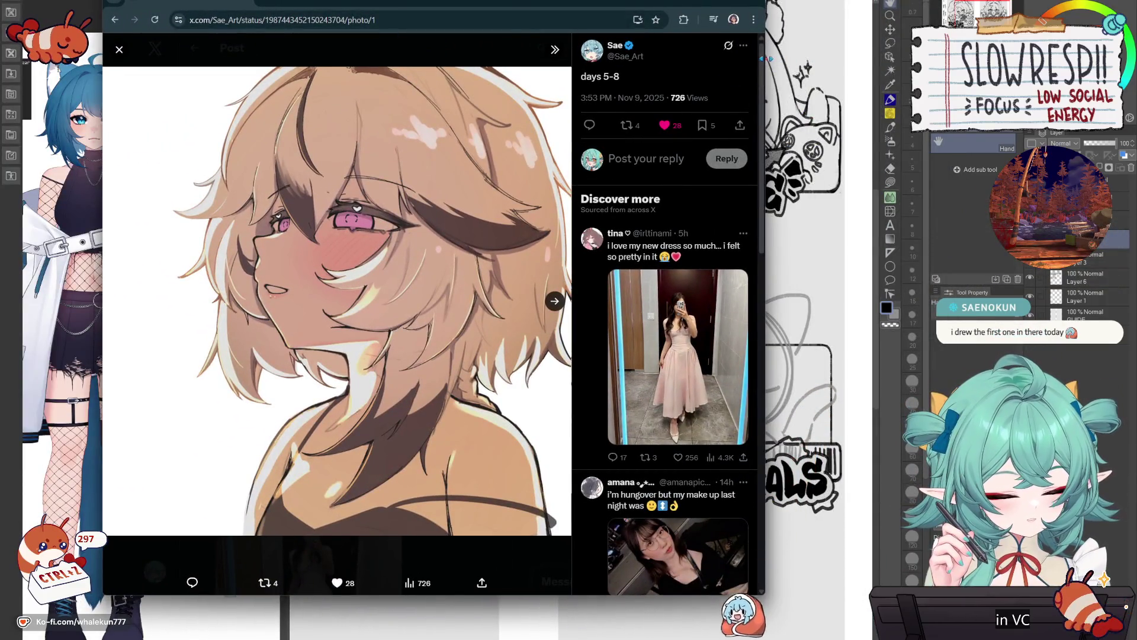
- Widen the browser, reopen the first photo and step through all four artworks and back
drag(768, 59, 910, 59)
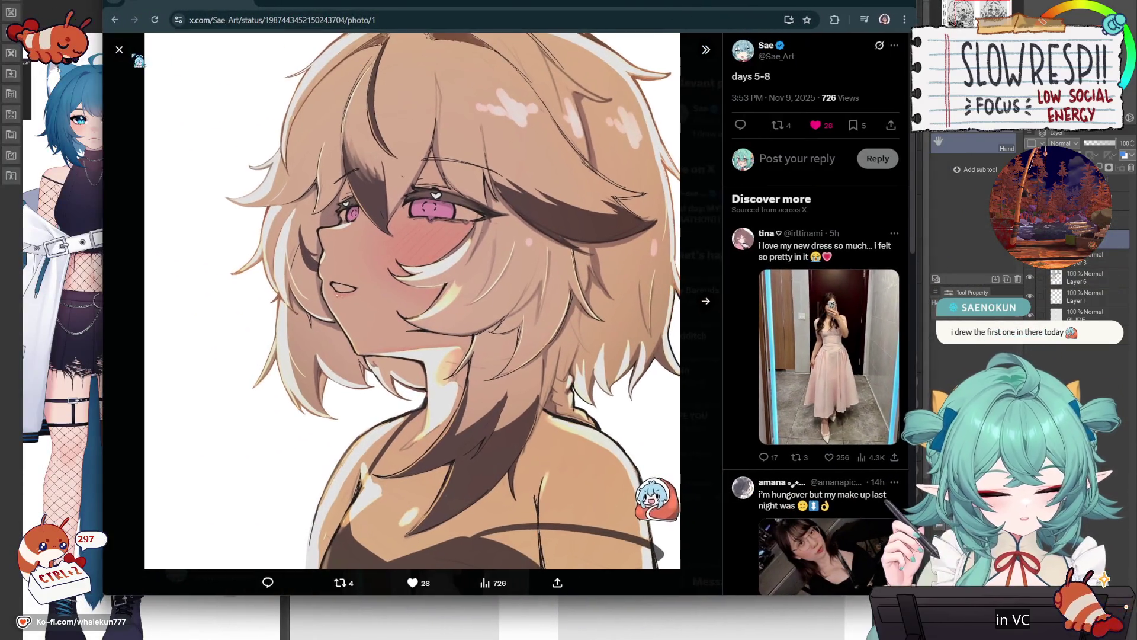
key(Escape)
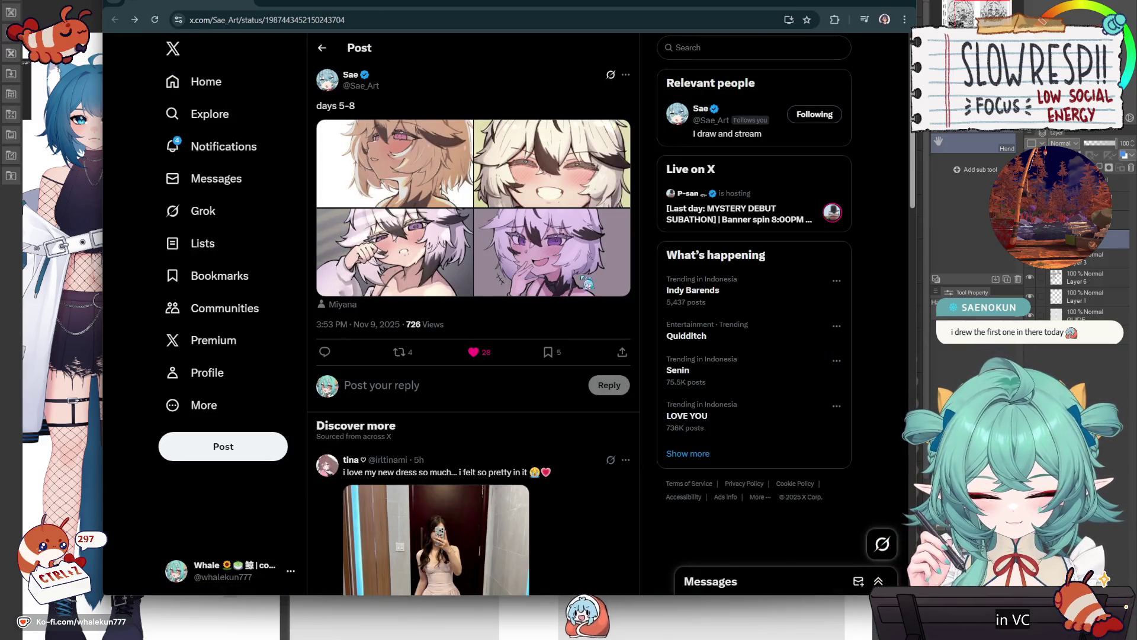
click(434, 175)
click(714, 305)
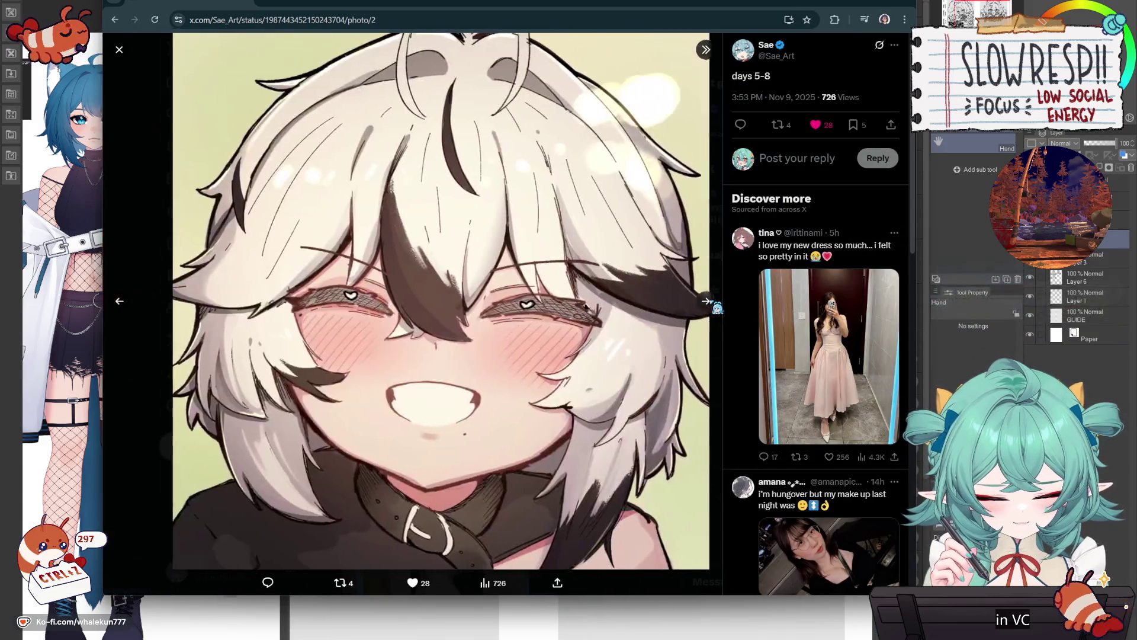
click(715, 306)
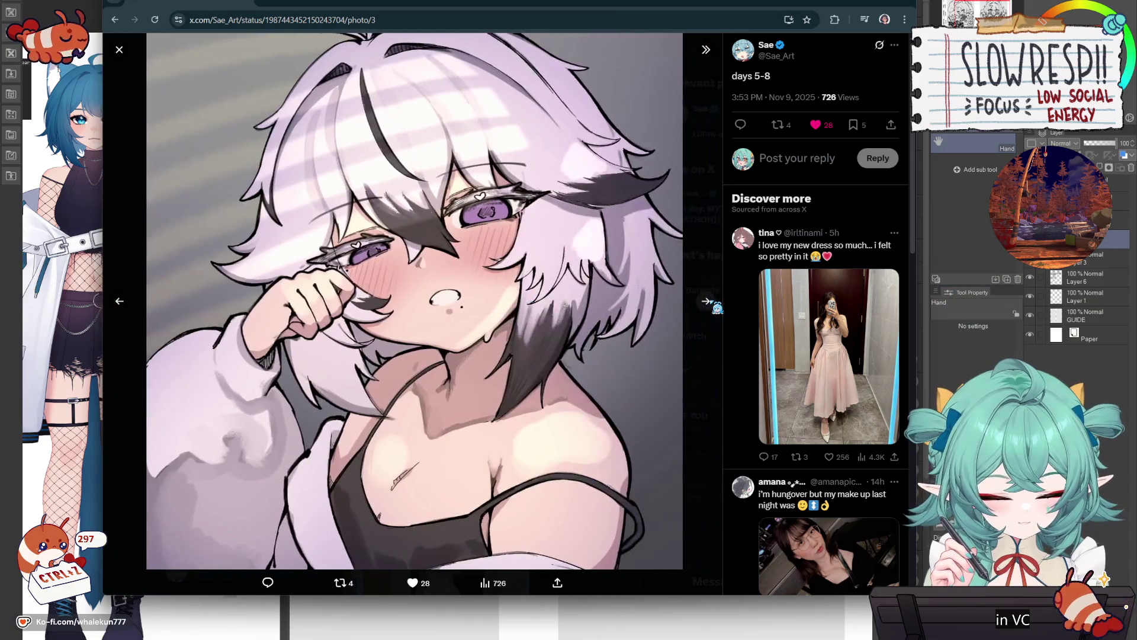
click(716, 306)
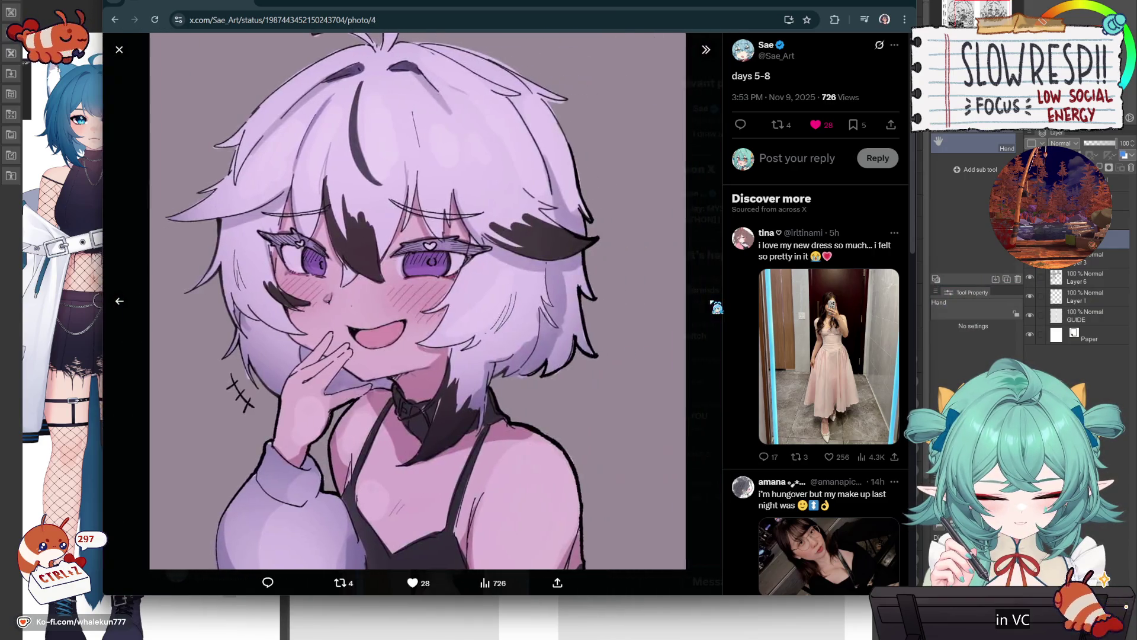
click(120, 302)
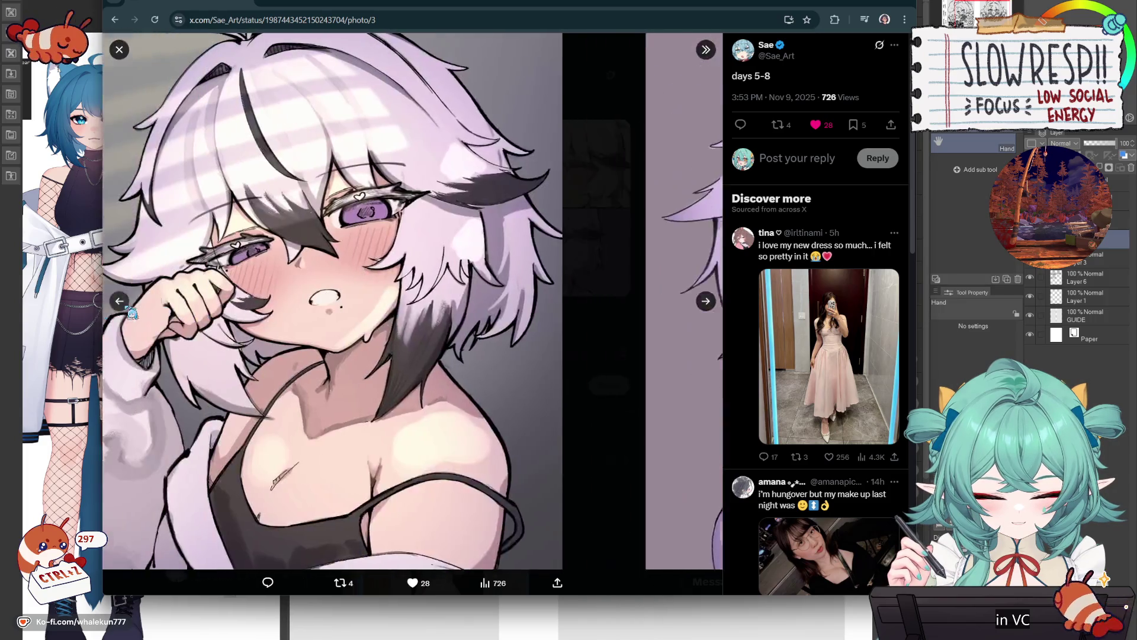
click(120, 302)
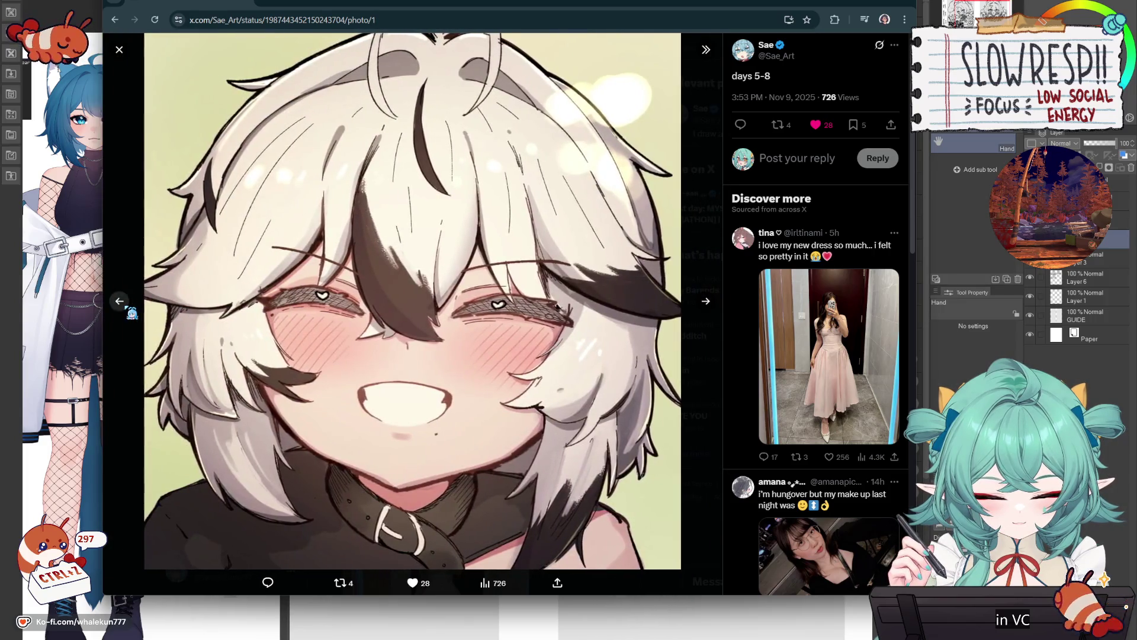
click(126, 307)
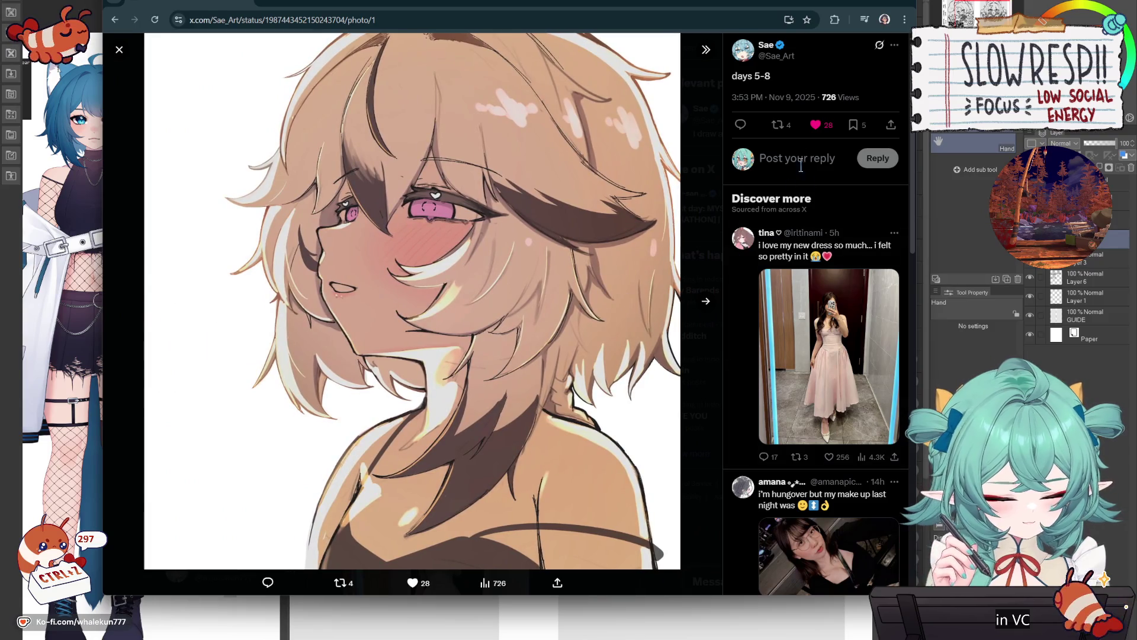
- Browse the four artworks forward and back again, then close the viewer
scroll(791, 131, down, 1)
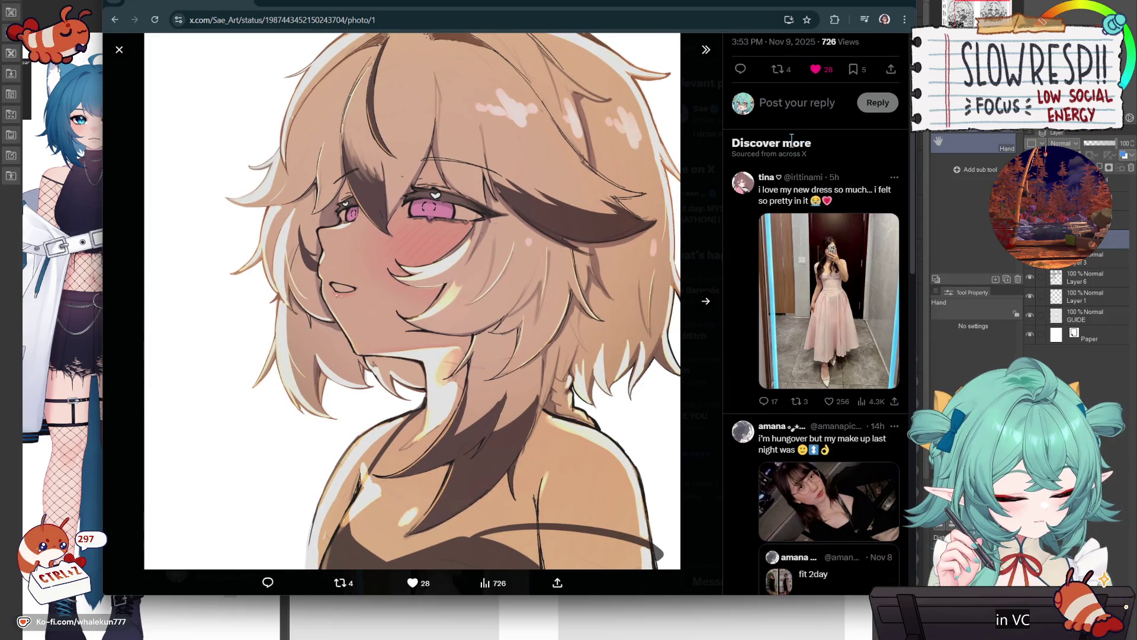
scroll(794, 142, up, 1)
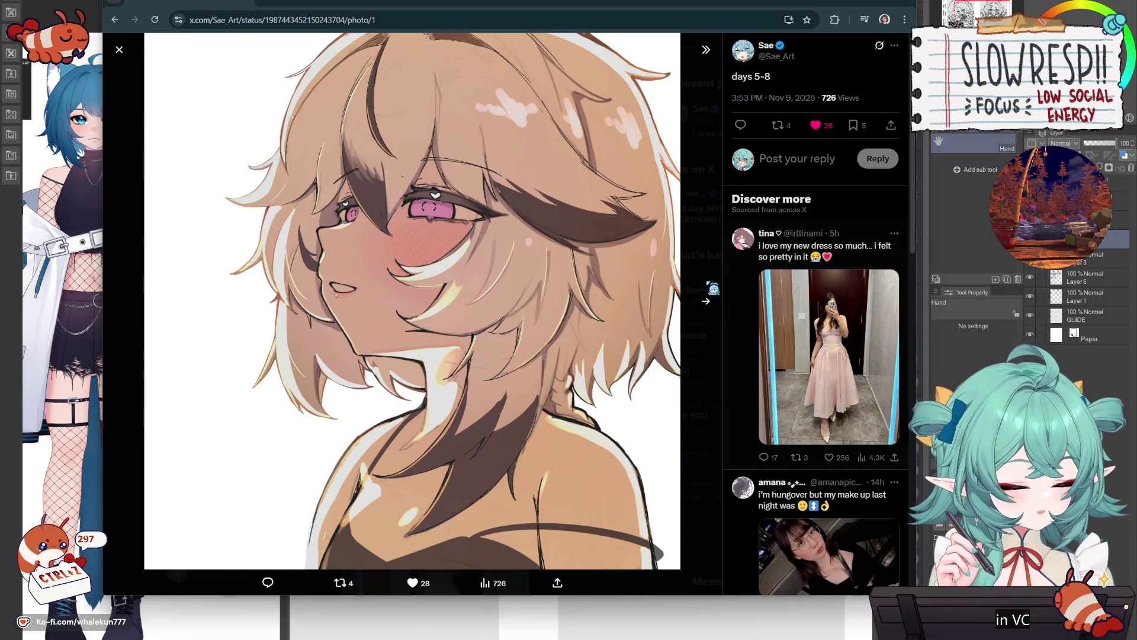
click(714, 305)
click(715, 307)
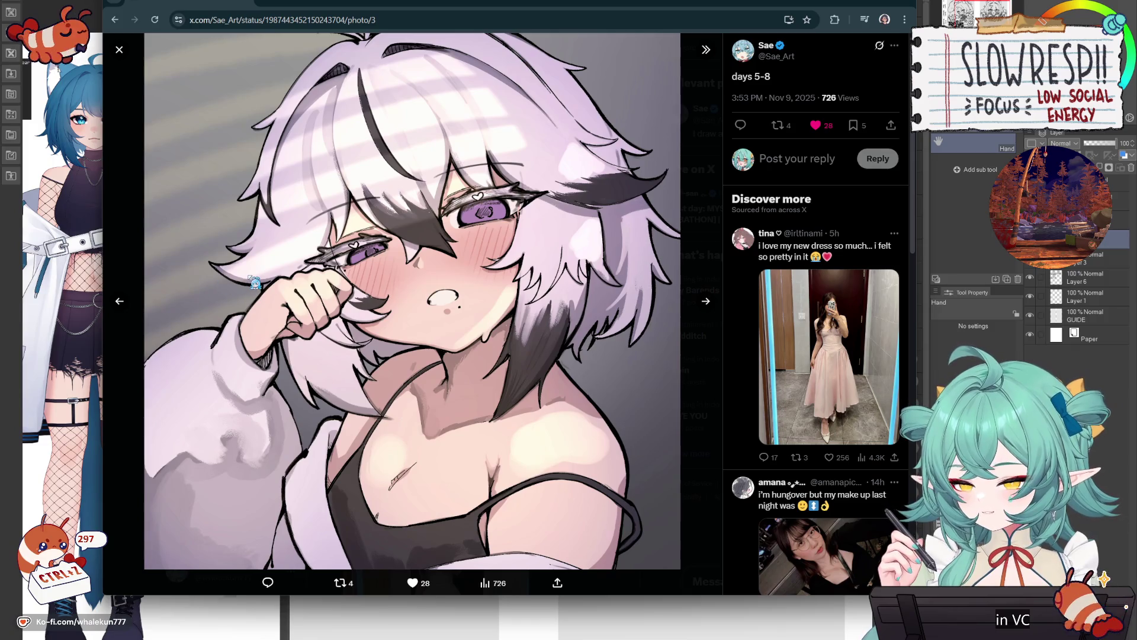
click(119, 301)
click(120, 301)
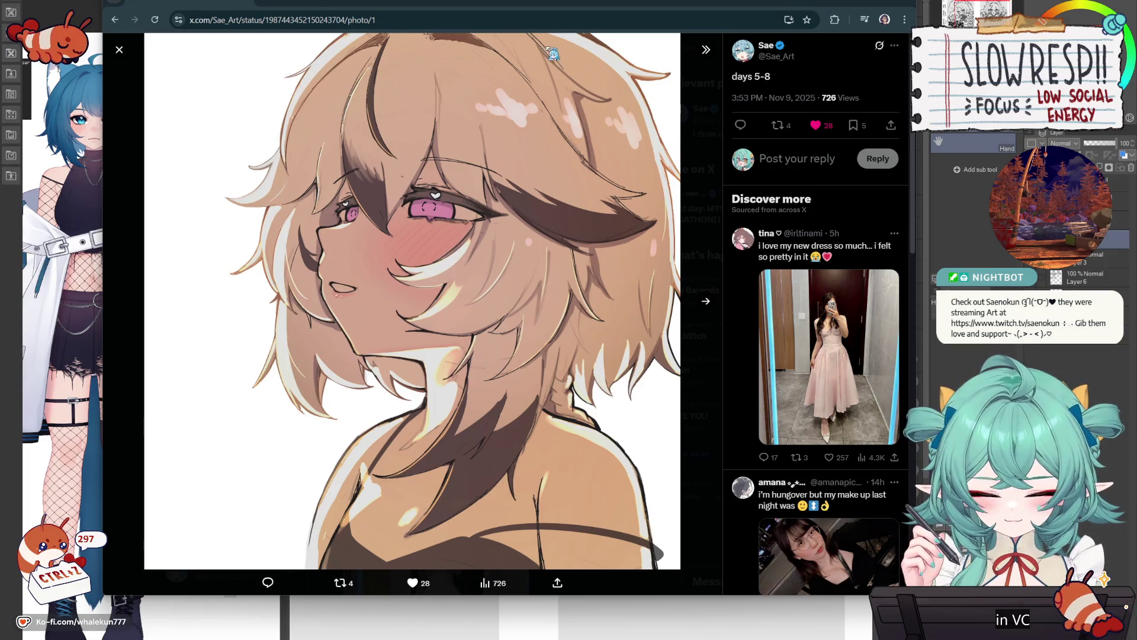
click(705, 301)
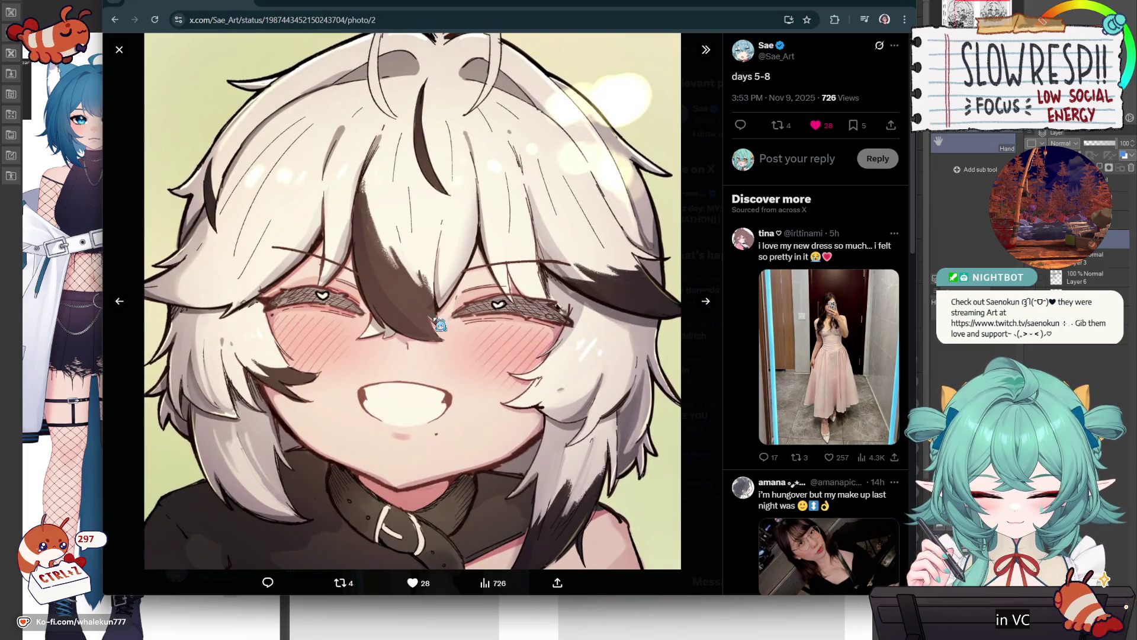
click(706, 302)
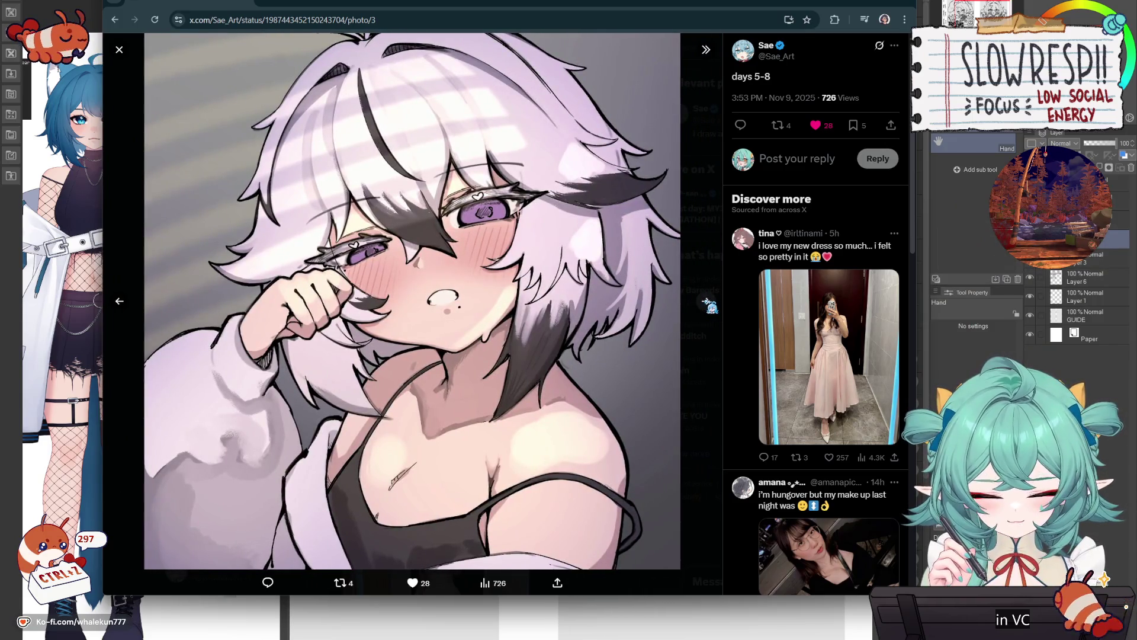
click(709, 305)
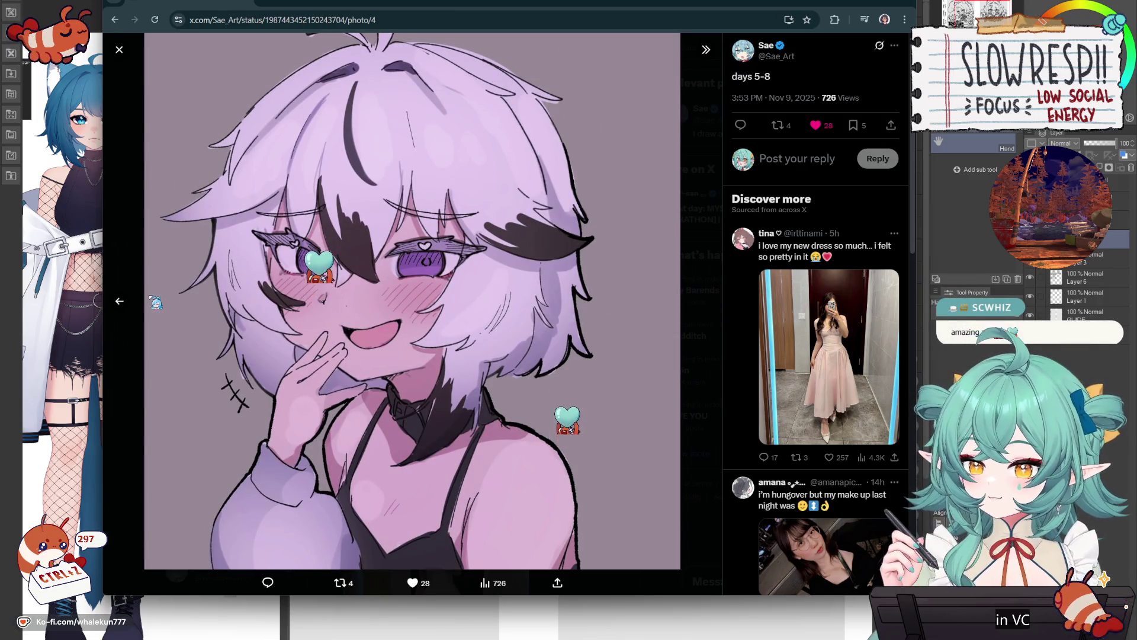
click(123, 305)
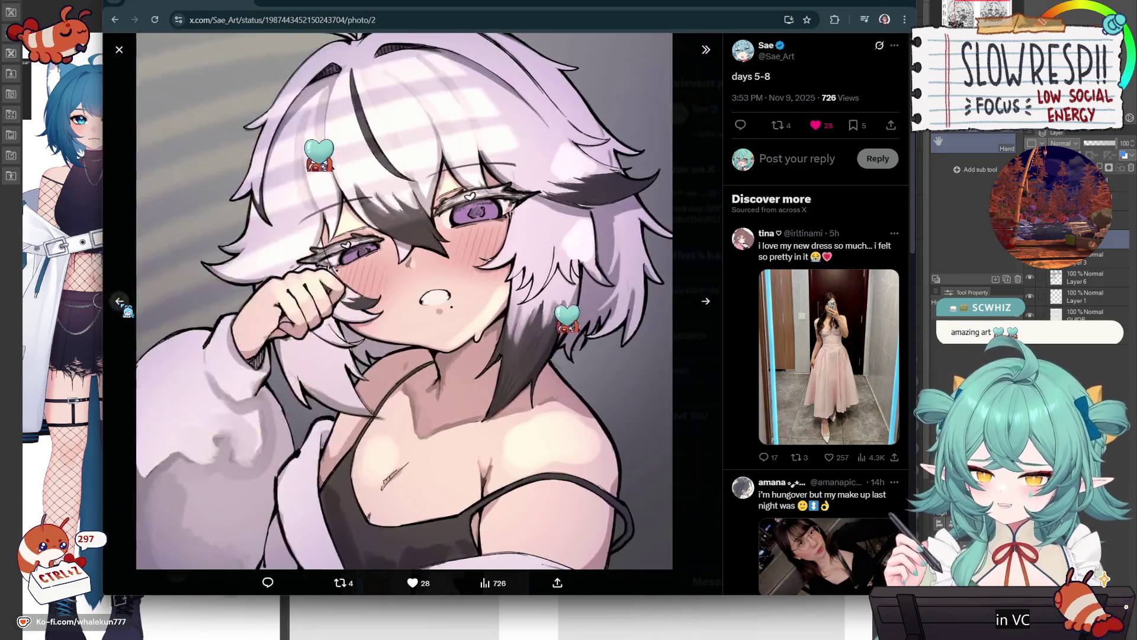
click(122, 302)
click(121, 302)
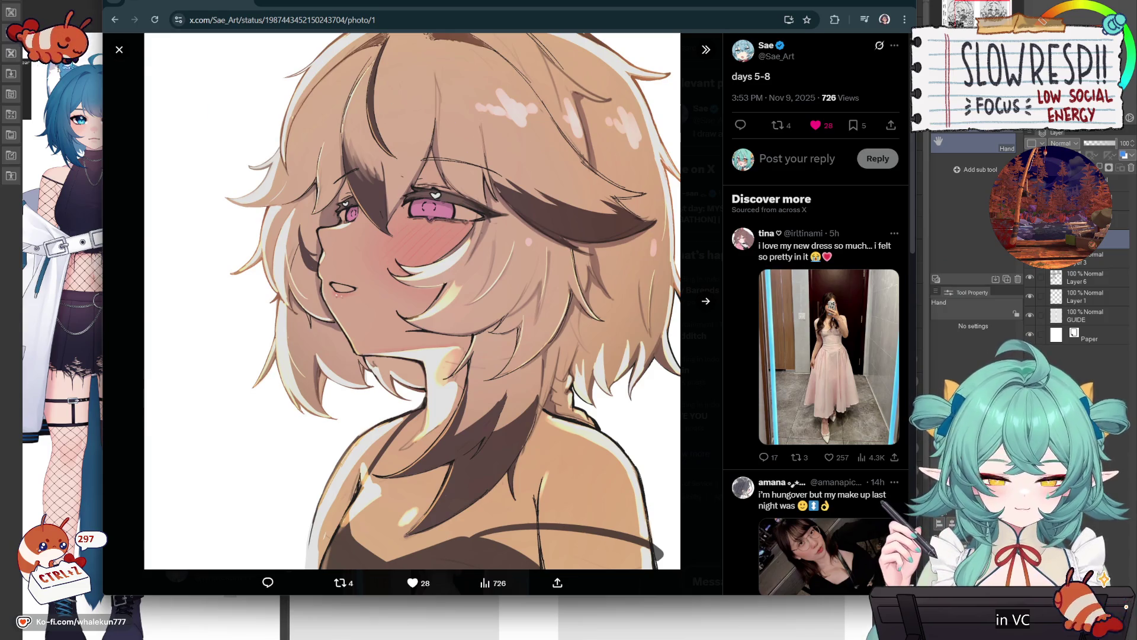
click(143, 56)
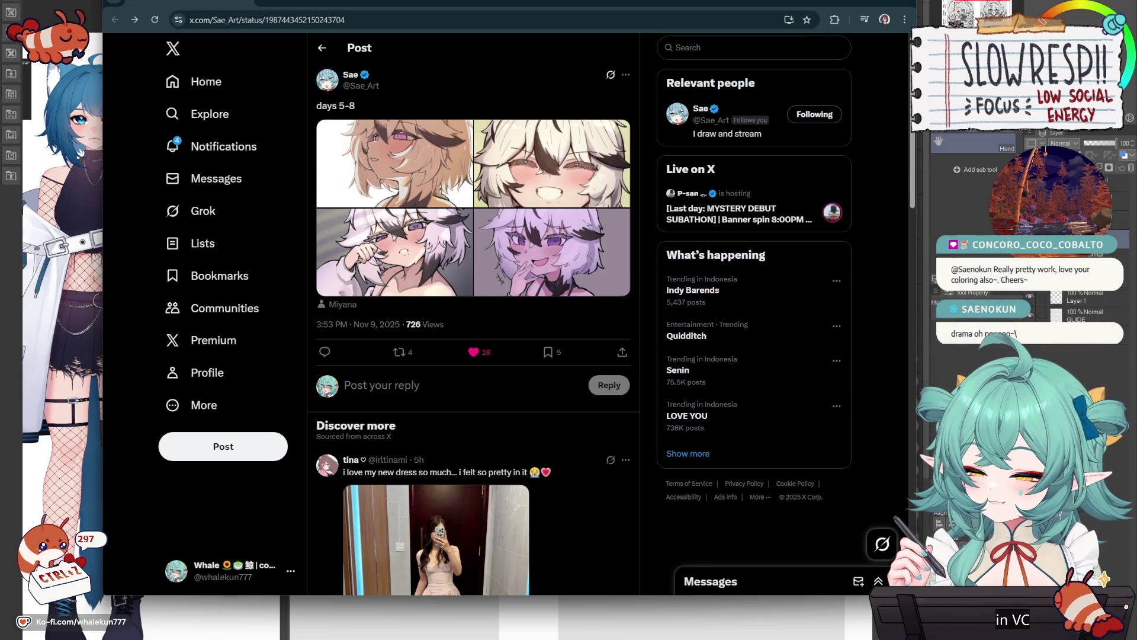
- Return to the home feed, like the raffle reminder post, and switch back to Clip Studio Paint
click(227, 148)
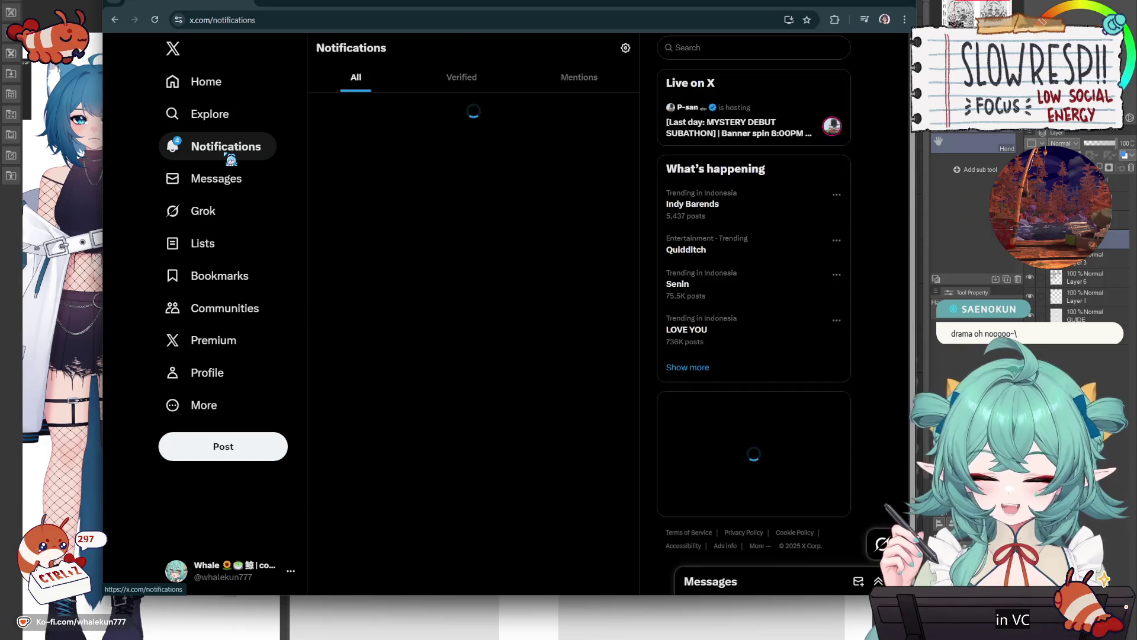
click(222, 83)
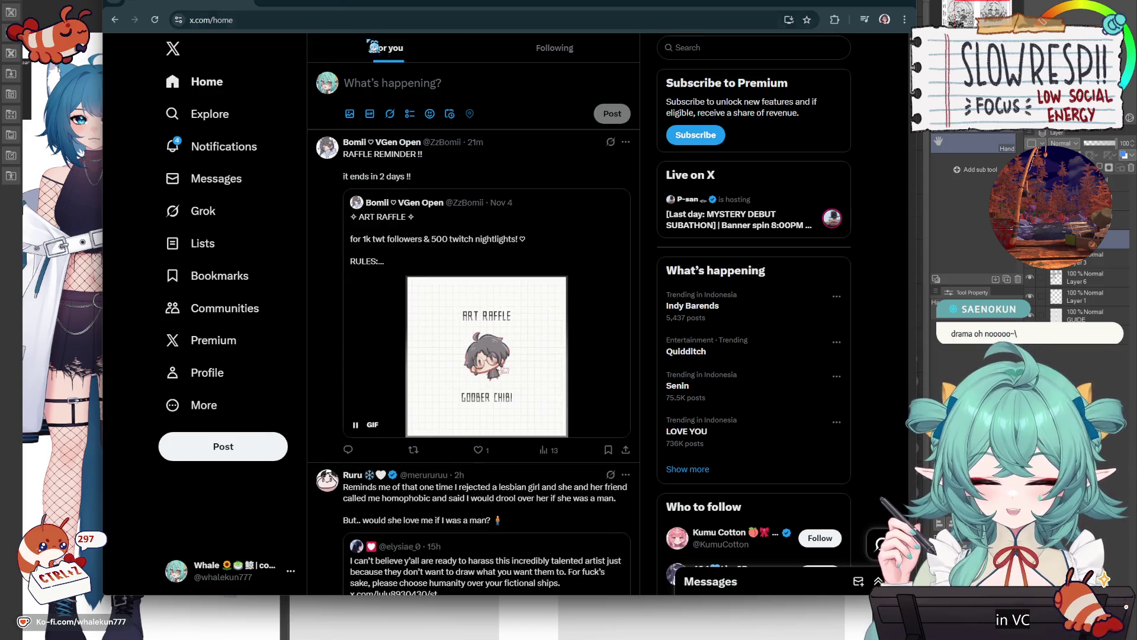
click(479, 450)
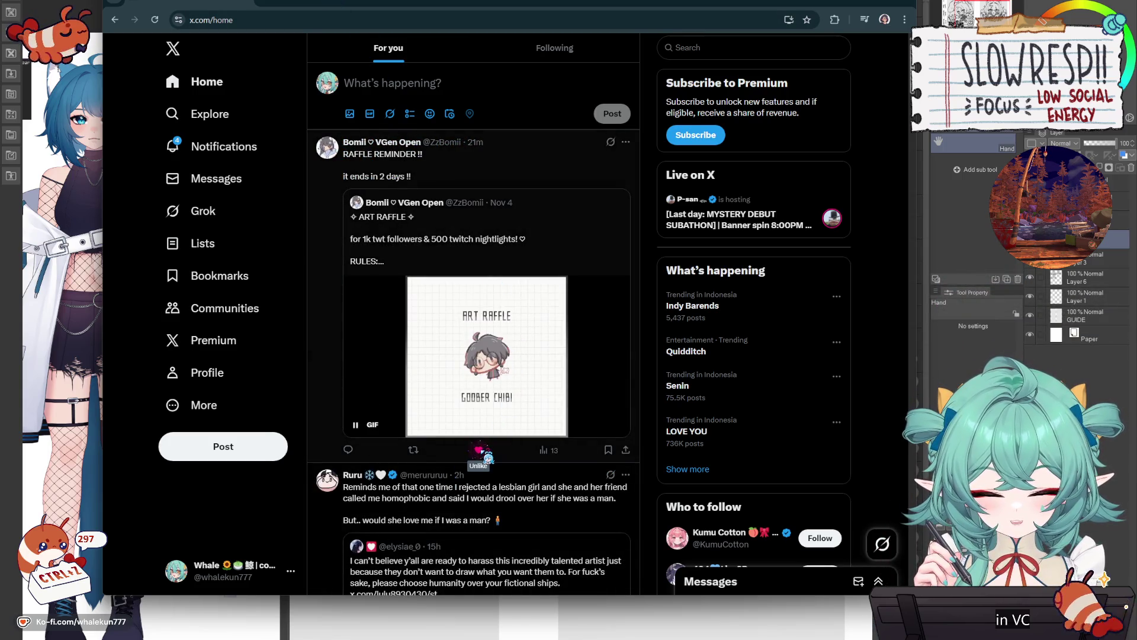
scroll(487, 456, down, 1)
scroll(486, 456, up, 1)
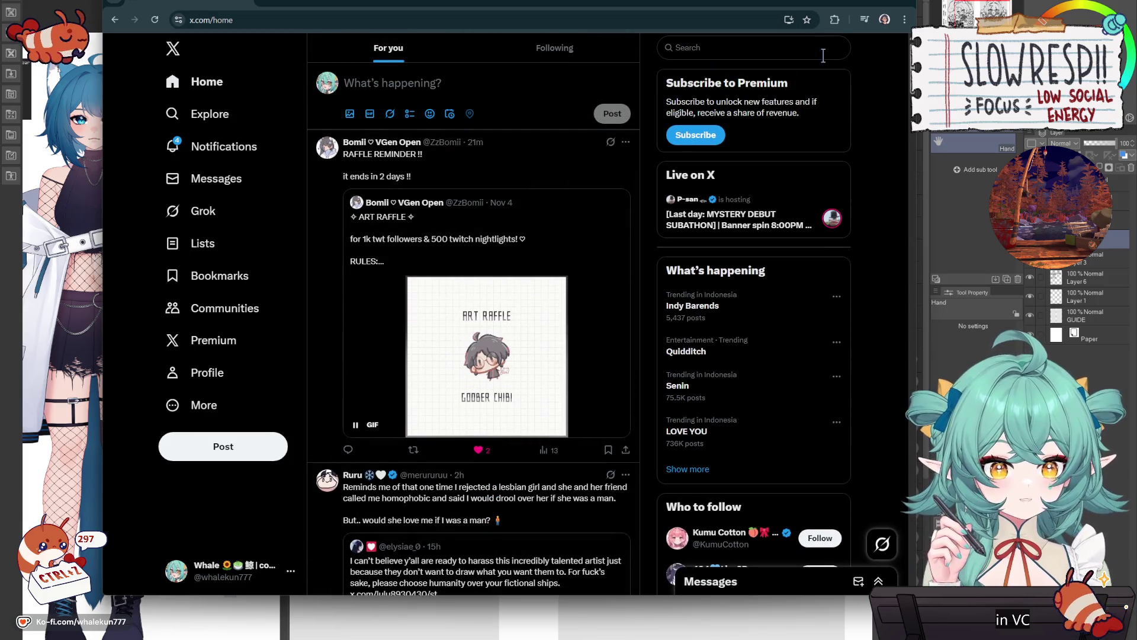
key(alt+Tab)
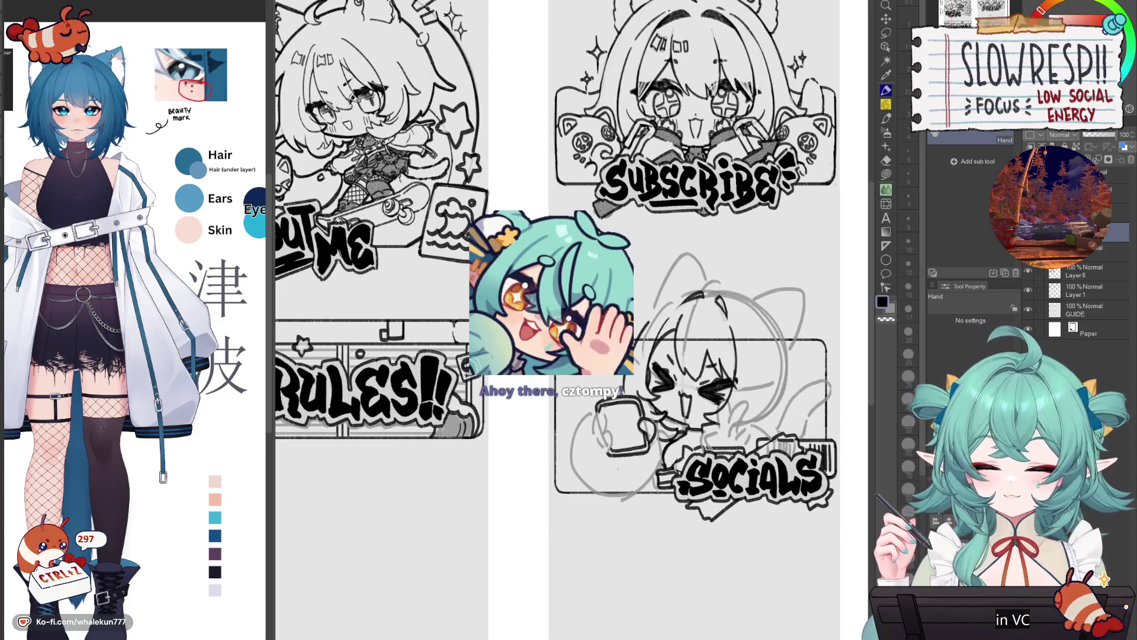
- Try inking the held phone's left edge with short strokes, undoing each miss
scroll(681, 320, down, 2)
scroll(644, 319, up, 2)
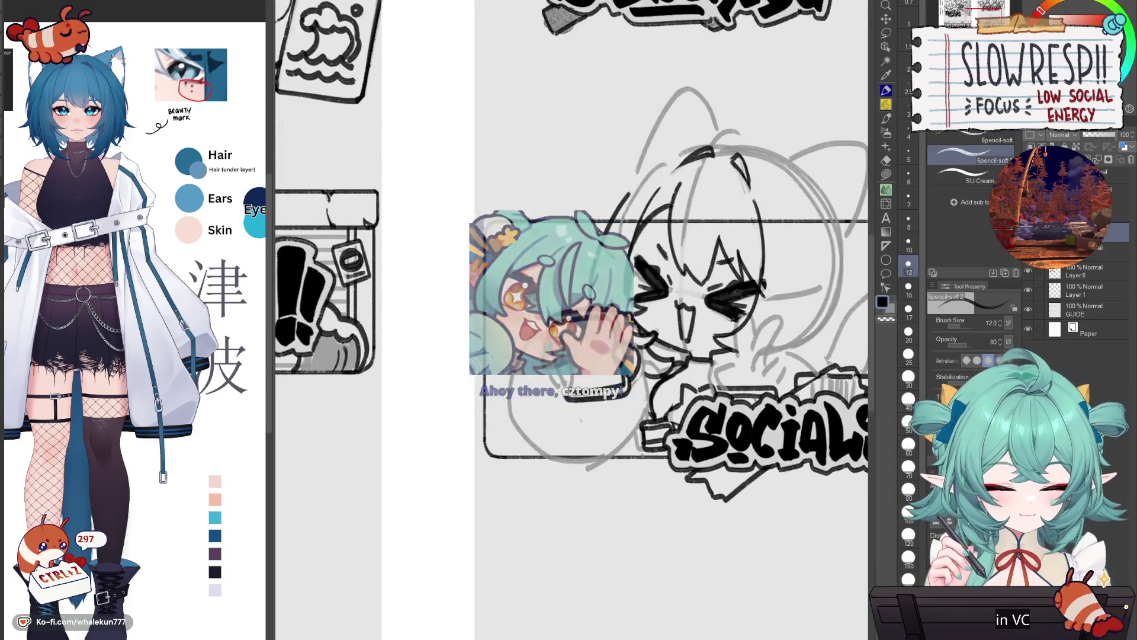
mouse_move(548, 330)
mouse_down()
mouse_move(541, 346)
mouse_move(552, 365)
mouse_up()
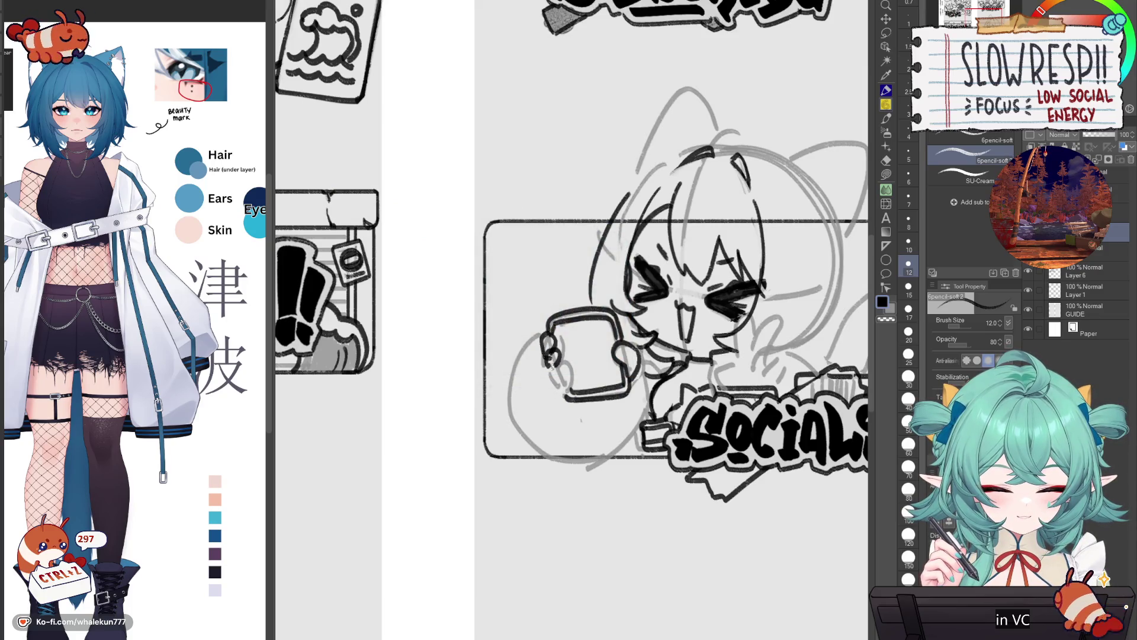
key(ctrl+z)
key(ctrl+z)
key(ctrl+z)
key(ctrl+z)
key(ctrl+z)
key(ctrl+z)
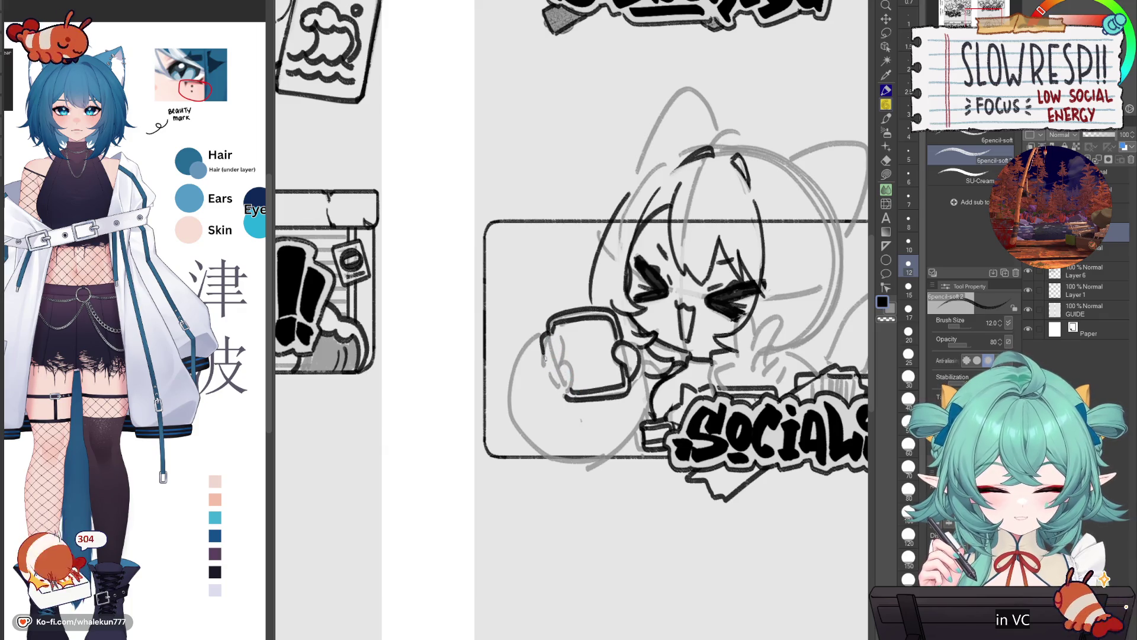
mouse_move(544, 341)
mouse_down()
mouse_move(554, 331)
mouse_move(562, 340)
mouse_up()
key(ctrl+z)
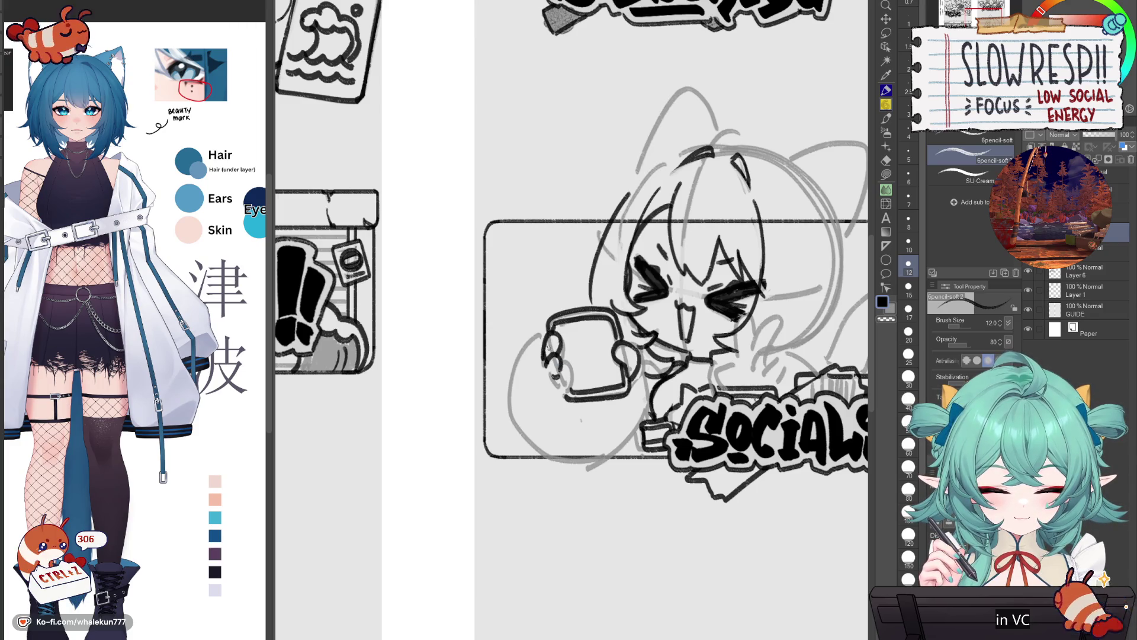
mouse_move(553, 375)
mouse_down()
mouse_move(564, 396)
mouse_move(574, 391)
mouse_up()
key(ctrl+z)
key(ctrl+z)
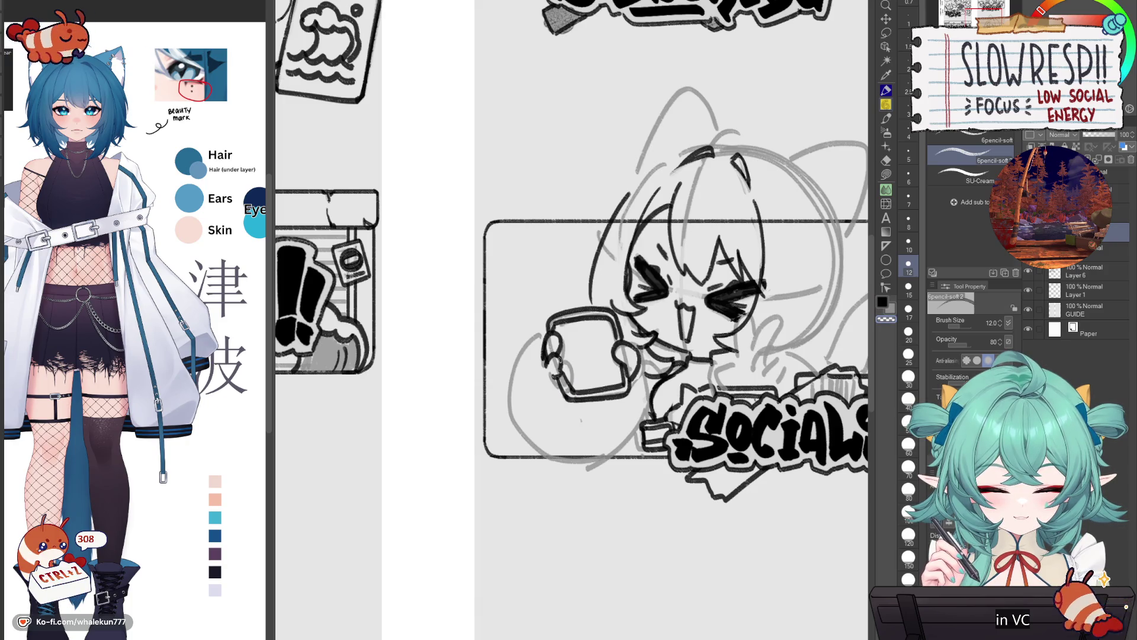
- Ink the phone's left edge and its right side down to the bottom, then mirror the canvas to check
key(c)
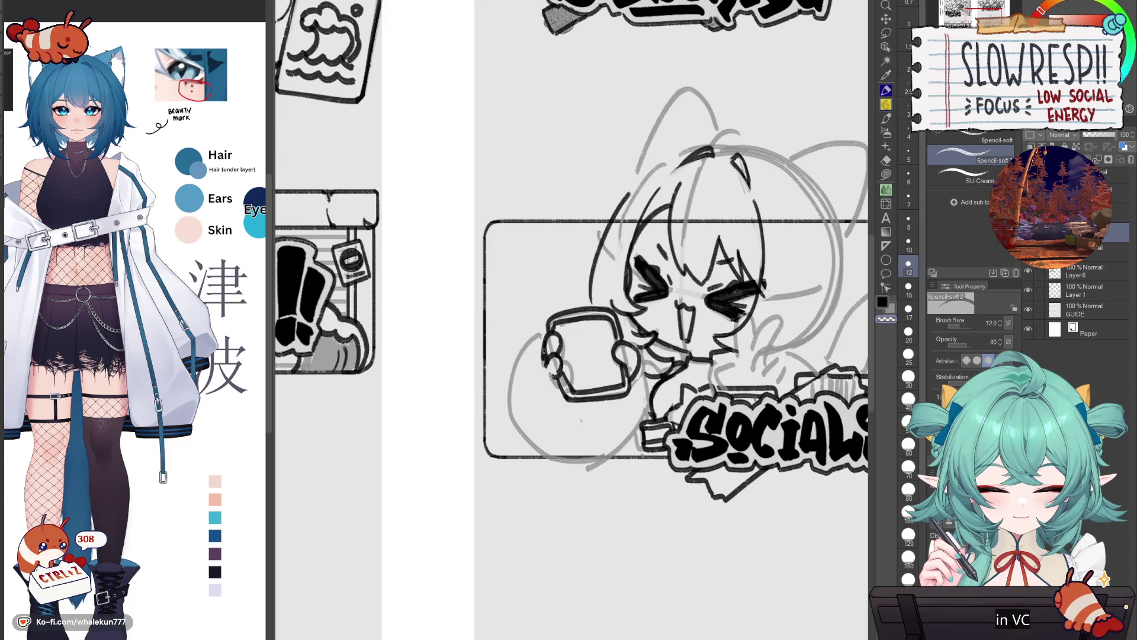
key(c)
drag(544, 343, 571, 402)
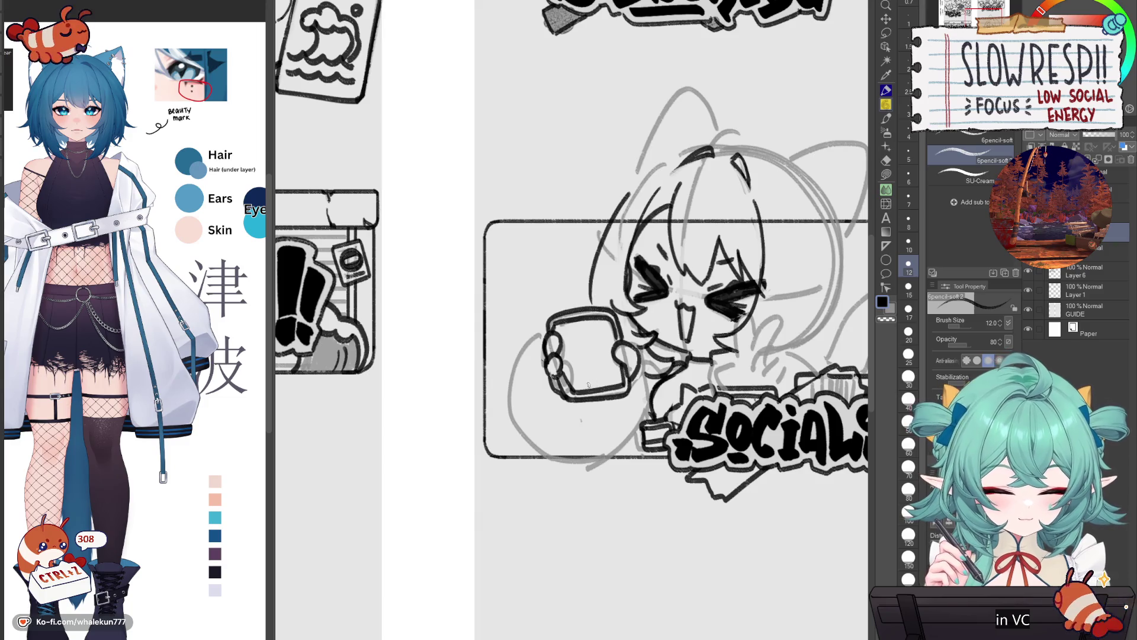
mouse_move(557, 310)
mouse_down()
mouse_move(579, 307)
mouse_move(527, 343)
mouse_move(515, 407)
mouse_move(546, 449)
mouse_up()
key(ctrl+z)
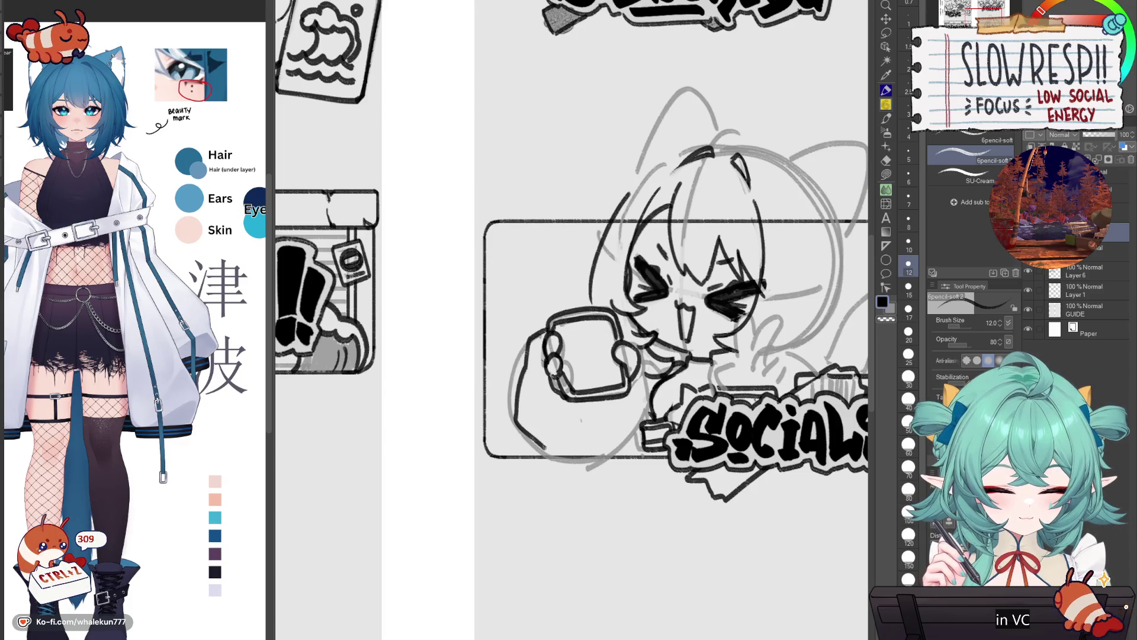
mouse_move(638, 375)
mouse_down()
mouse_move(619, 453)
mouse_move(551, 459)
mouse_up()
key(c)
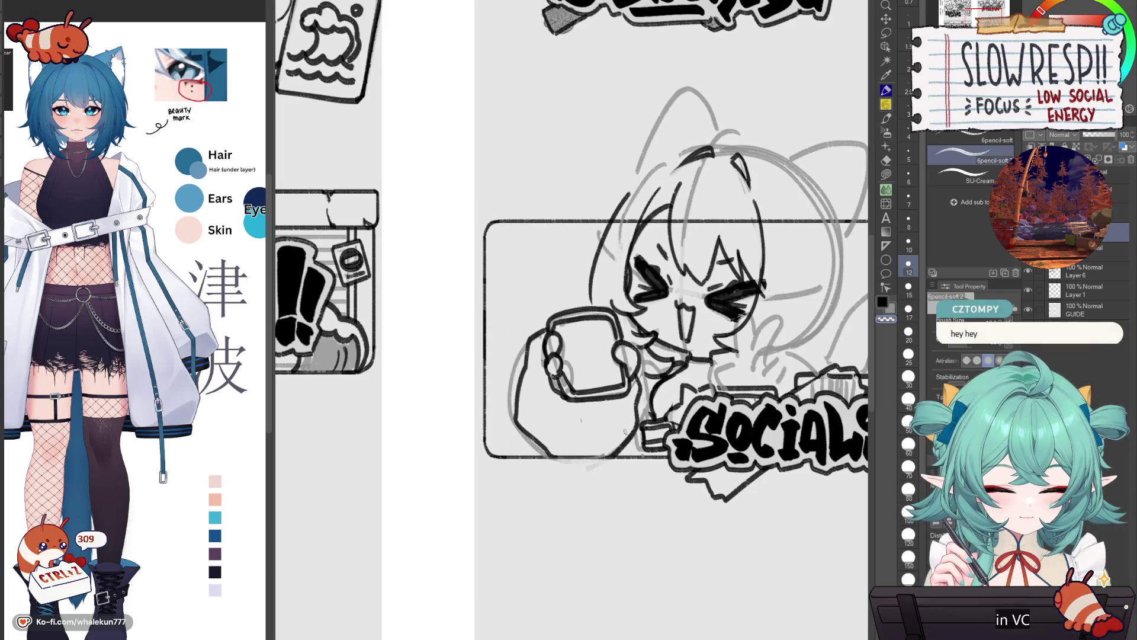
key(c)
key(h)
key(h)
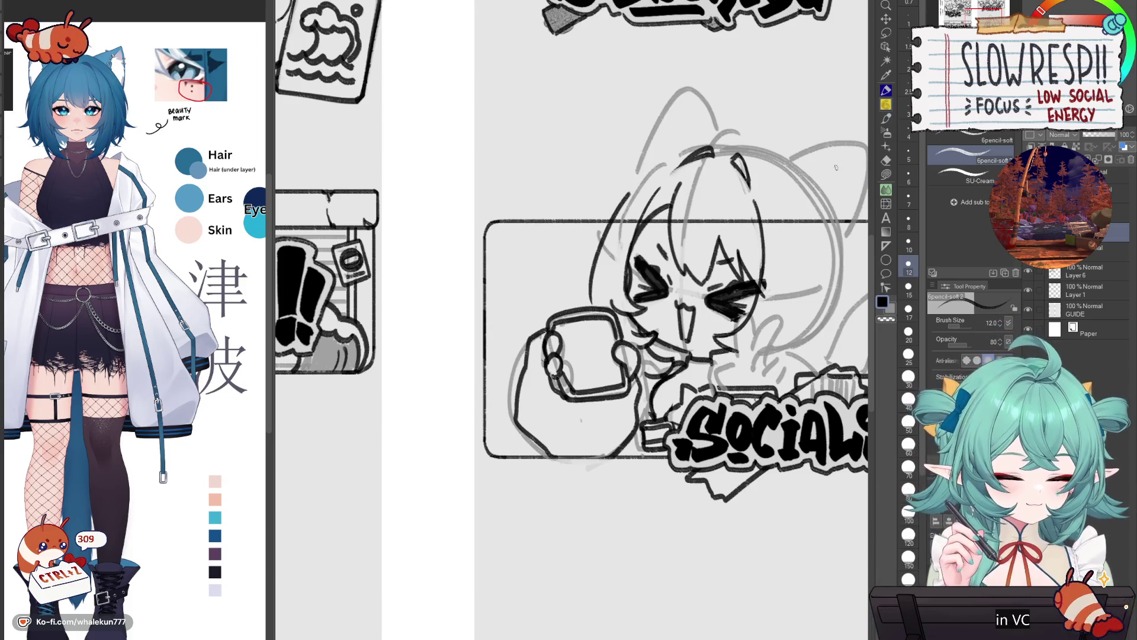
- Recentre the SOCIALS panel in view and undo the last small marks
drag(592, 355, 595, 341)
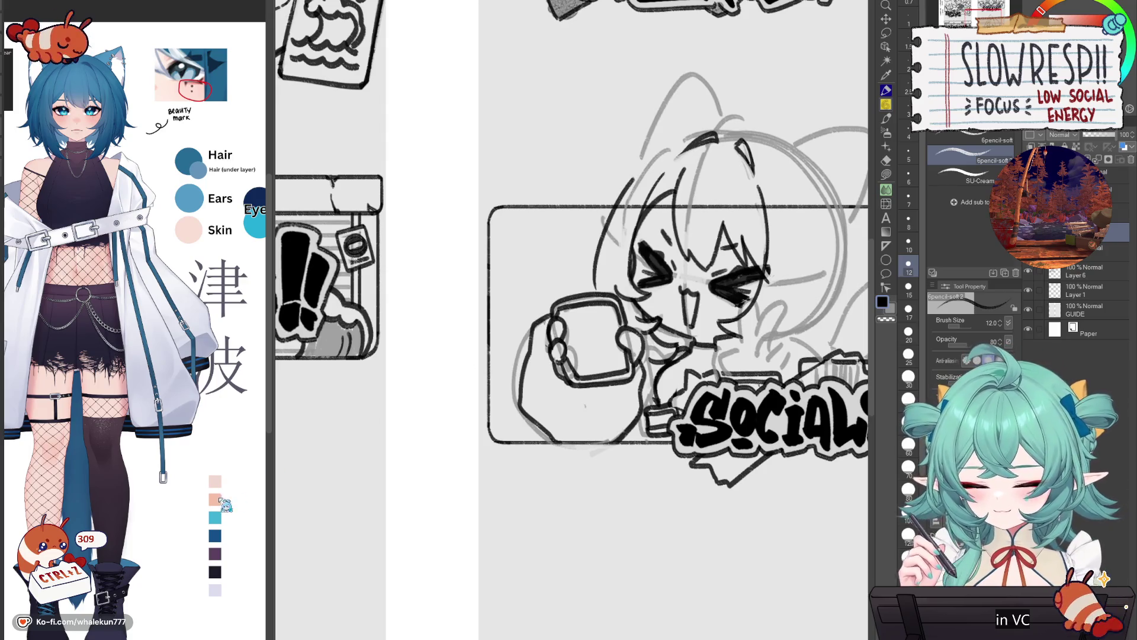
drag(735, 305, 678, 318)
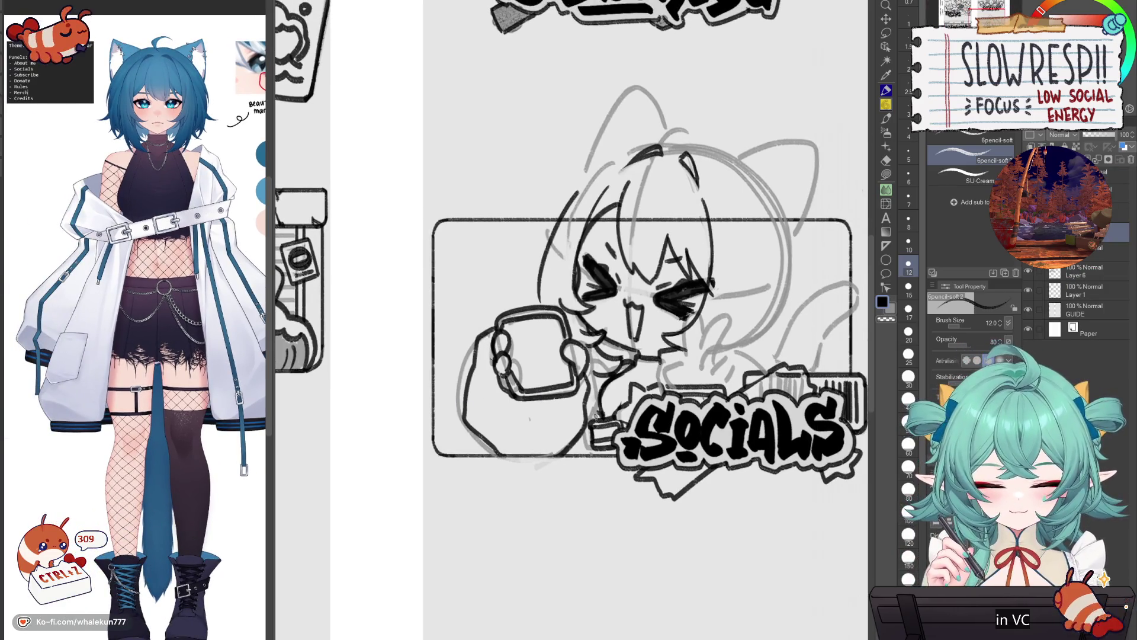
key(ctrl+z)
key(ctrl+z)
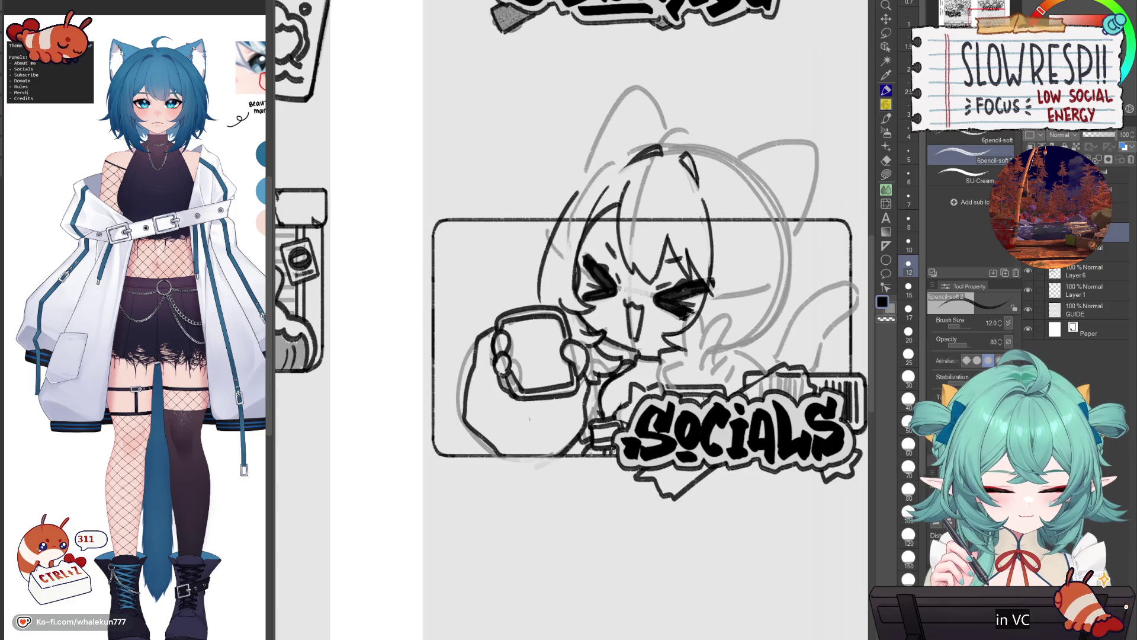
mouse_move(495, 387)
mouse_down()
mouse_move(492, 448)
mouse_move(482, 395)
mouse_move(491, 439)
mouse_up()
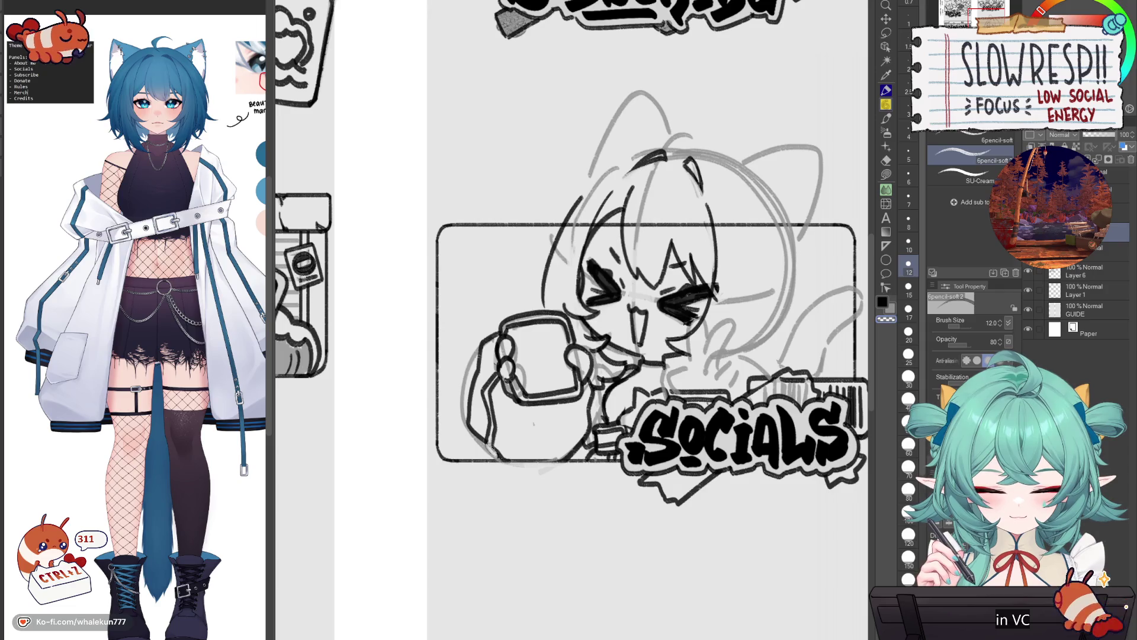
- Ink the hand outline and finger lines gripping the phone, erasing and undoing stray strokes
mouse_move(498, 356)
mouse_down()
mouse_move(470, 366)
mouse_move(530, 338)
mouse_move(585, 359)
mouse_up()
key(c)
key(c)
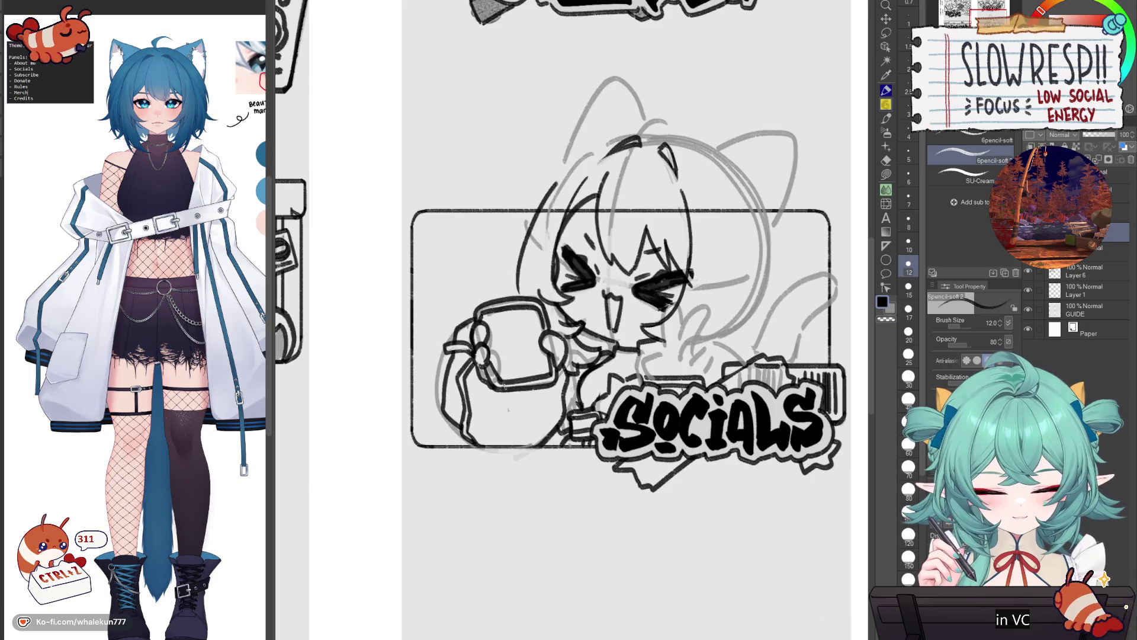
mouse_move(492, 405)
mouse_down()
mouse_move(547, 388)
mouse_move(534, 394)
mouse_up()
key(ctrl+z)
mouse_move(480, 363)
mouse_down()
mouse_move(502, 389)
mouse_move(479, 364)
mouse_move(483, 344)
mouse_move(485, 361)
mouse_up()
key(ctrl+z)
key(c)
key(ctrl+z)
key(c)
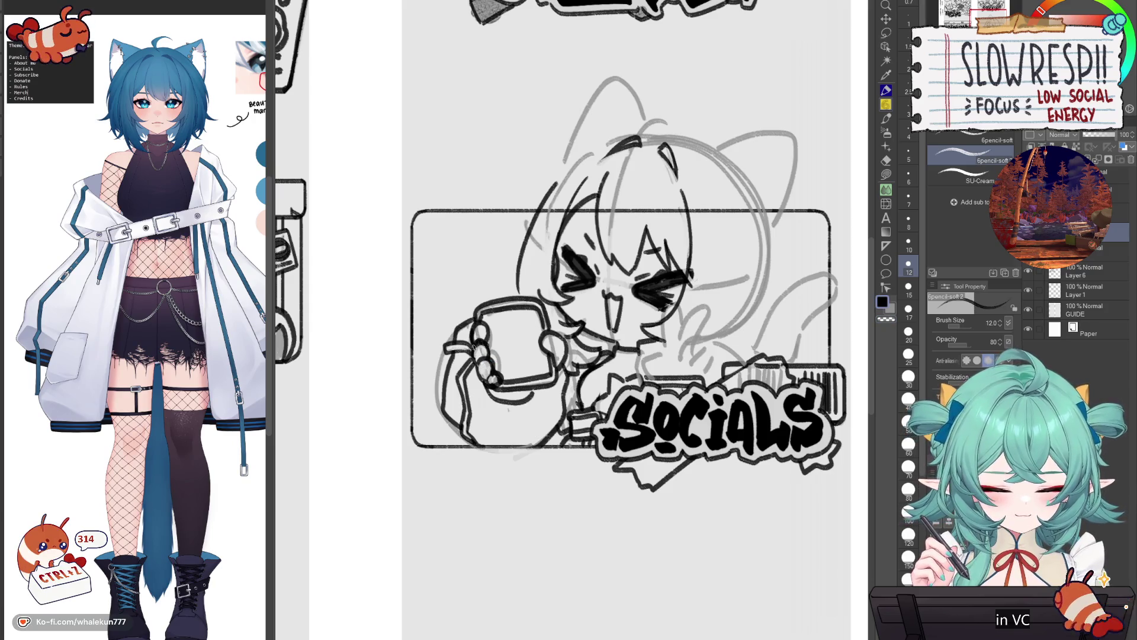
key(c)
key(h)
key(h)
- Outline the inner screen of the phone where the envelope icon sits
scroll(533, 316, left, 3)
key(c)
mouse_move(563, 320)
mouse_down()
mouse_move(533, 321)
mouse_move(540, 357)
mouse_move(568, 353)
mouse_move(565, 316)
mouse_move(534, 344)
mouse_move(570, 325)
mouse_move(535, 360)
mouse_move(575, 358)
mouse_move(557, 354)
mouse_move(568, 332)
mouse_move(551, 342)
mouse_up()
key(ctrl+z)
key(ctrl+z)
key(ctrl+z)
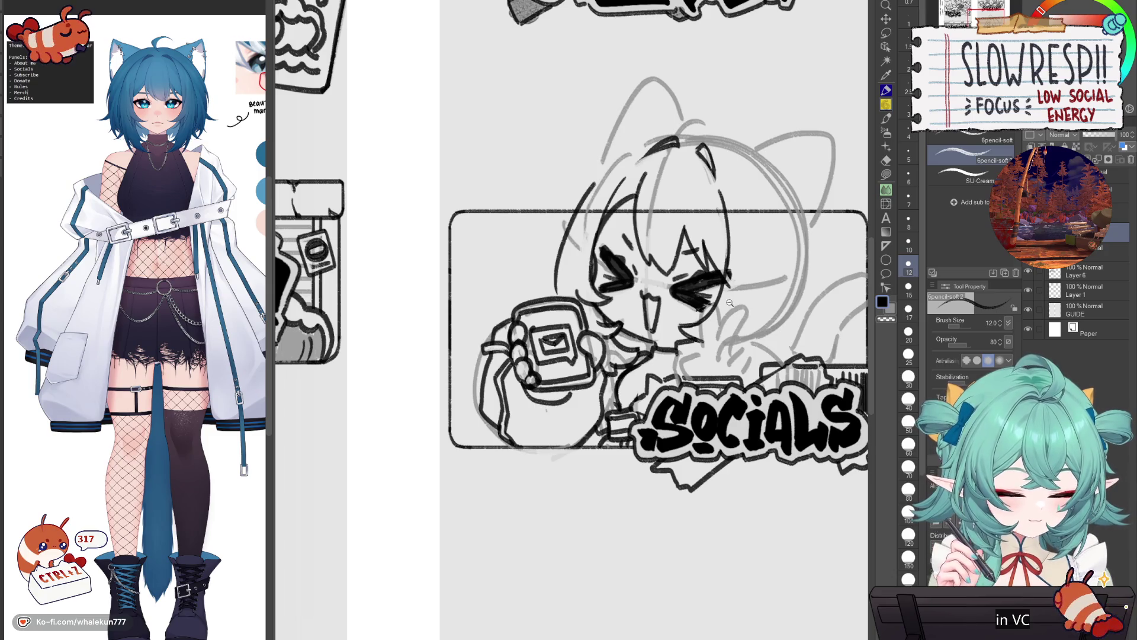
scroll(729, 304, down, 5)
scroll(746, 320, up, 4)
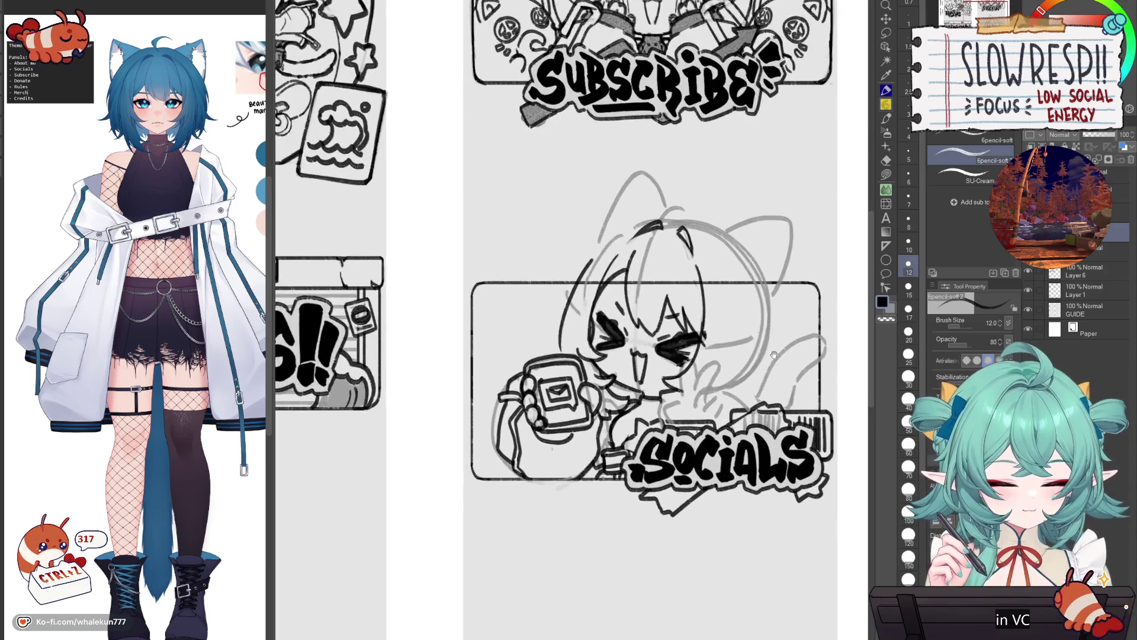
- Extend the inked stroke at the character's right eye with the soft pencil
scroll(770, 347, up, 3)
key(e)
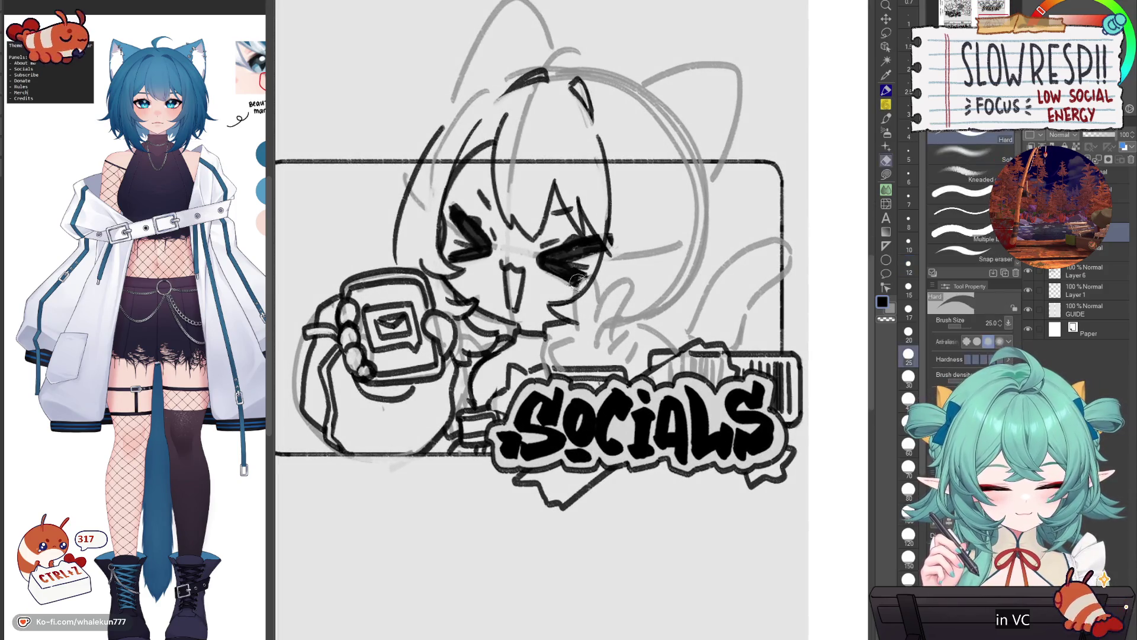
key(p)
mouse_move(571, 279)
mouse_down()
mouse_move(605, 284)
mouse_move(583, 308)
mouse_move(623, 284)
mouse_move(565, 355)
mouse_move(590, 357)
mouse_move(557, 359)
mouse_up()
key(e)
key(p)
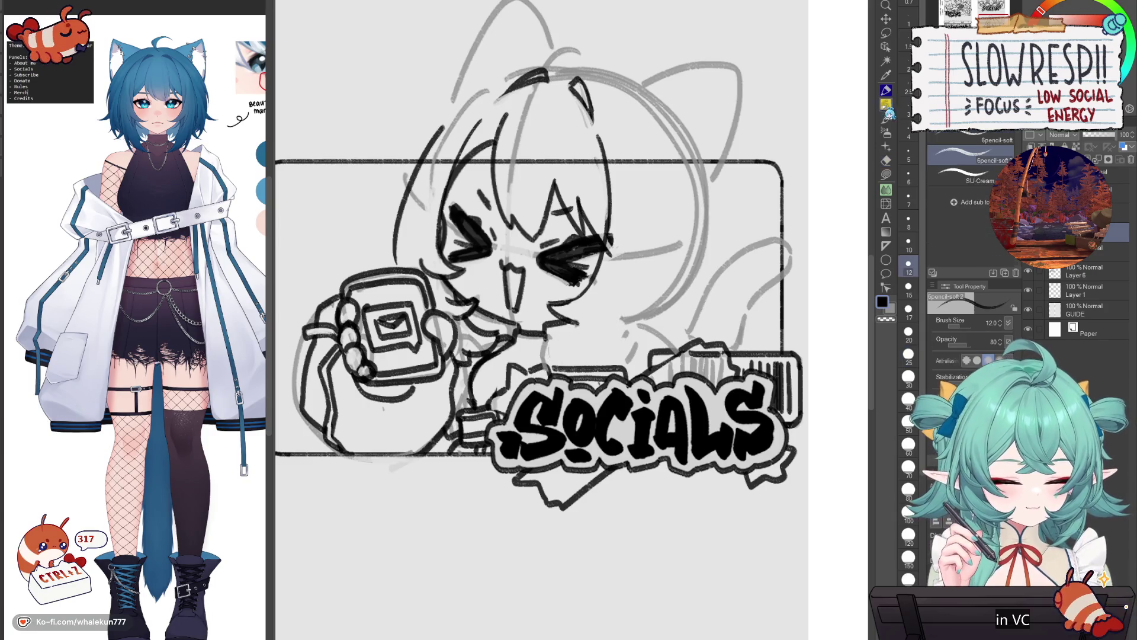
- Erase sketch marks under the chin and redraw the chin line in black
key(c)
mouse_move(554, 346)
mouse_down()
mouse_move(544, 336)
mouse_move(557, 325)
mouse_up()
key(ctrl+z)
key(ctrl+z)
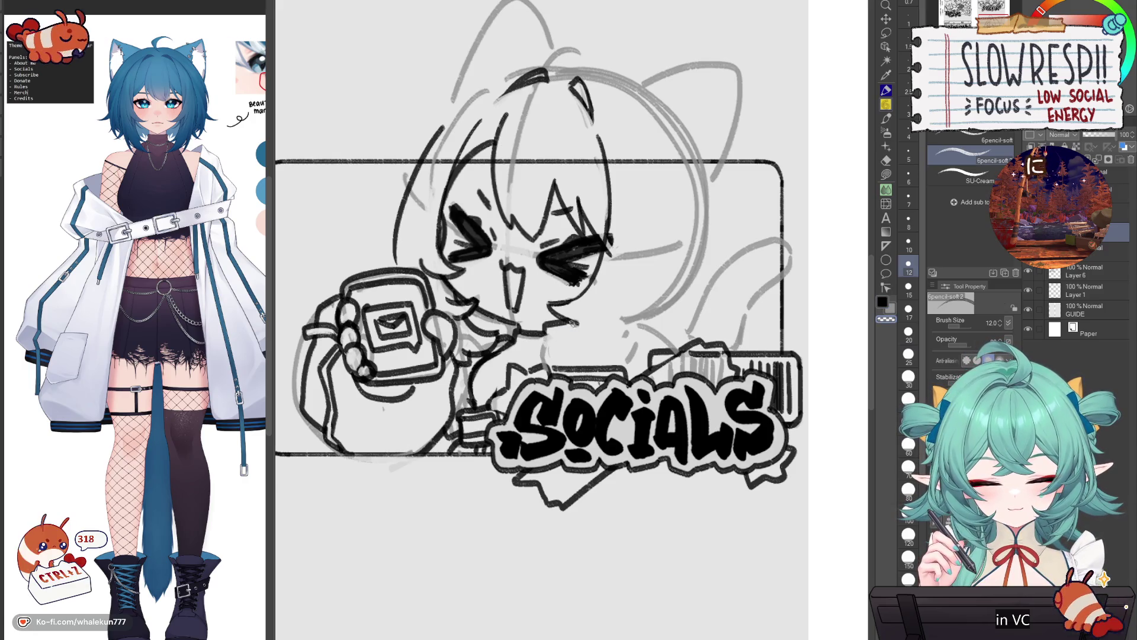
key(c)
key(ctrl+z)
mouse_move(563, 317)
mouse_down()
mouse_move(530, 347)
mouse_move(575, 325)
mouse_move(531, 354)
mouse_up()
key(ctrl+z)
key(ctrl+z)
key(ctrl+z)
mouse_move(563, 320)
mouse_down()
mouse_move(527, 346)
mouse_move(542, 364)
mouse_up()
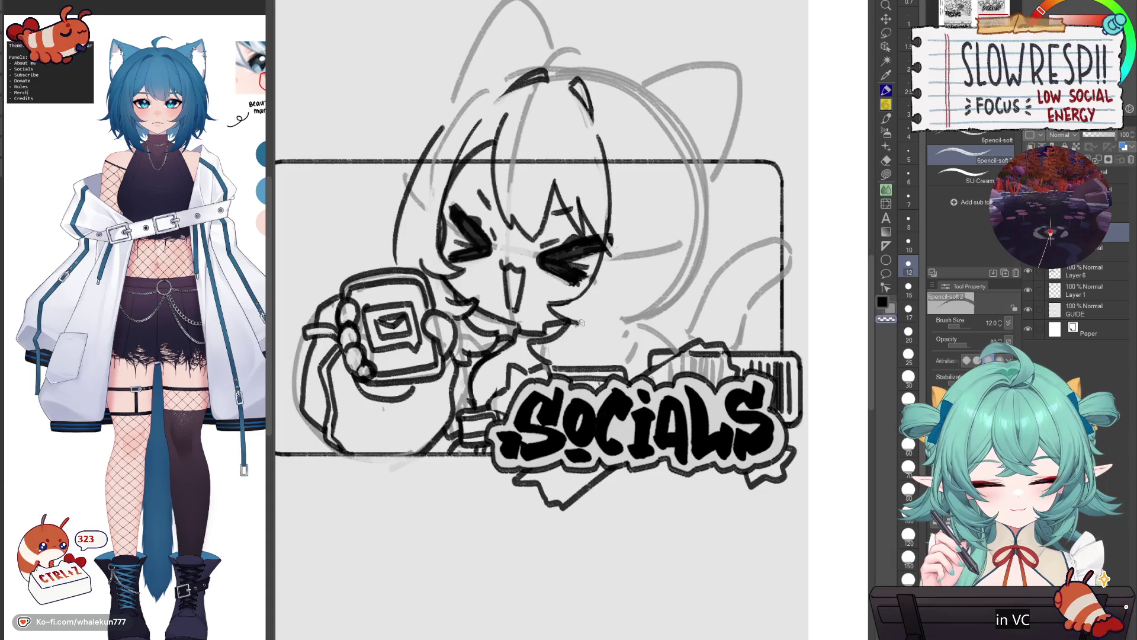
scroll(599, 305, up, 1)
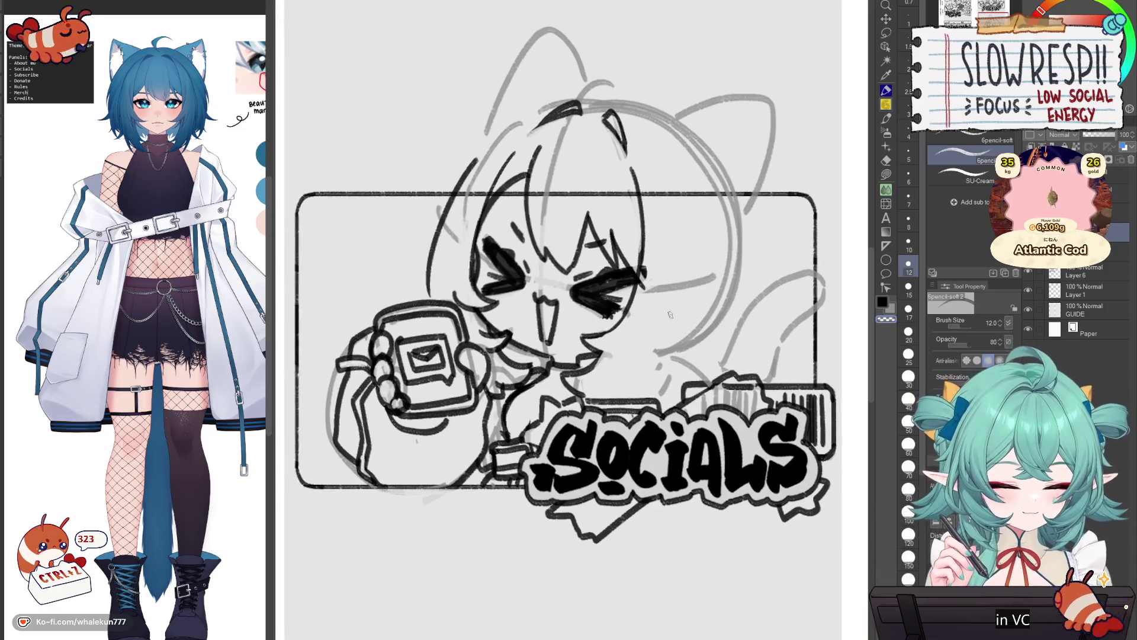
- Attempt a long curved hair strand beside the face, undoing the tries
key(h)
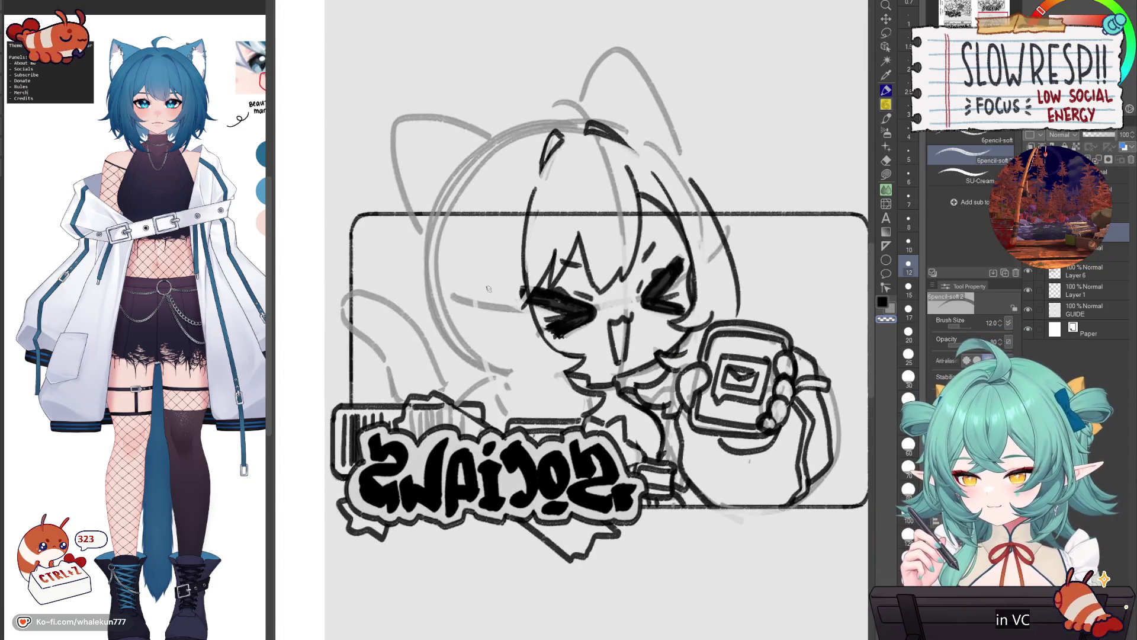
key(h)
- Ink a hooked hair strand beside the face on the mirrored canvas, retrying until it fits
key(h)
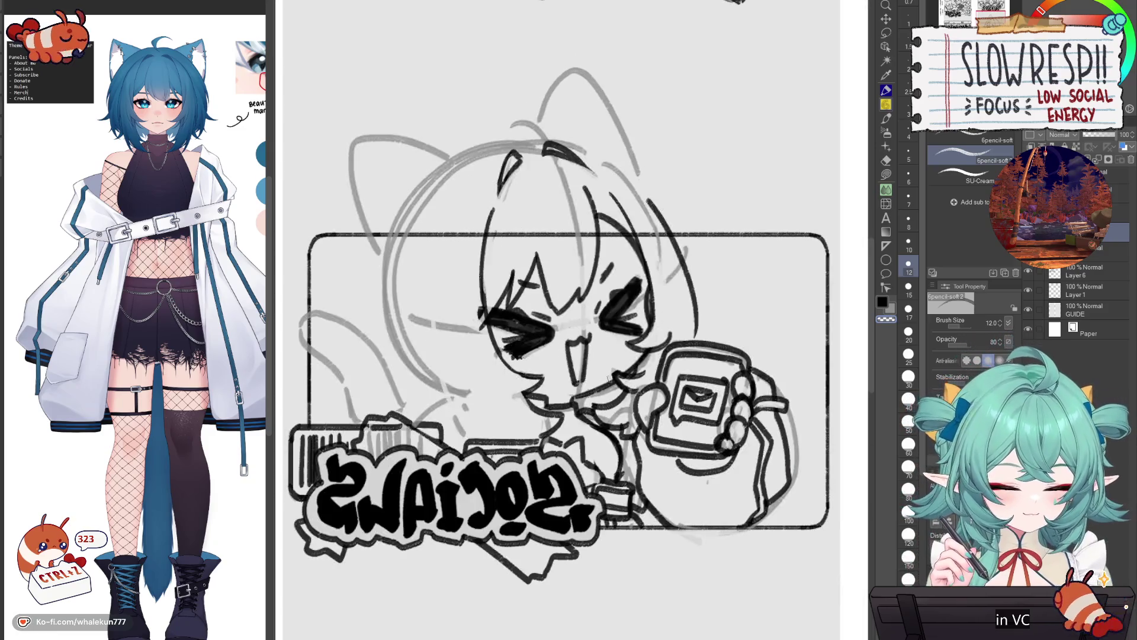
drag(443, 274, 451, 405)
key(ctrl+z)
mouse_move(438, 251)
mouse_down()
mouse_move(453, 308)
mouse_move(441, 356)
mouse_move(484, 425)
mouse_up()
key(ctrl+z)
key(h)
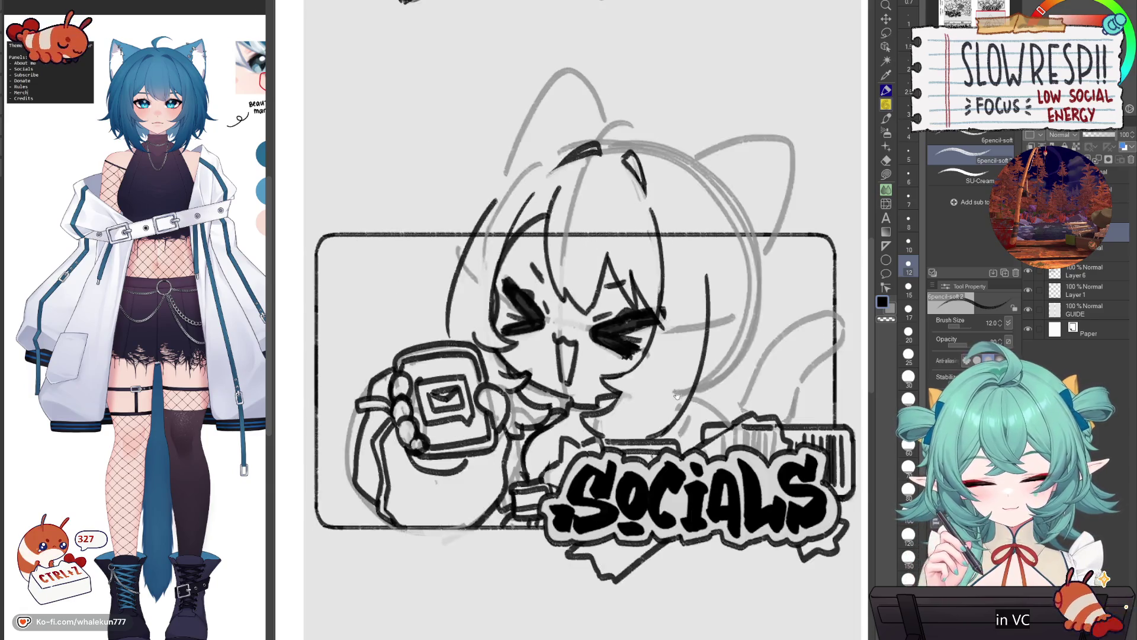
mouse_move(530, 183)
mouse_down()
mouse_move(459, 252)
mouse_move(527, 181)
mouse_move(429, 249)
mouse_move(453, 268)
mouse_move(407, 356)
mouse_up()
key(ctrl+z)
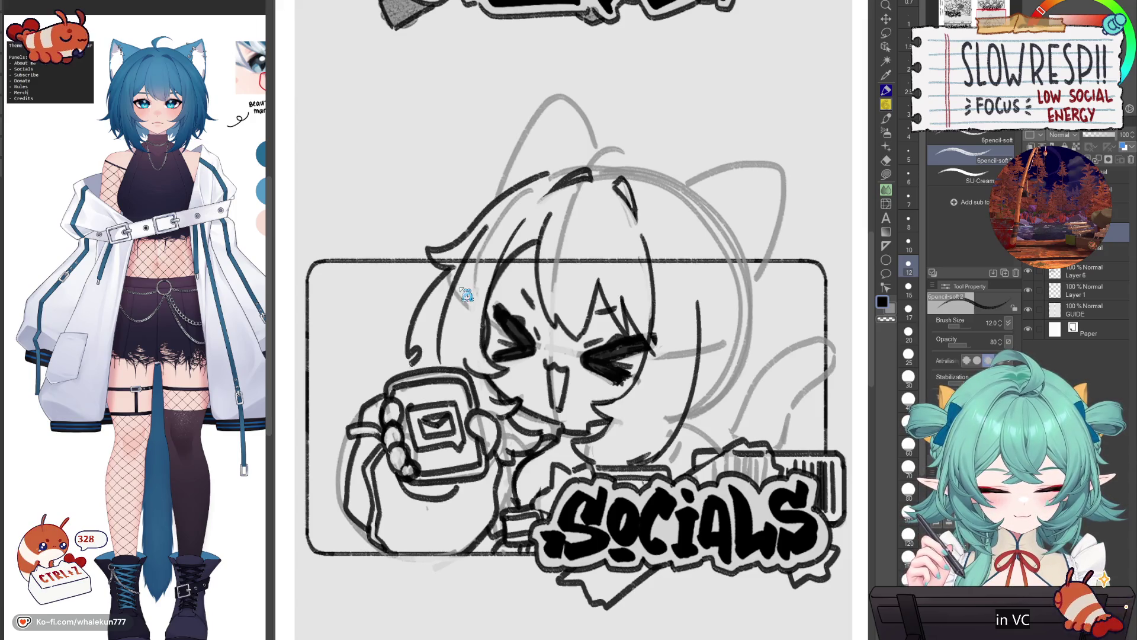
key(ctrl+z)
mouse_move(453, 266)
mouse_down()
mouse_move(422, 290)
mouse_move(415, 363)
mouse_up()
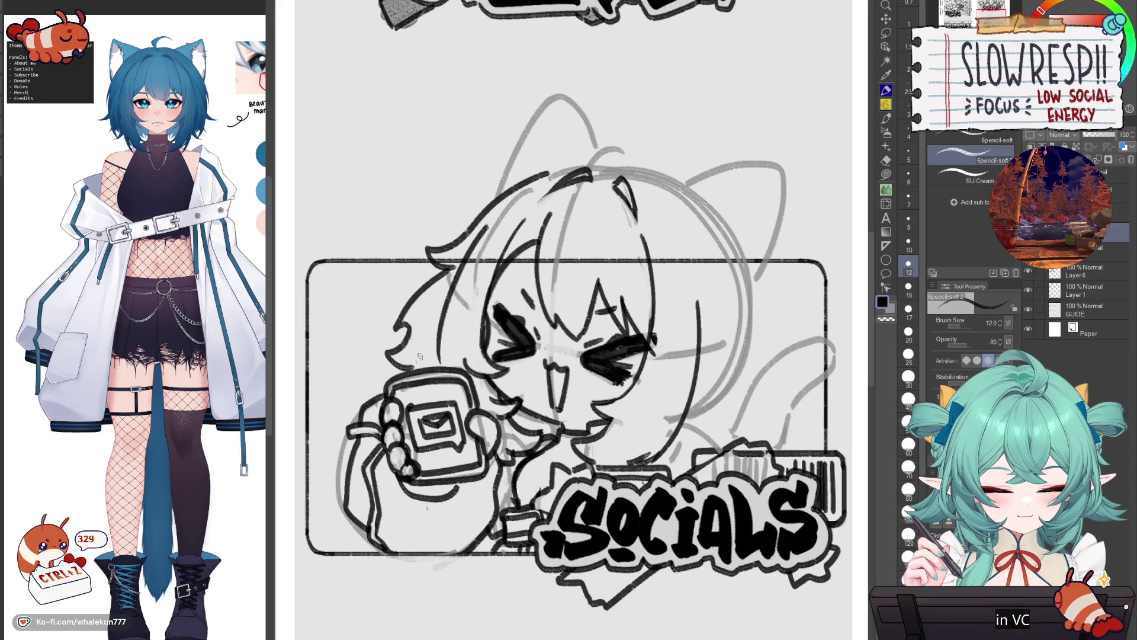
key(ctrl+z)
key(ctrl+z)
mouse_move(450, 268)
mouse_down()
mouse_move(412, 356)
mouse_move(414, 329)
mouse_move(423, 346)
mouse_move(410, 363)
mouse_up()
key(h)
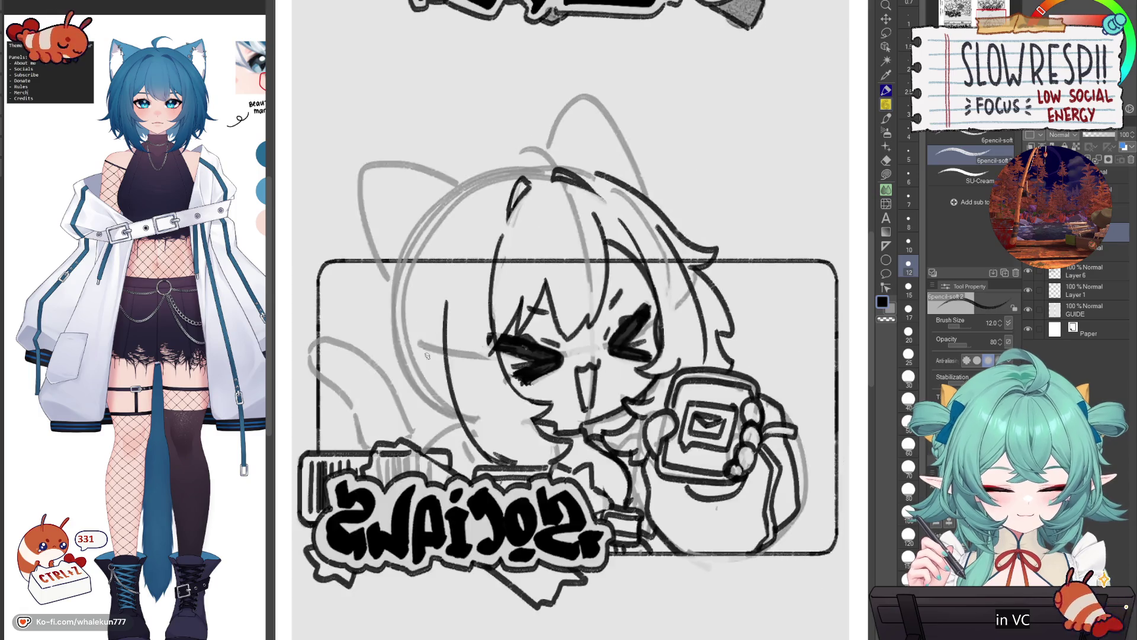
key(h)
key(ctrl+z)
key(ctrl+z)
mouse_move(448, 269)
mouse_down()
mouse_move(428, 364)
mouse_move(445, 306)
mouse_up()
key(ctrl+z)
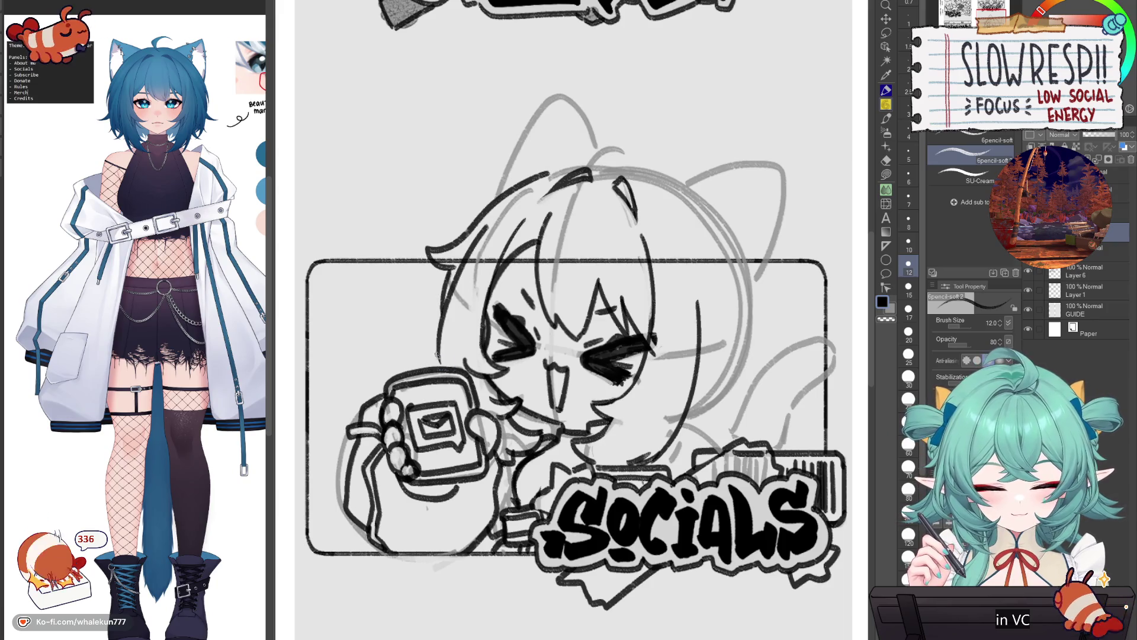
- Add hair strands at the left and right plus a short strand, flipping the canvas to check
key(h)
key(h)
drag(451, 345, 432, 360)
drag(718, 261, 755, 390)
key(ctrl+z)
key(h)
key(ctrl+z)
mouse_move(444, 264)
mouse_down()
mouse_move(418, 385)
mouse_move(436, 308)
mouse_move(424, 361)
mouse_move(444, 428)
mouse_move(438, 405)
mouse_move(462, 441)
mouse_up()
key(ctrl+z)
key(ctrl+z)
key(ctrl+z)
key(ctrl+z)
key(h)
key(h)
key(ctrl+z)
mouse_move(429, 391)
mouse_down()
mouse_move(442, 450)
mouse_move(482, 456)
mouse_move(463, 448)
mouse_move(517, 437)
mouse_up()
key(ctrl+z)
key(h)
key(ctrl+minus)
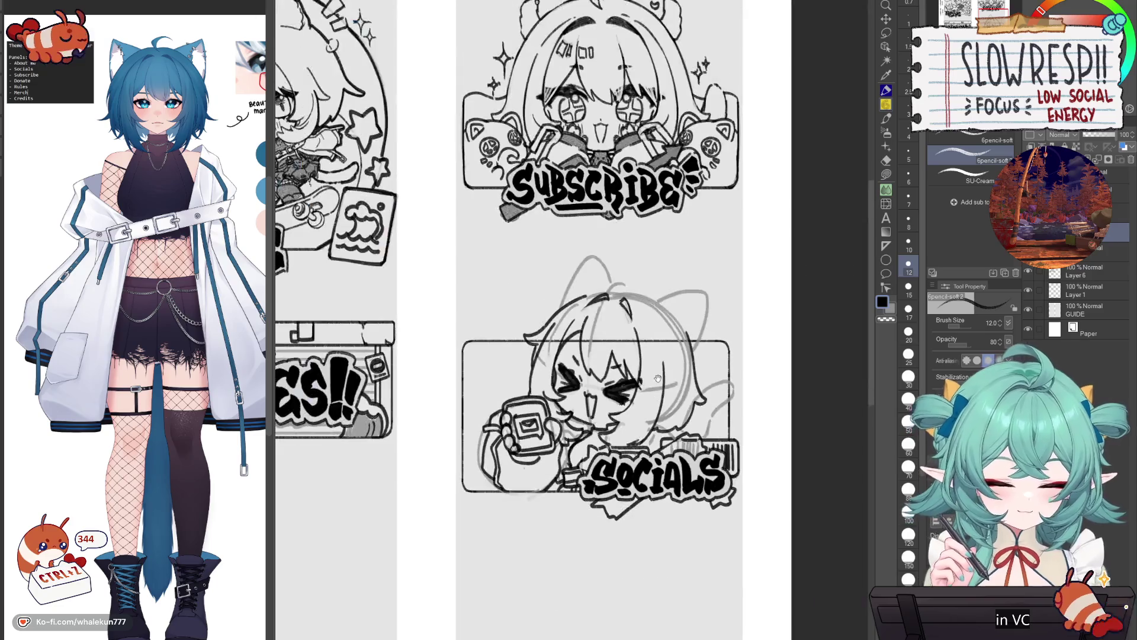
key(h)
- Pick the liquify warping brush, enlarge it to 200, then return to the soft pencil
key(h)
key(h)
click(886, 203)
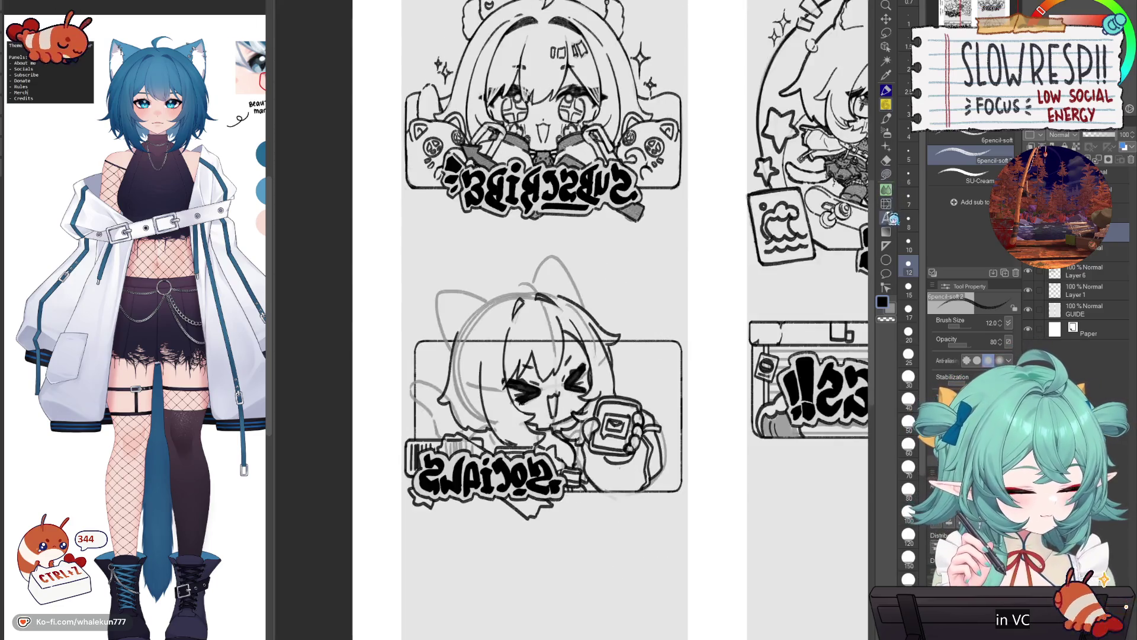
key(h)
key(bracketright)
key(bracketright)
key(bracketright)
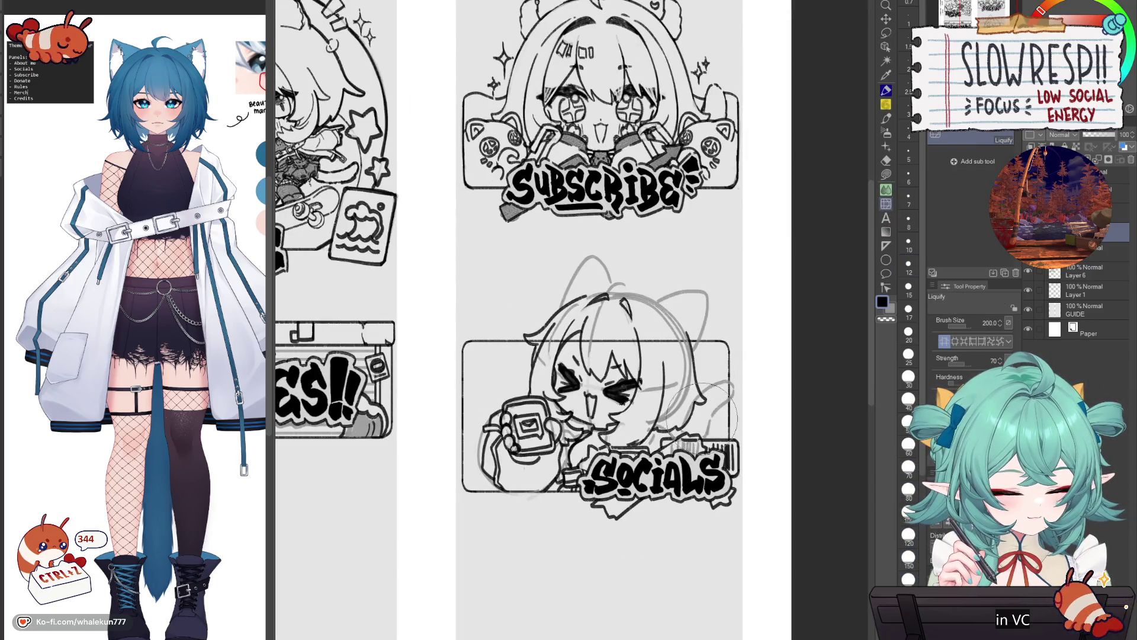
key(p)
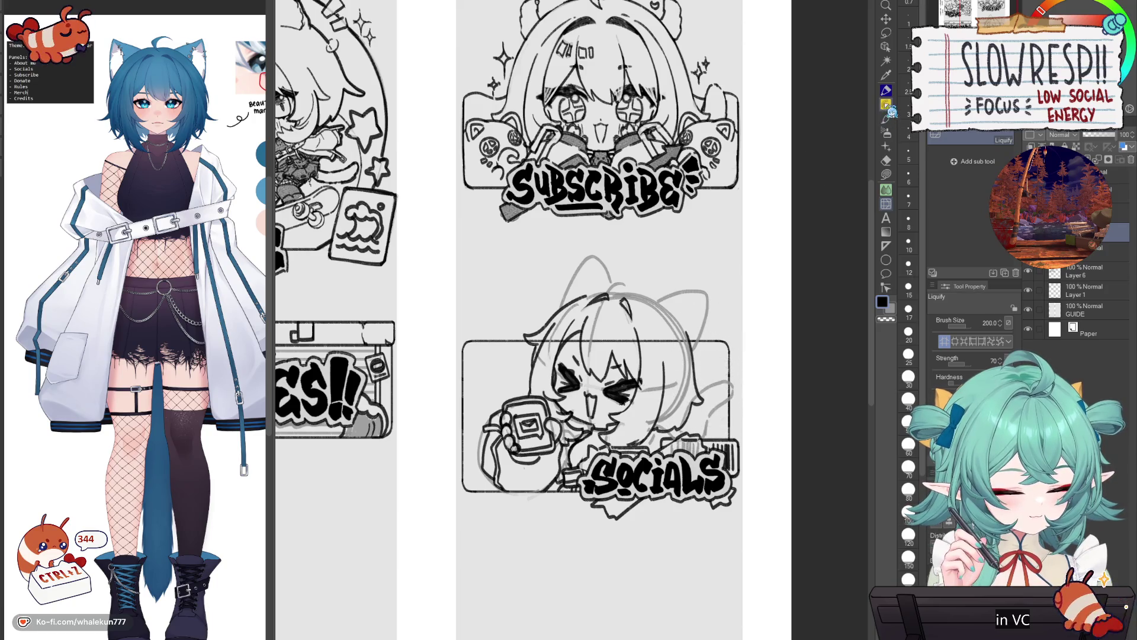
key(h)
key(h)
- Erase the sketch lines to the right of the face with the hard eraser
scroll(707, 256, up, 2)
key(e)
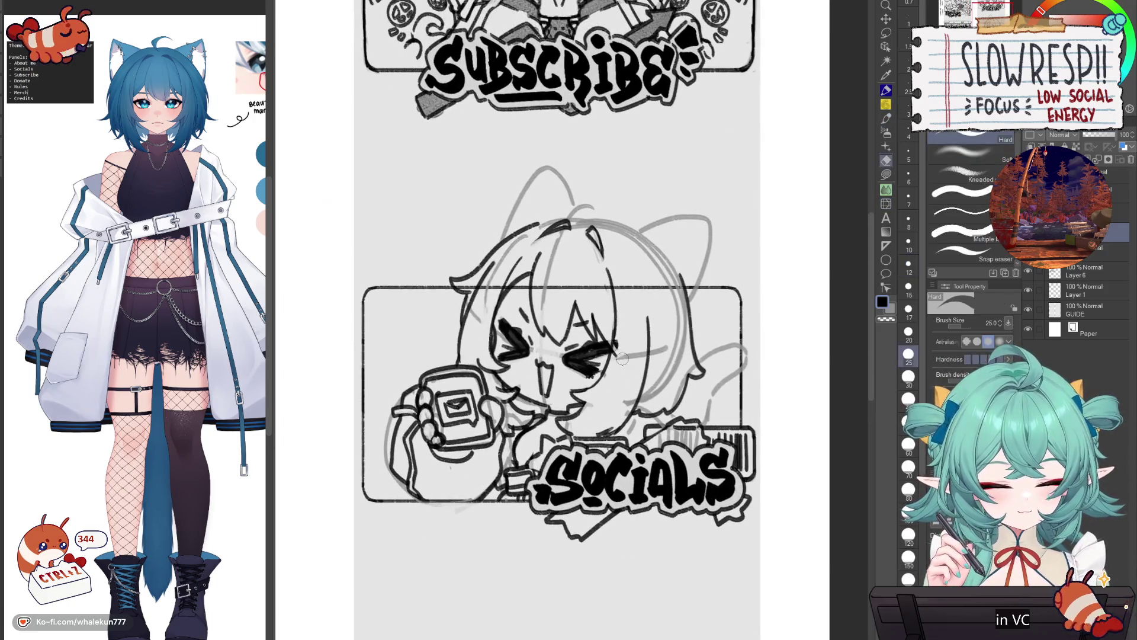
mouse_move(623, 352)
mouse_down()
mouse_move(643, 342)
mouse_move(651, 394)
mouse_move(675, 296)
mouse_move(679, 362)
mouse_up()
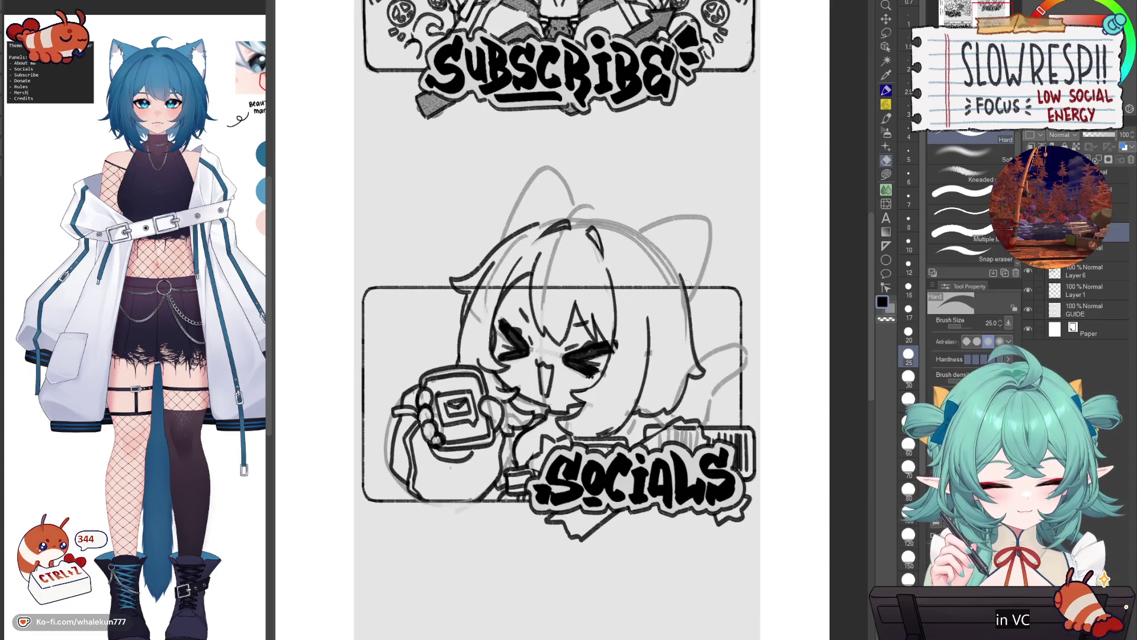
key(p)
key(h)
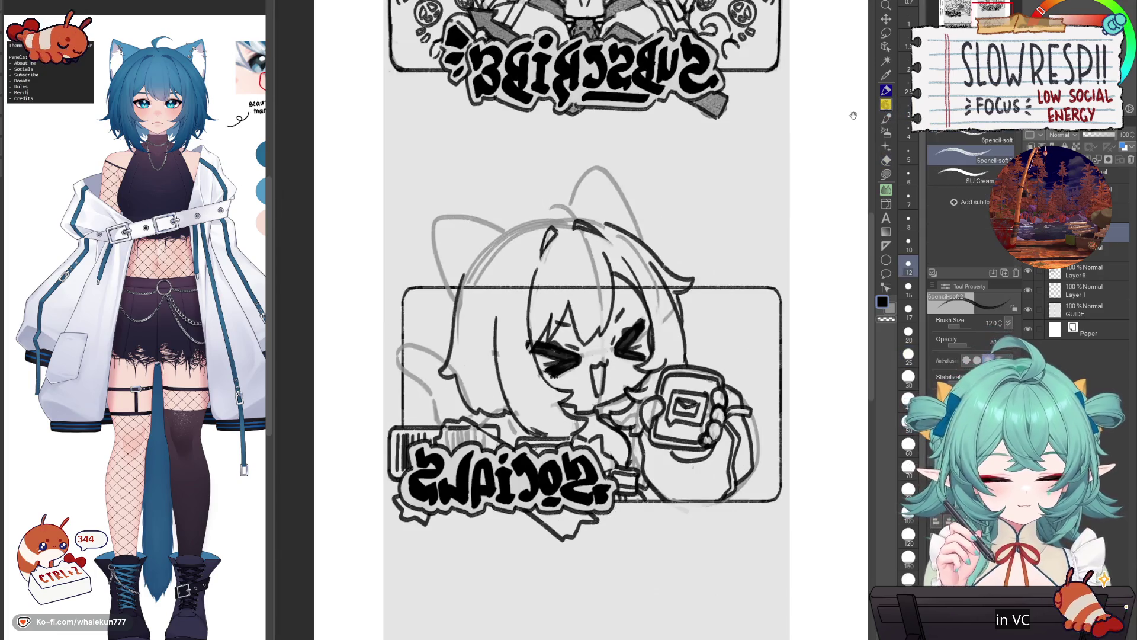
key(h)
- Try short hair strokes on top of the head, undoing the attempts
drag(559, 297, 525, 304)
key(ctrl+z)
key(ctrl+z)
key(h)
drag(595, 349, 612, 367)
drag(584, 318, 539, 368)
key(ctrl+z)
key(h)
- Draw the curled ahoge strand on top of the head after several retries, then fit the page in view
key(h)
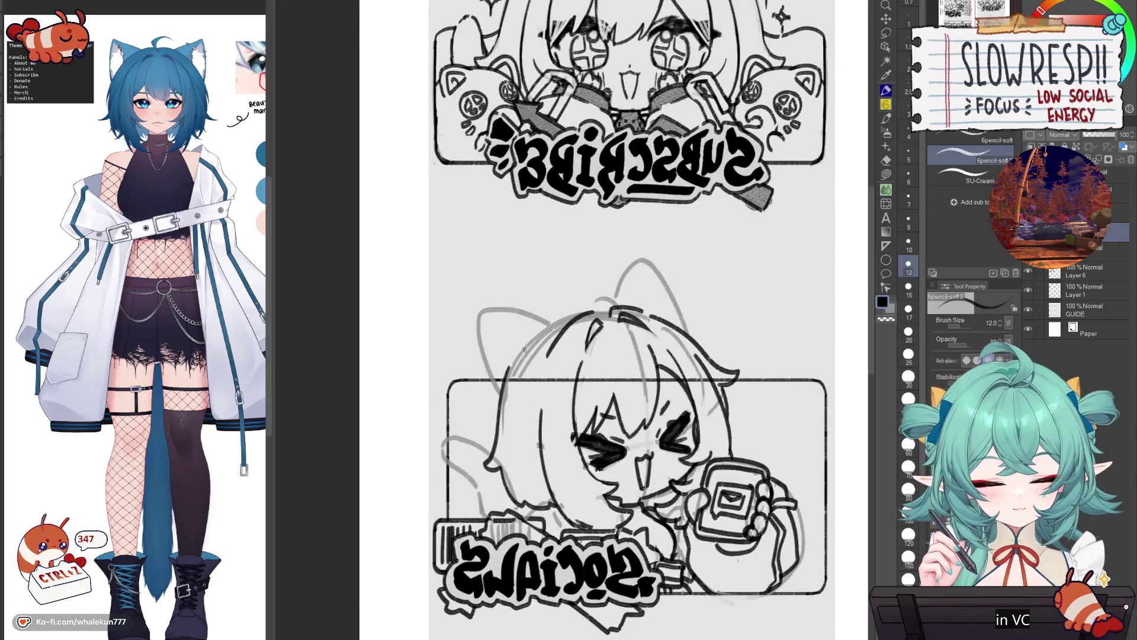
key(c)
key(c)
drag(566, 316, 514, 364)
key(ctrl+z)
key(ctrl+z)
drag(565, 317, 513, 365)
key(ctrl+z)
drag(565, 317, 513, 366)
key(ctrl+z)
mouse_move(581, 312)
mouse_down()
mouse_move(529, 343)
mouse_move(592, 280)
mouse_move(552, 326)
mouse_up()
key(h)
key(ctrl+0)
scroll(616, 376, up, 3)
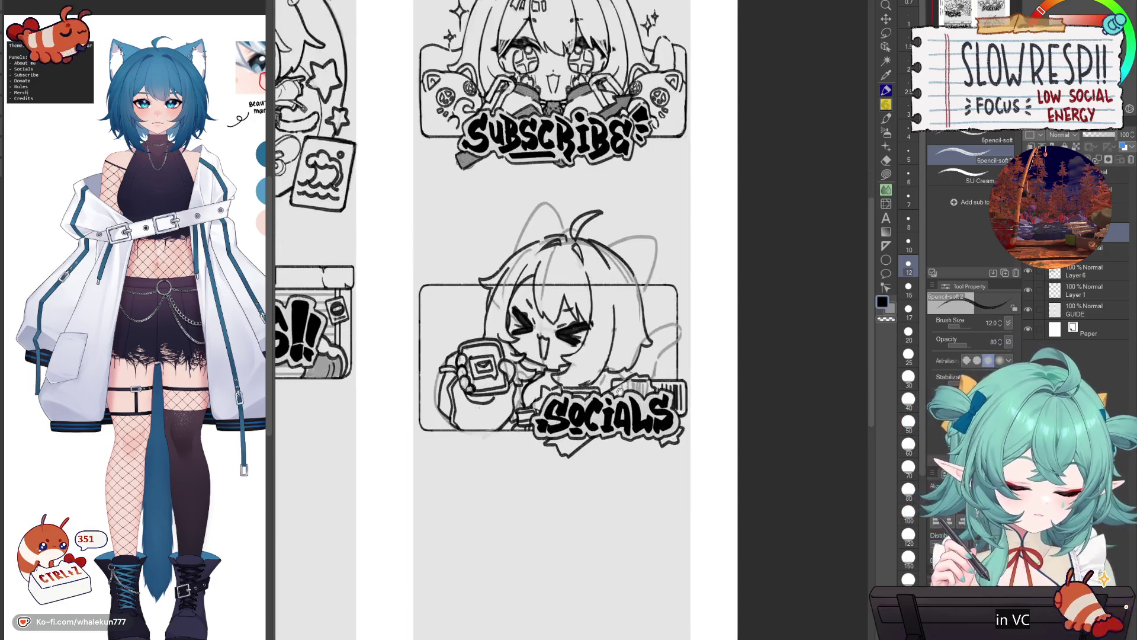
- Shift the character sketch slightly down and erase stray lines along the panel's bottom edge
key(h)
key(h)
key(k)
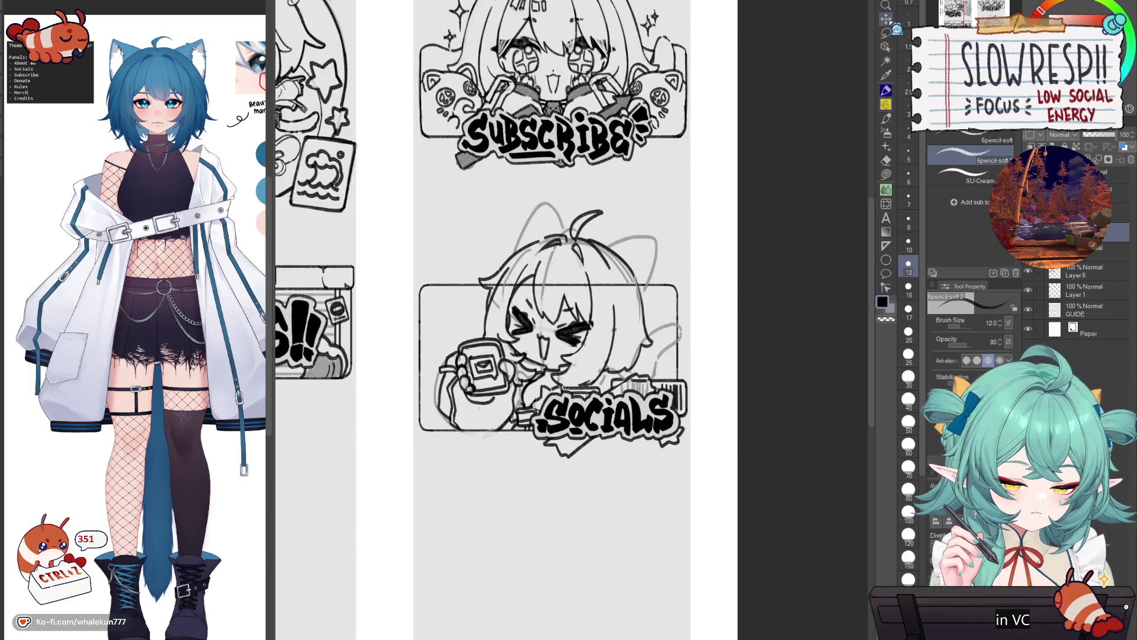
drag(619, 360, 599, 404)
key(e)
drag(437, 435, 622, 435)
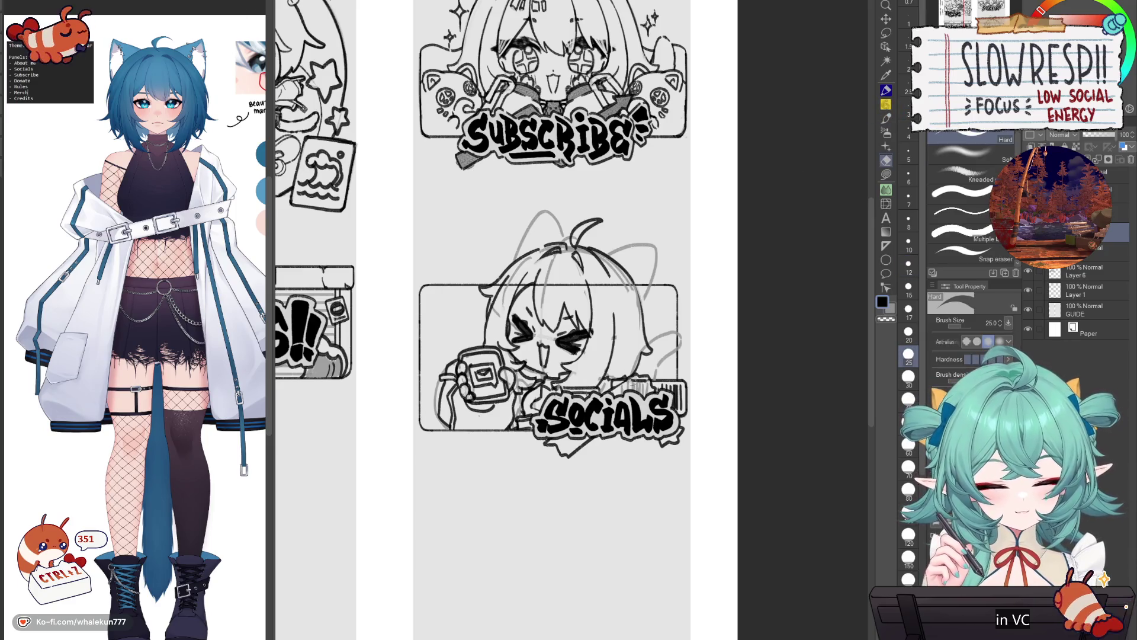
- Extend the cat tail outline down-left with the soft pencil, mirroring to check
key(p)
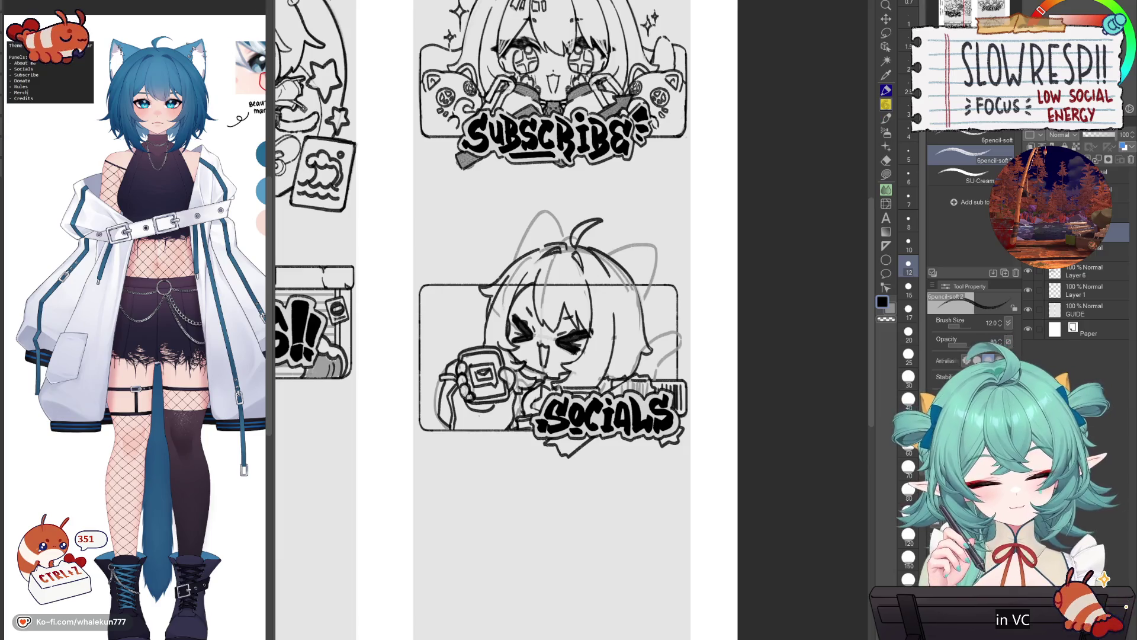
drag(681, 342, 654, 374)
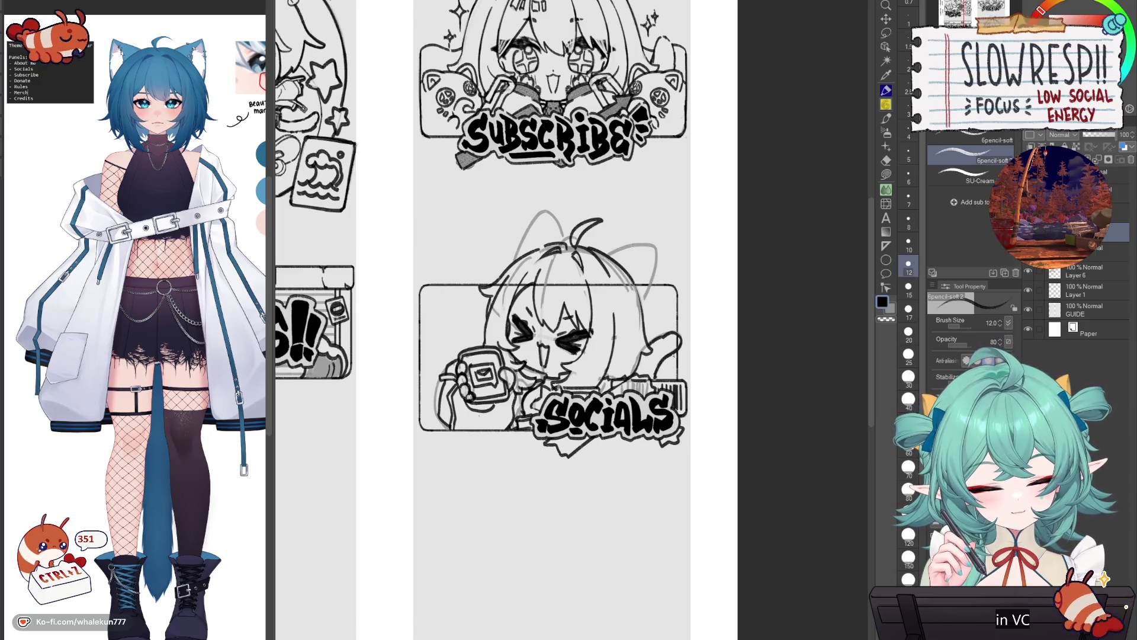
key(e)
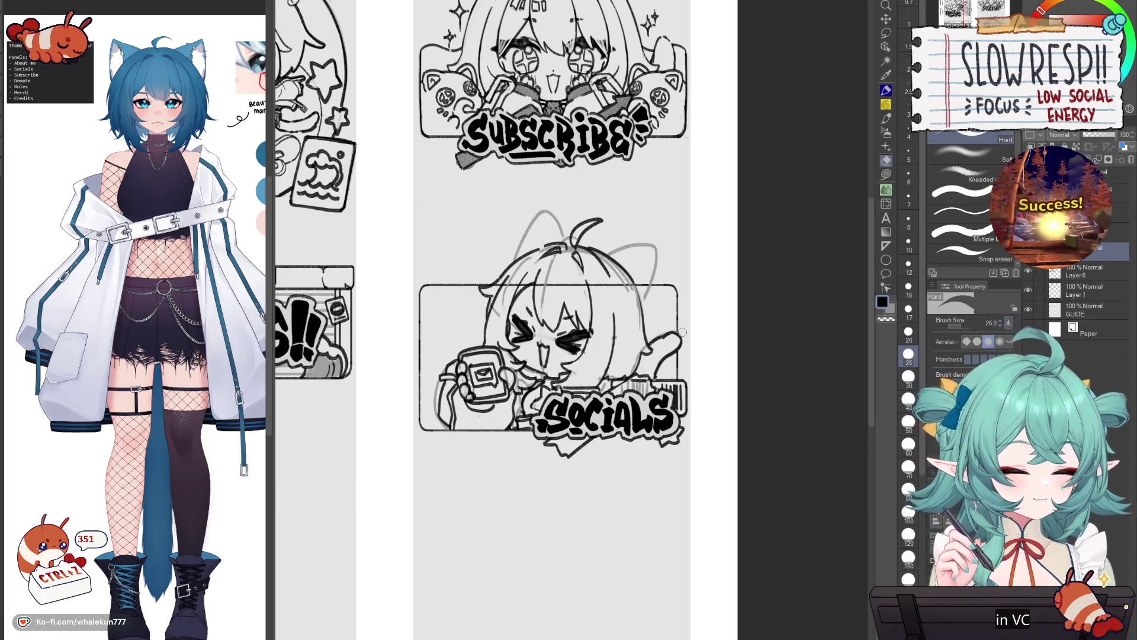
key(p)
key(h)
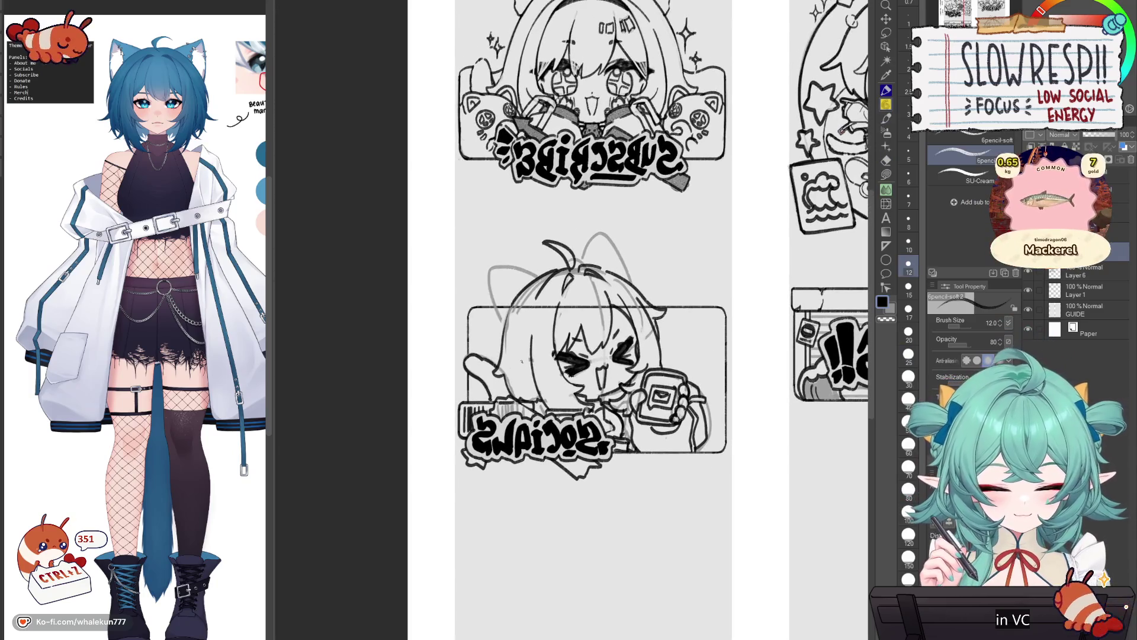
key(h)
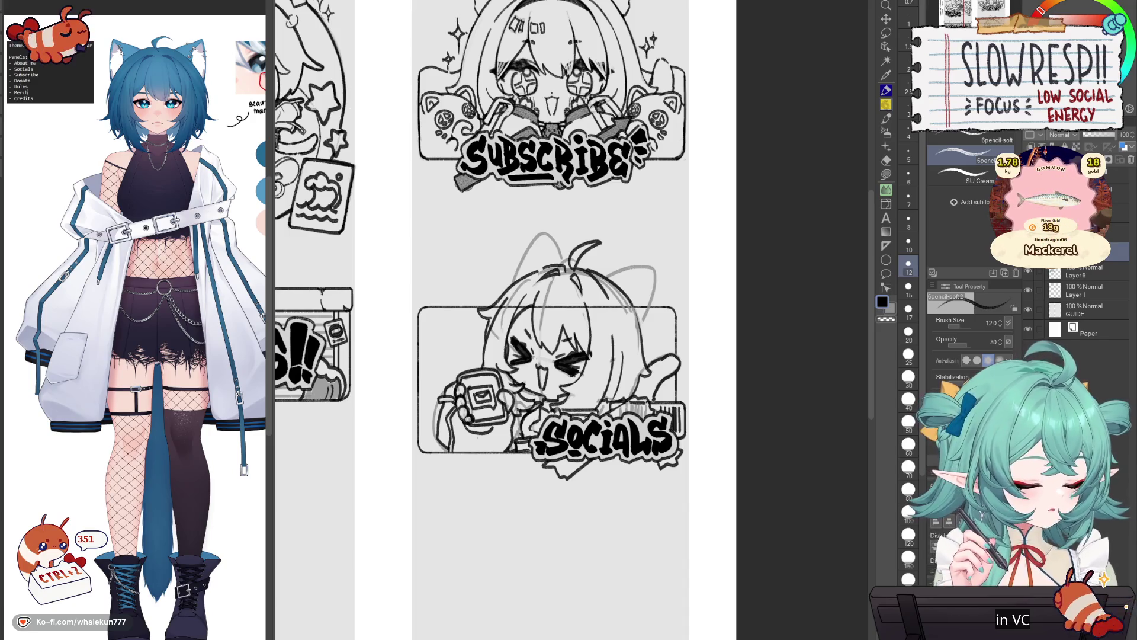
- Make Layer 6 the editing layer with the freehand lasso ready
click(1090, 272)
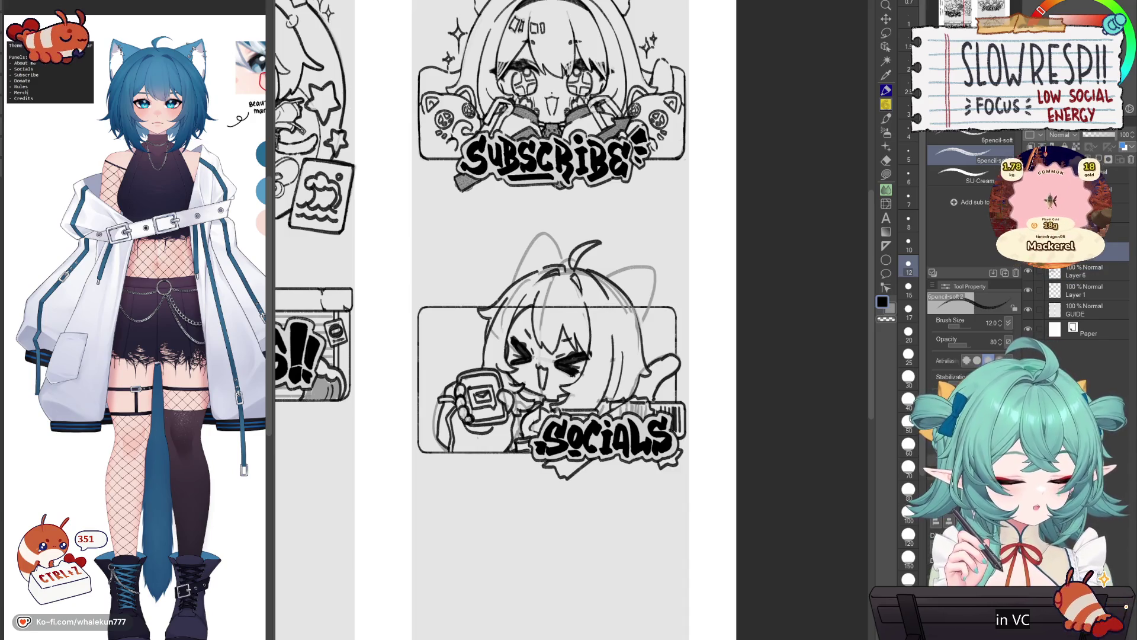
key(m)
scroll(667, 411, up, 2)
- Lasso the SOCIALS lettering area, then clear the selection
mouse_move(605, 403)
mouse_down()
mouse_move(589, 471)
mouse_move(704, 450)
mouse_move(681, 418)
mouse_up()
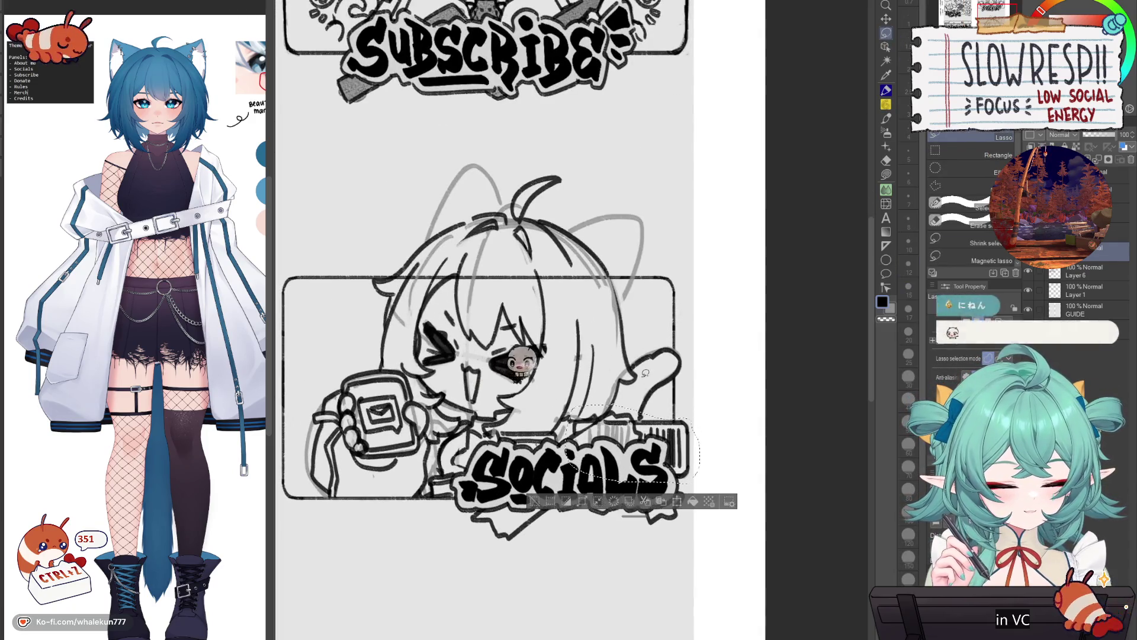
key(k)
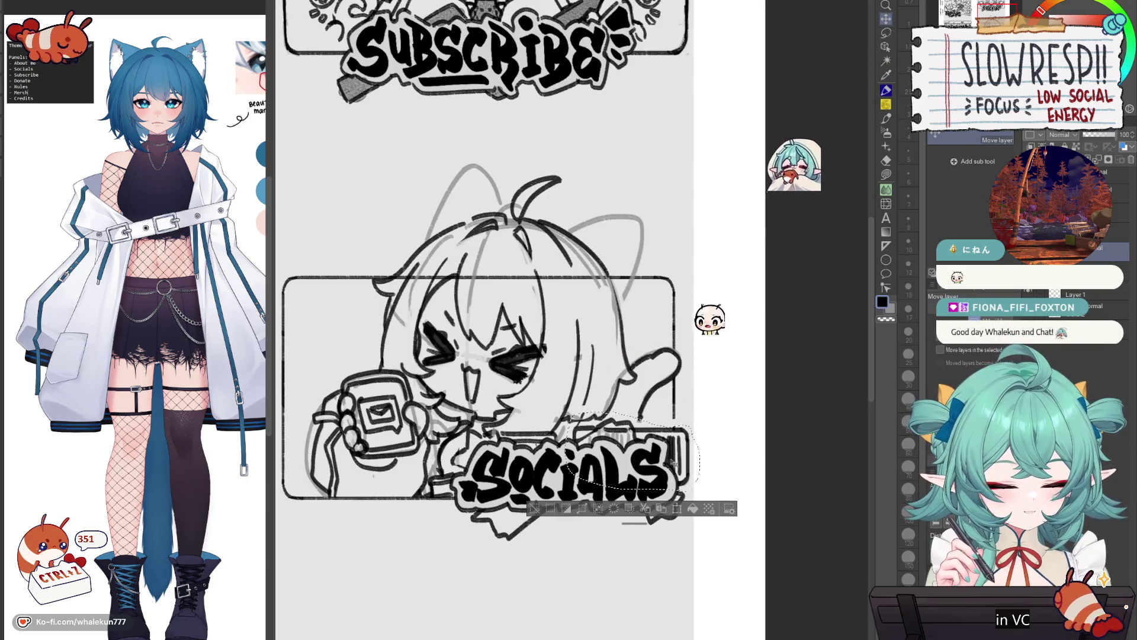
key(ctrl+d)
- Erase the stray sketch strokes beside the character's face with the hard eraser
key(e)
drag(592, 346, 580, 417)
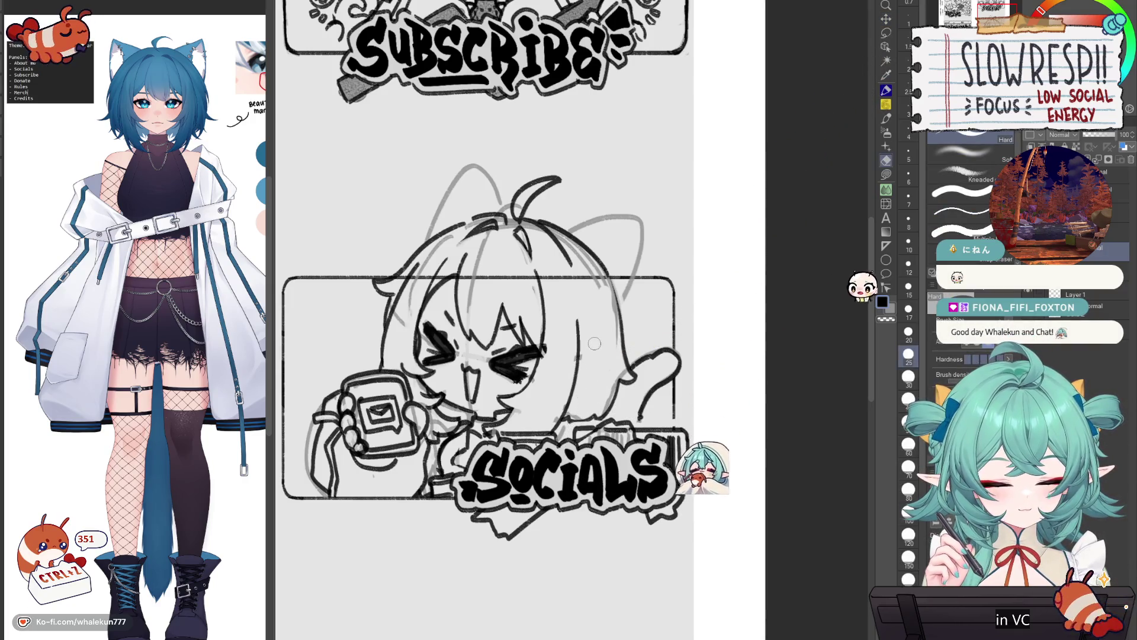
key(p)
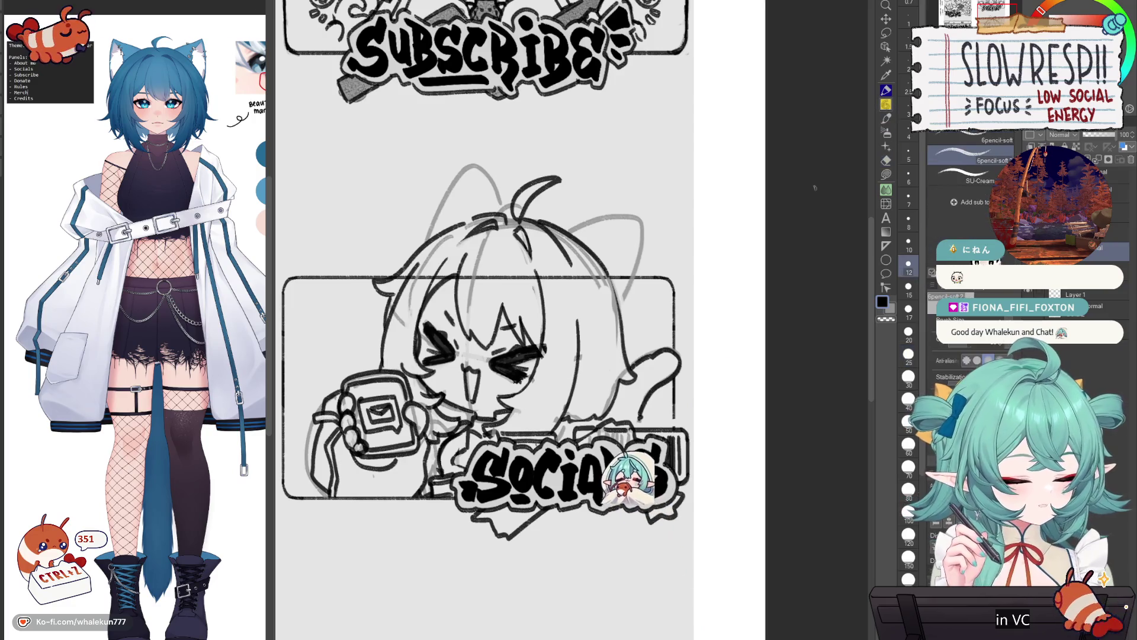
drag(687, 411, 699, 407)
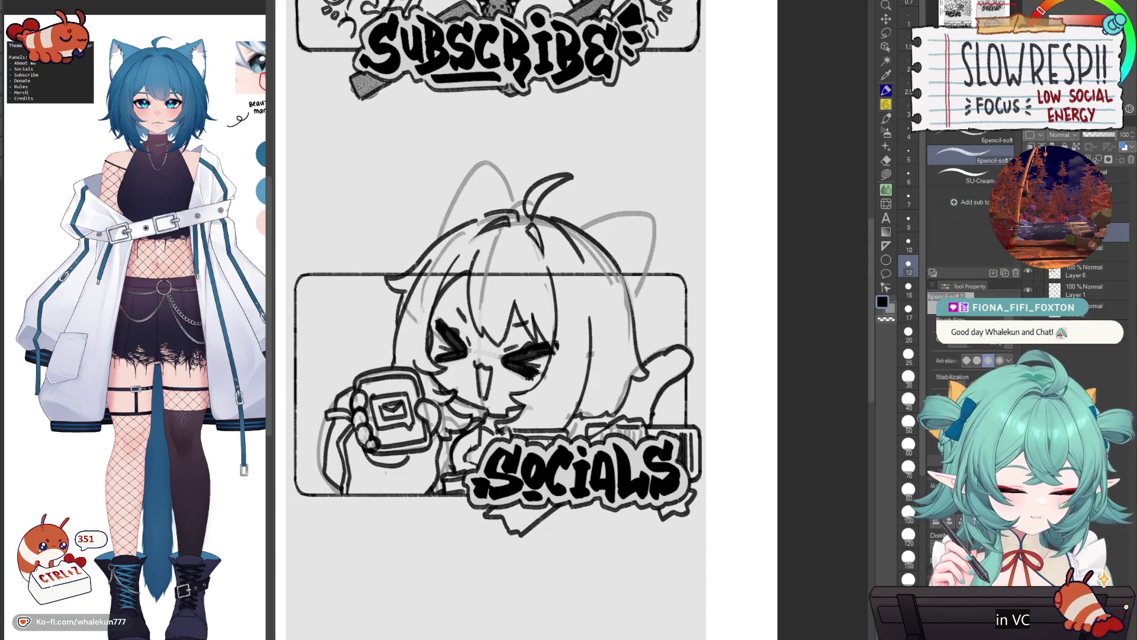
drag(584, 423, 556, 414)
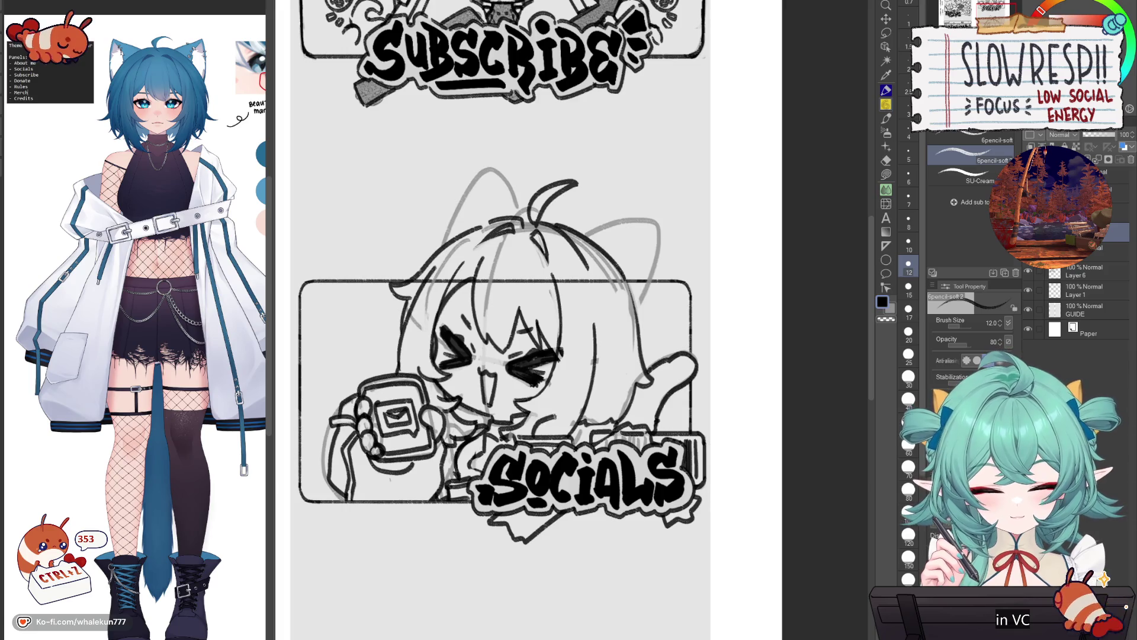
key(e)
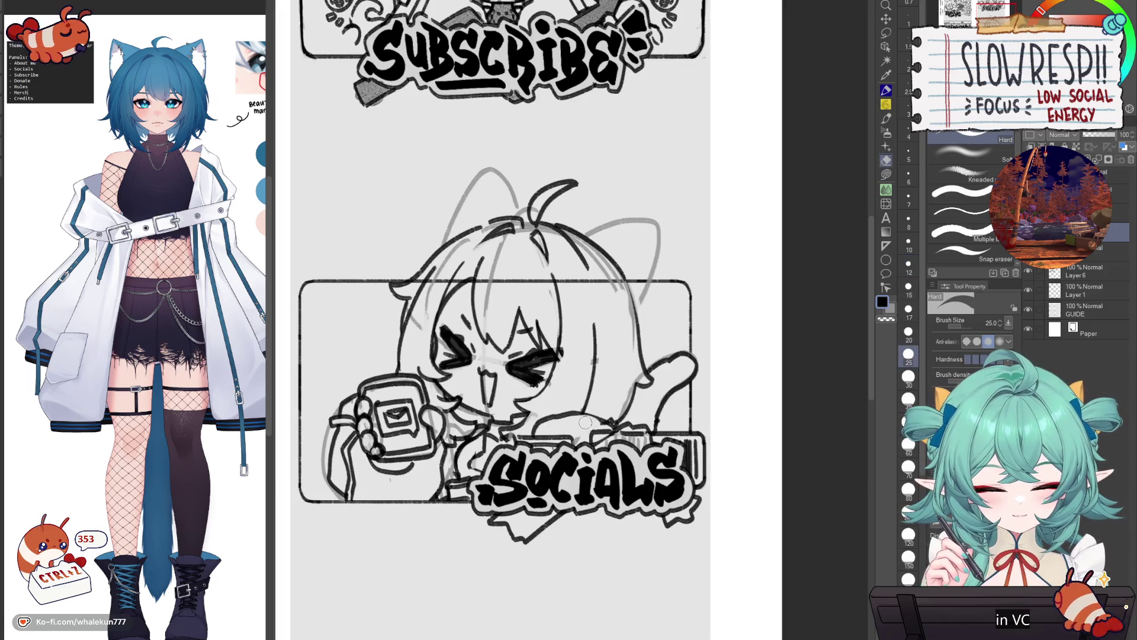
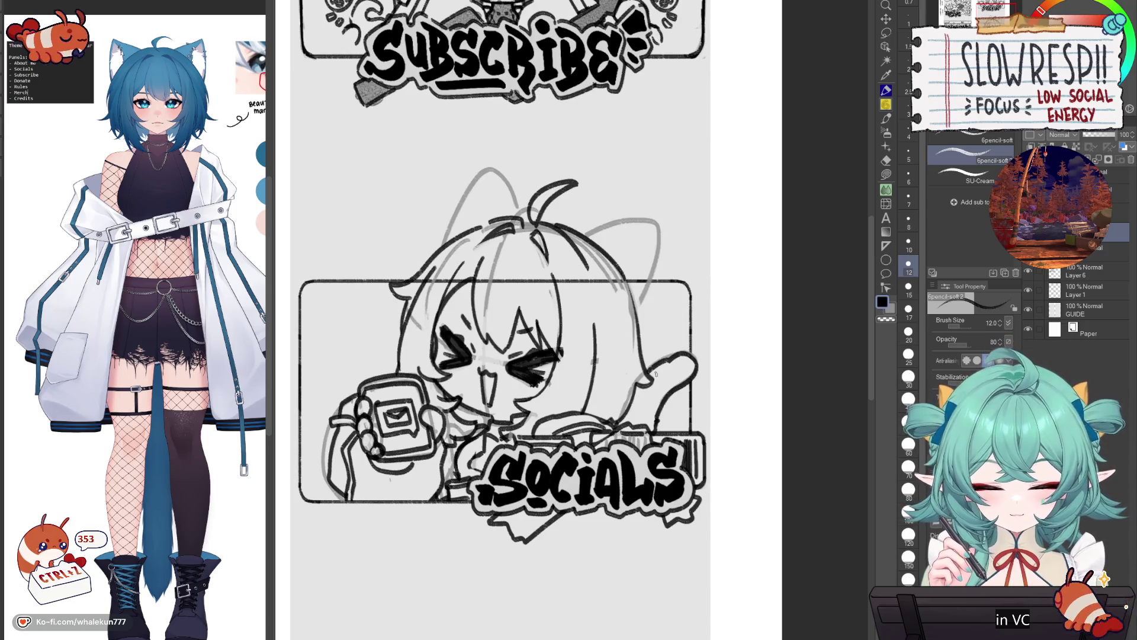
- Darken the right side of the hair and redraw the left cat ear outline, undoing stray strokes
key(h)
key(h)
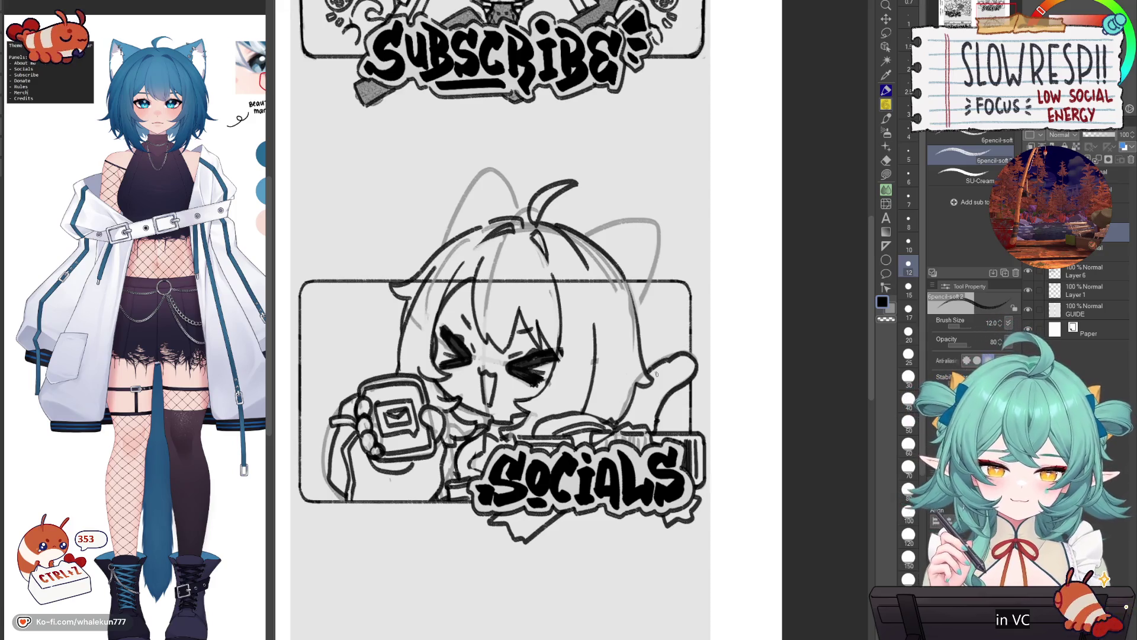
key(h)
key(h)
drag(656, 374, 677, 468)
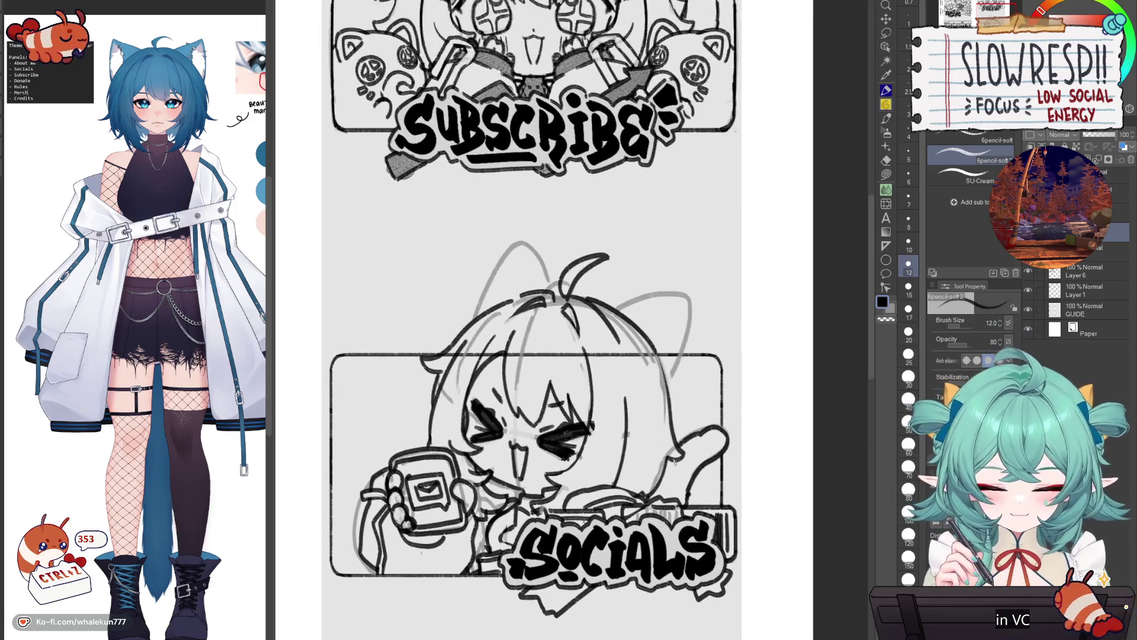
drag(647, 341, 666, 401)
mouse_move(474, 318)
mouse_down()
mouse_move(522, 246)
mouse_move(552, 292)
mouse_up()
key(ctrl+z)
key(h)
key(h)
key(ctrl+z)
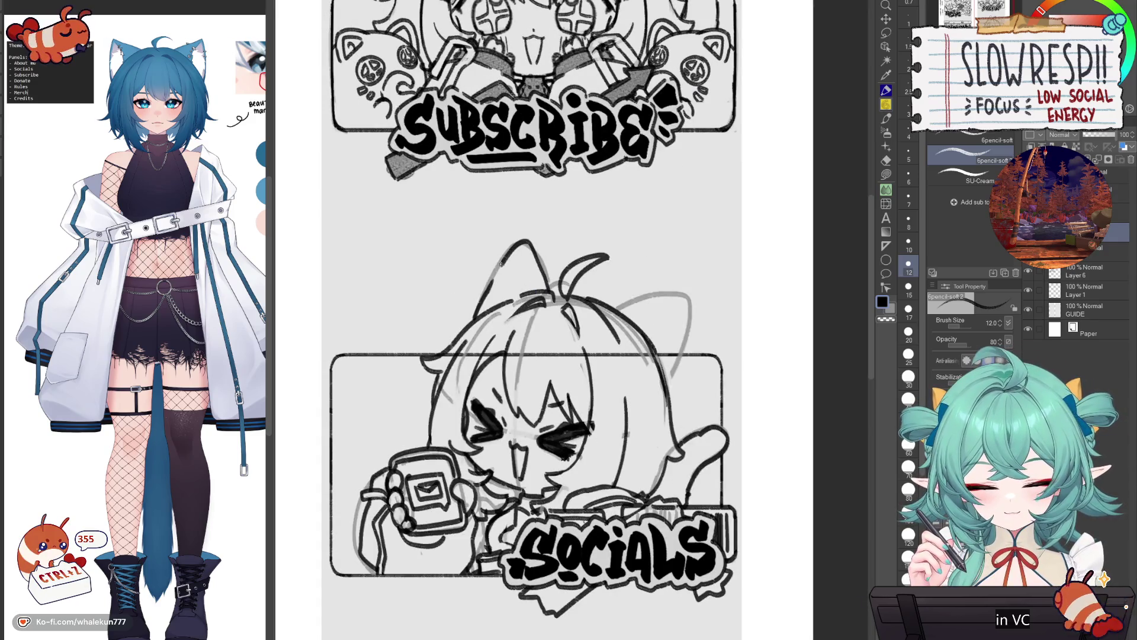
- Draw and retry the right cat ear outline, undoing the strokes that don't work
key(h)
key(h)
mouse_move(612, 310)
mouse_down()
mouse_move(659, 285)
mouse_move(676, 346)
mouse_move(660, 382)
mouse_up()
key(h)
key(h)
key(ctrl+z)
key(ctrl+z)
mouse_move(600, 312)
mouse_down()
mouse_move(663, 277)
mouse_move(615, 299)
mouse_move(649, 269)
mouse_move(662, 351)
mouse_up()
key(ctrl+z)
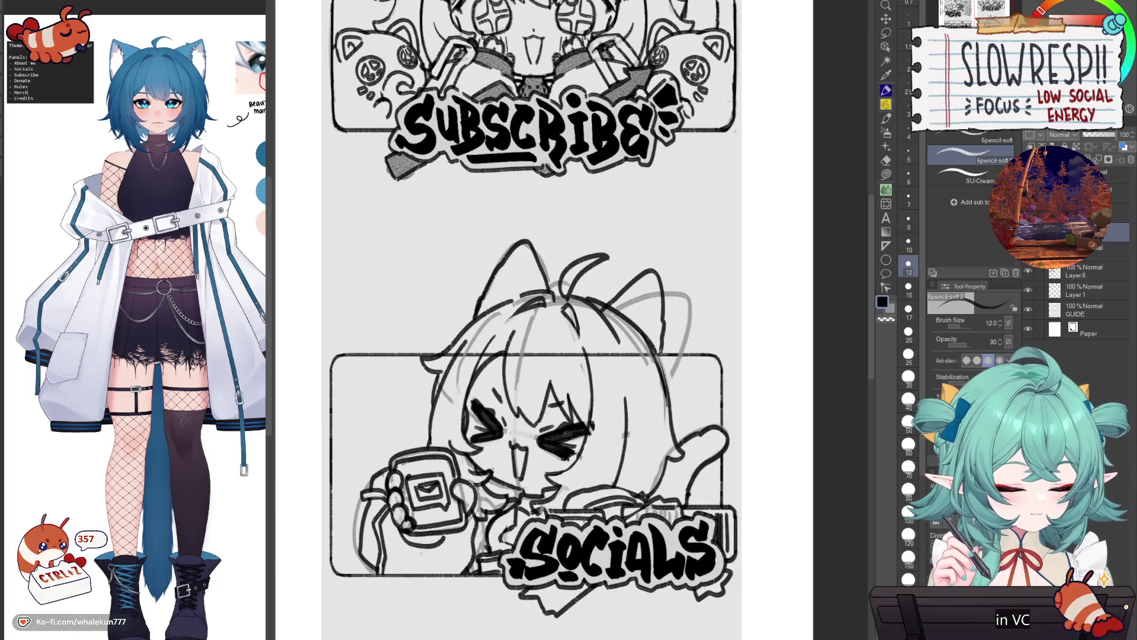
- Erase the right ear's inner lines and redraw the inner ear line with the soft pencil
key(e)
mouse_move(616, 309)
mouse_down()
mouse_move(673, 293)
mouse_move(676, 373)
mouse_up()
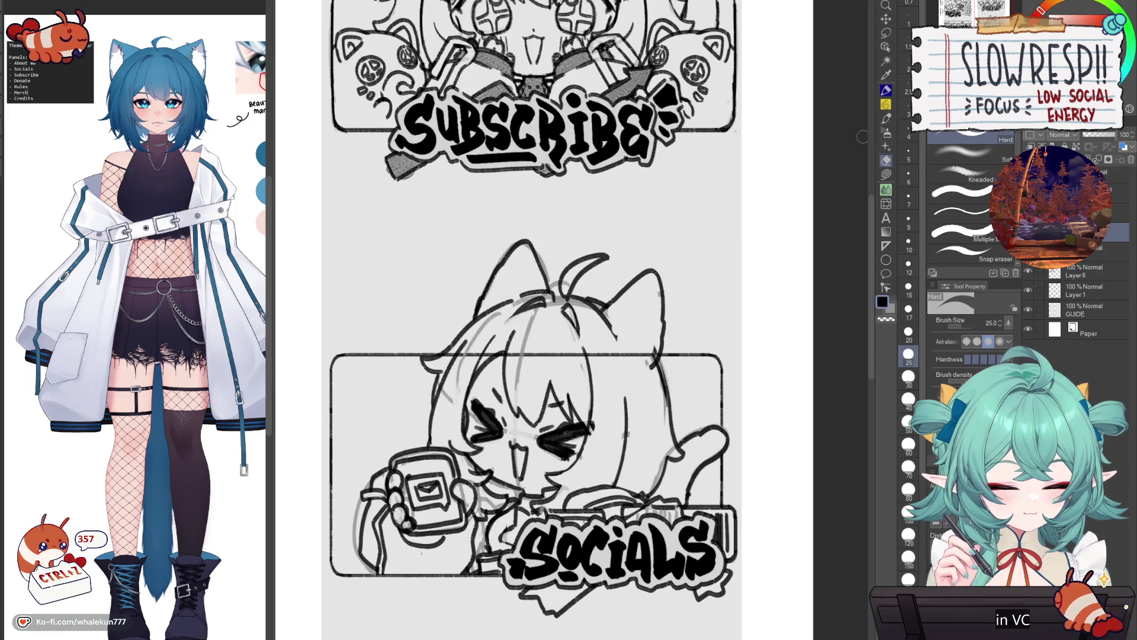
key(p)
drag(651, 274, 622, 339)
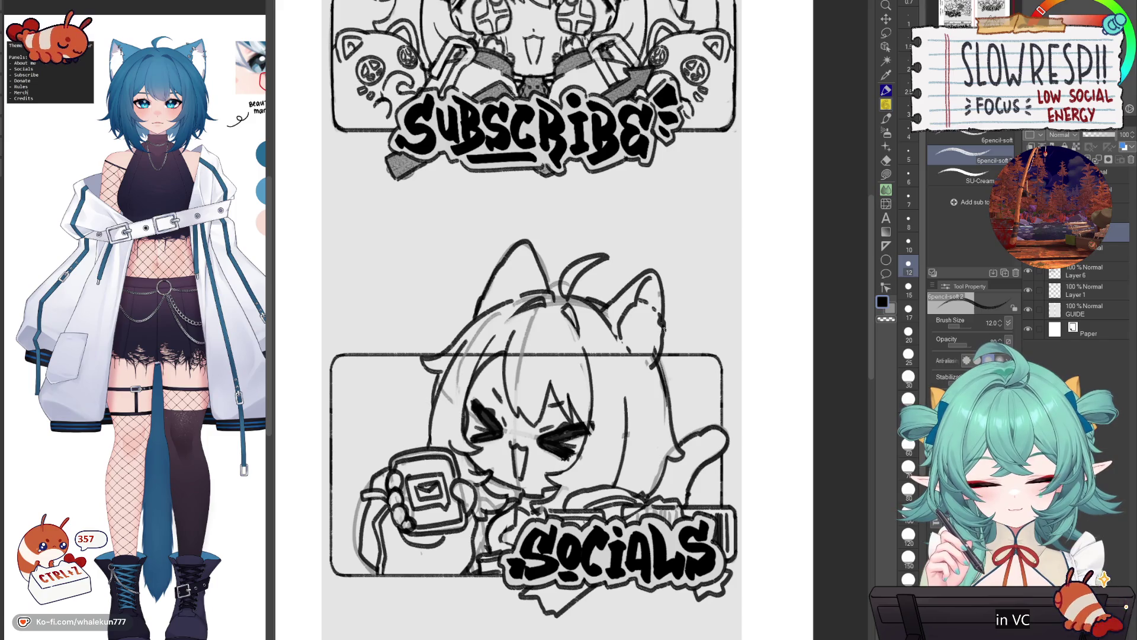
drag(658, 355, 657, 361)
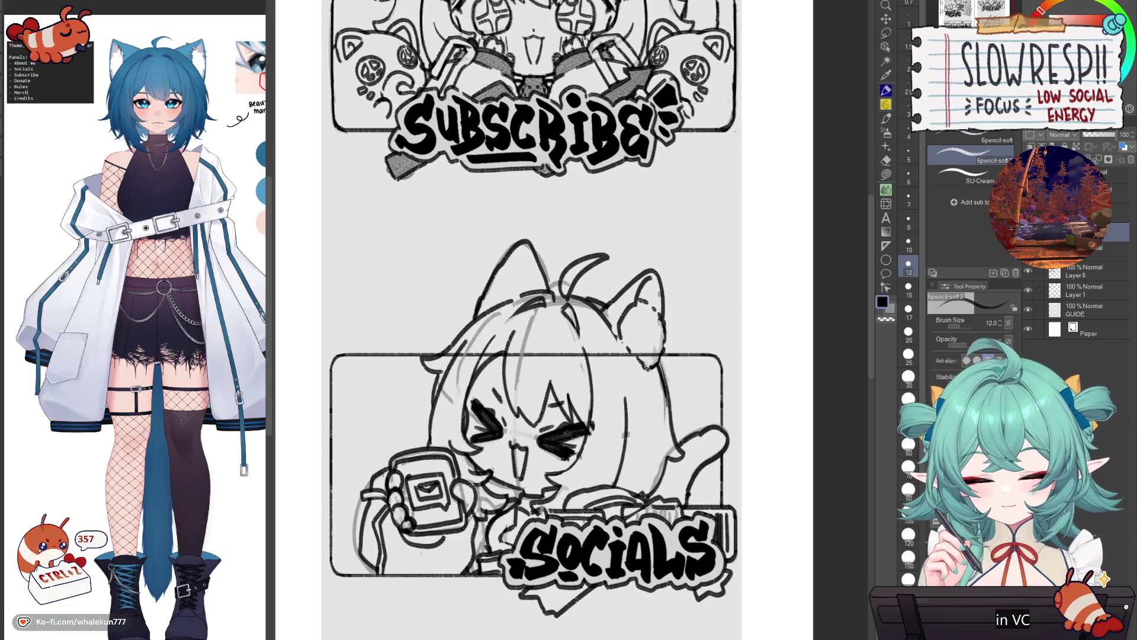
key(h)
key(ctrl+z)
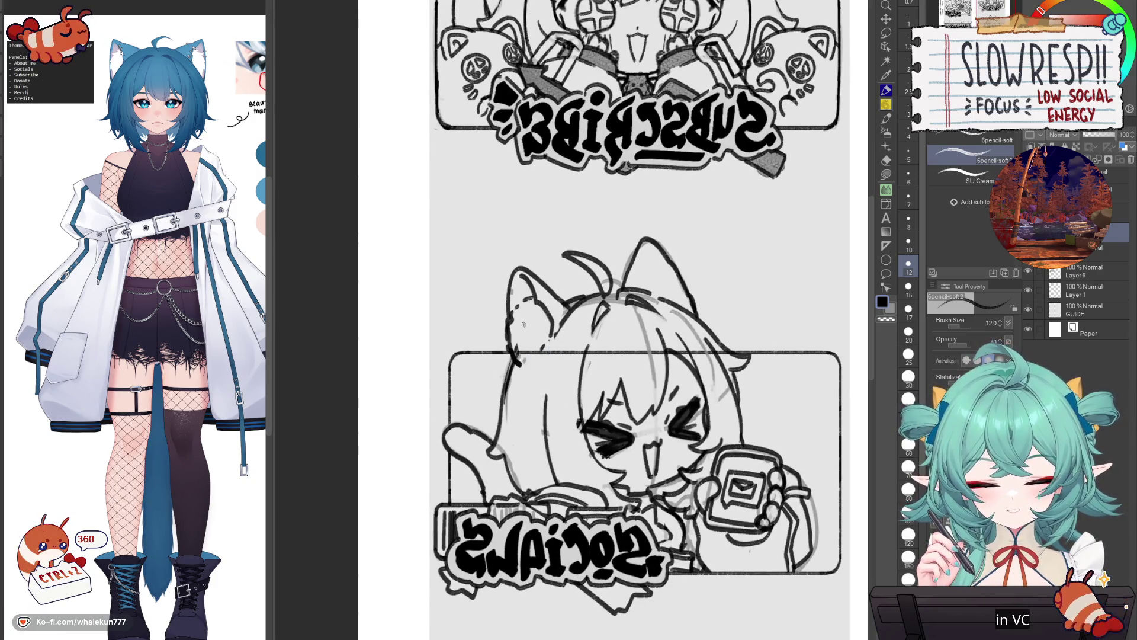
- Retry and undo strokes on the left cat ear, comparing against the mirrored view
key(ctrl+z)
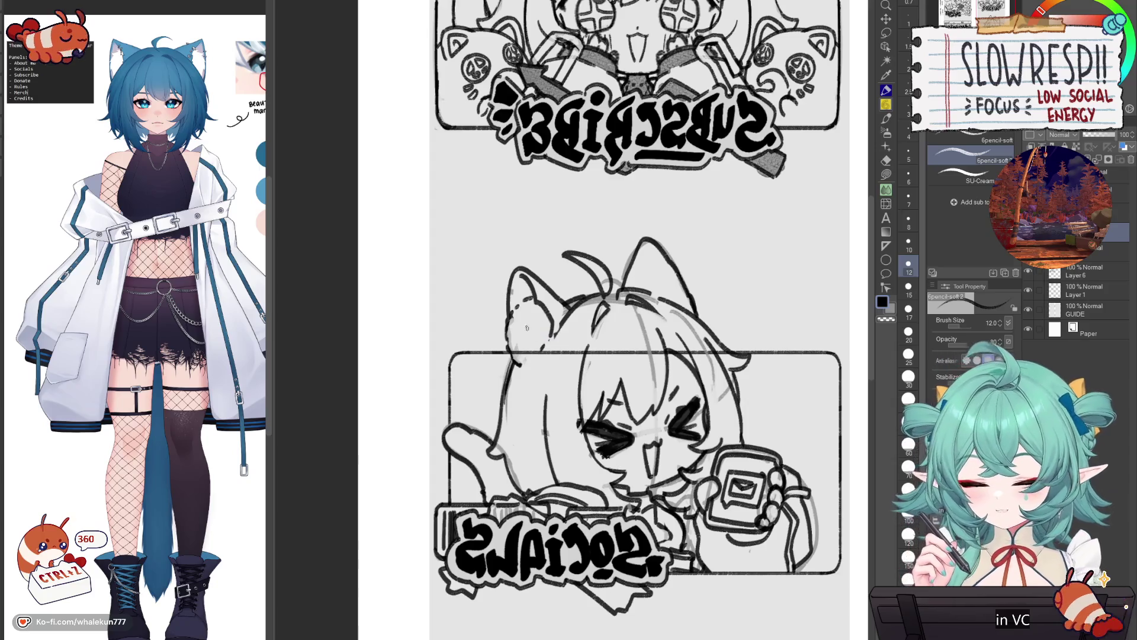
key(ctrl+z)
drag(563, 319, 545, 403)
key(ctrl+z)
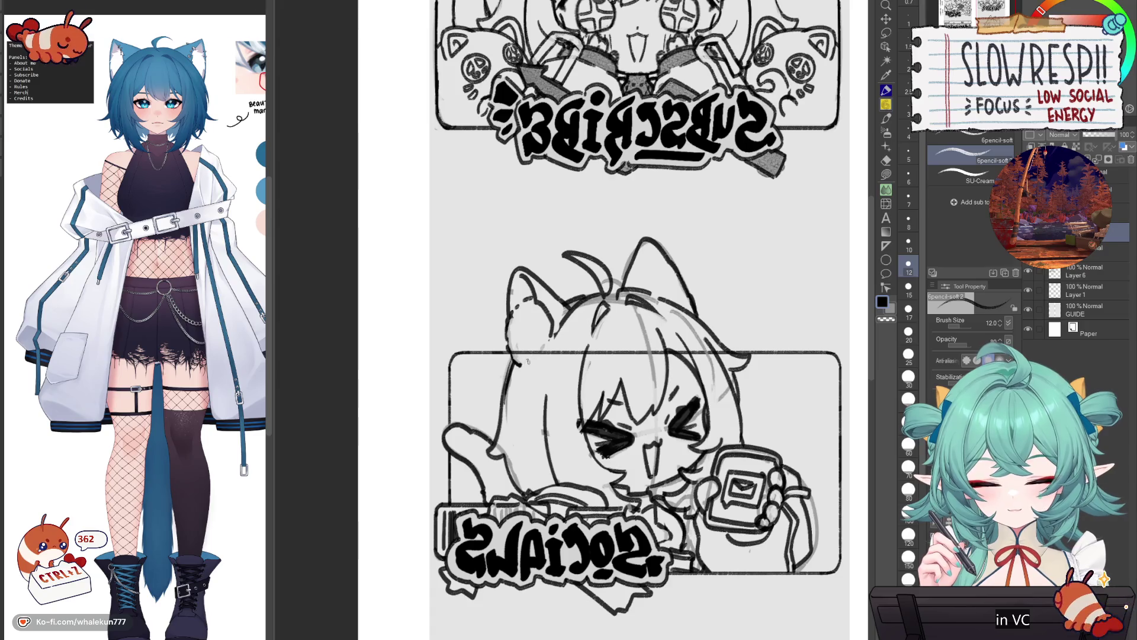
key(h)
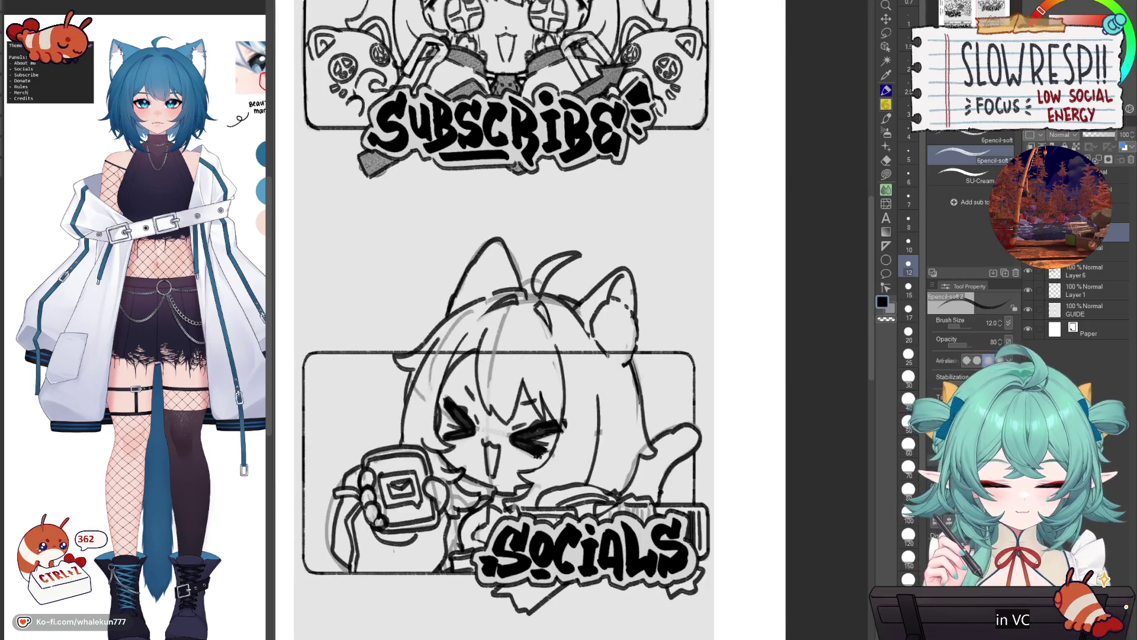
key(ctrl+z)
key(h)
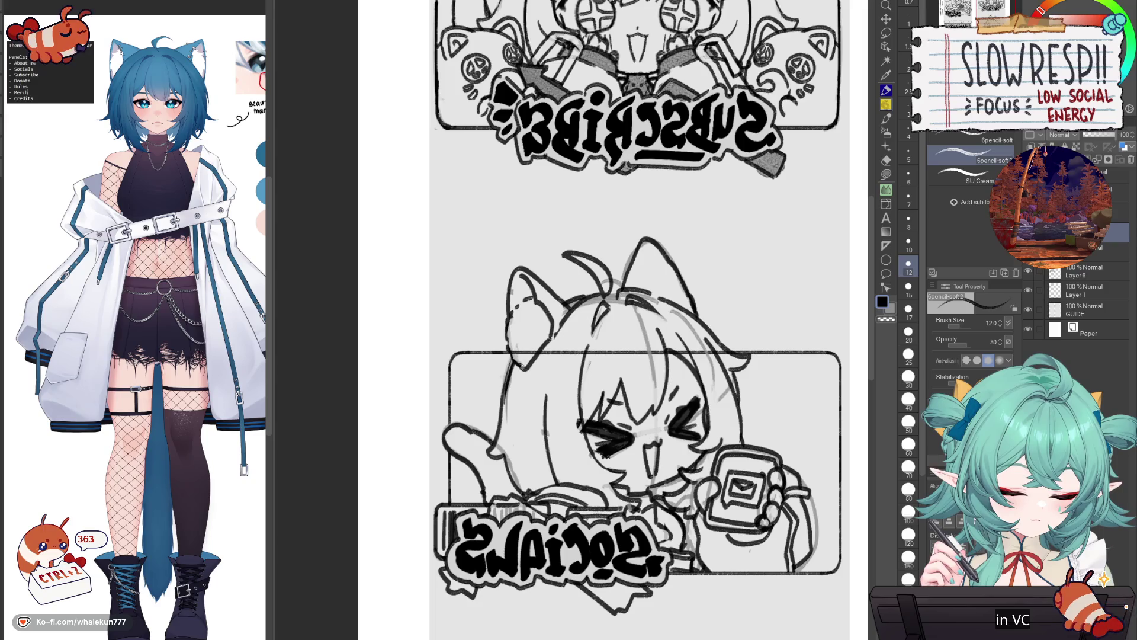
key(h)
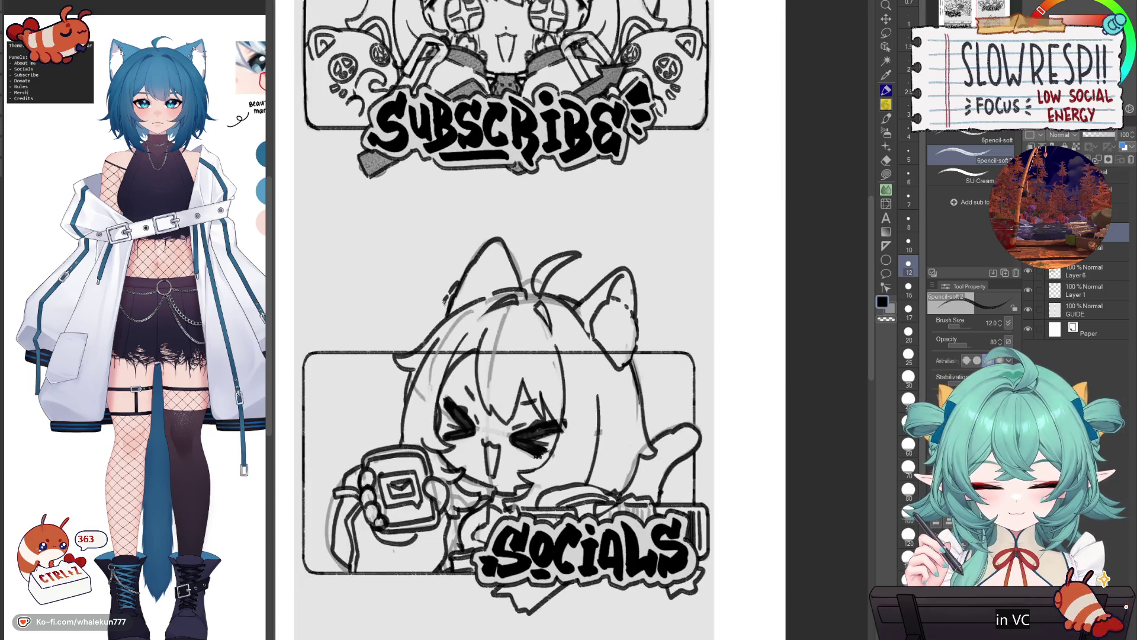
- Reposition the view over the SOCIALS and SUBSCRIBE panels and add small strokes near the cat ear
drag(447, 310, 473, 343)
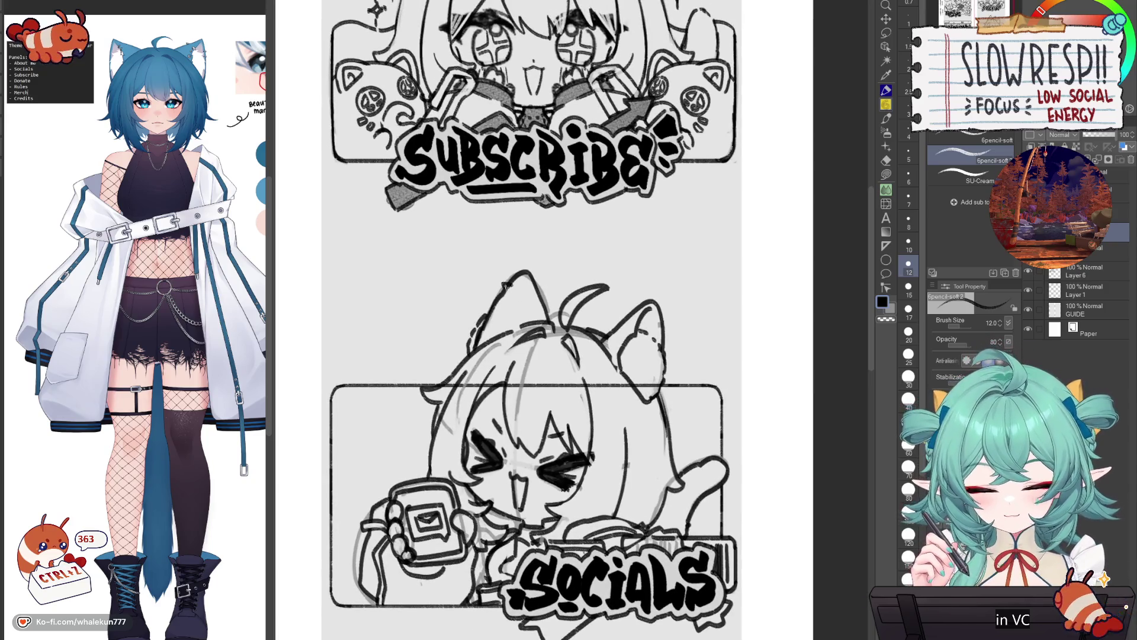
mouse_move(496, 296)
mouse_down()
mouse_move(479, 447)
mouse_move(620, 355)
mouse_move(614, 369)
mouse_up()
mouse_move(703, 357)
mouse_down()
mouse_move(677, 365)
mouse_move(658, 458)
mouse_move(664, 320)
mouse_up()
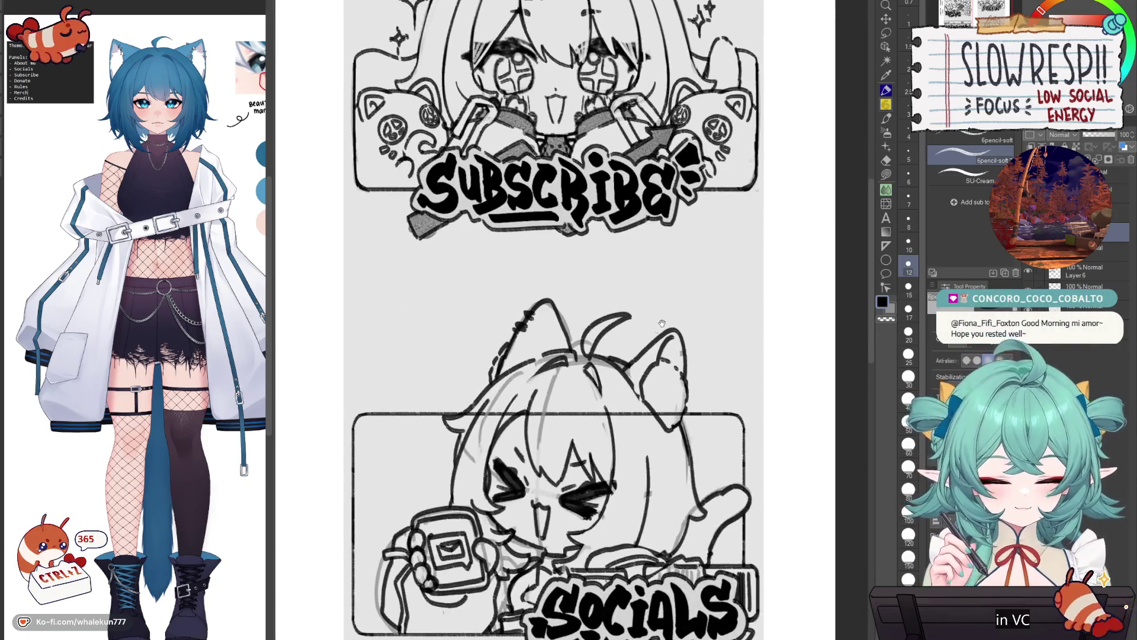
drag(672, 332, 636, 394)
mouse_move(670, 353)
mouse_down()
mouse_move(625, 484)
mouse_move(693, 350)
mouse_move(655, 350)
mouse_up()
drag(641, 388, 656, 401)
scroll(648, 411, down, 5)
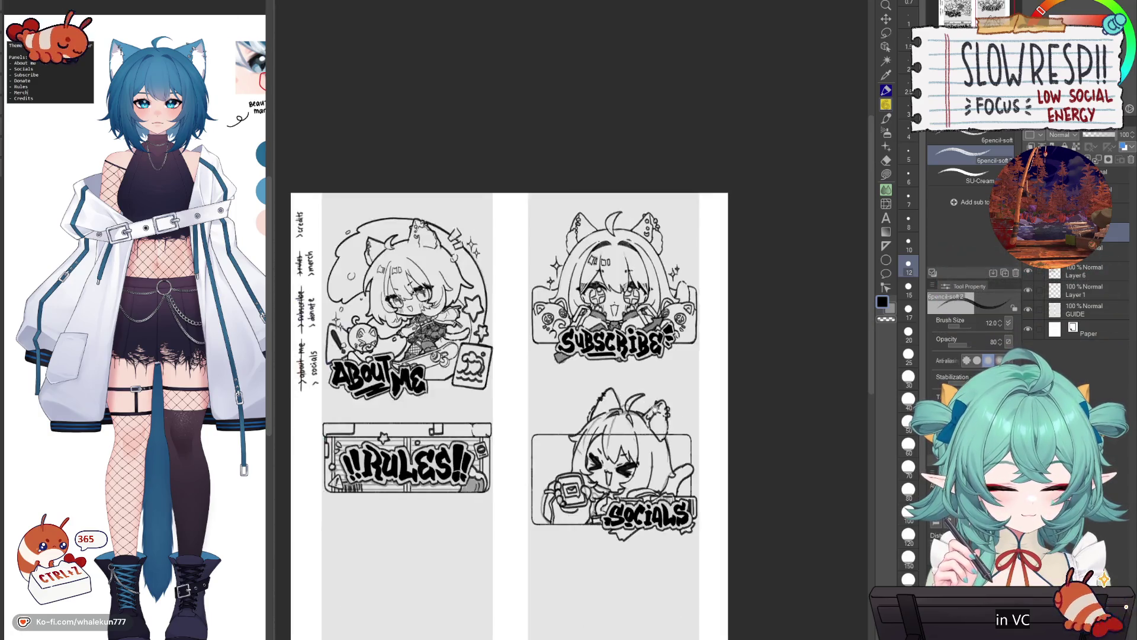
- Push the SOCIALS sketch into a better shape with Liquify at brush size 600
scroll(672, 338, up, 5)
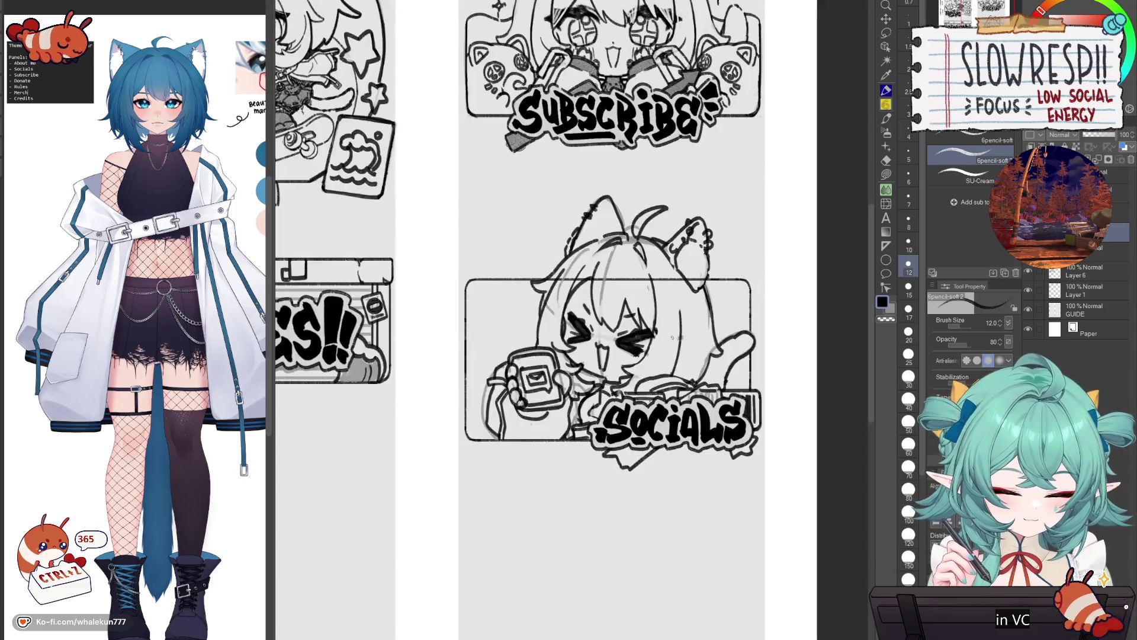
key(j)
scroll(671, 337, down, 5)
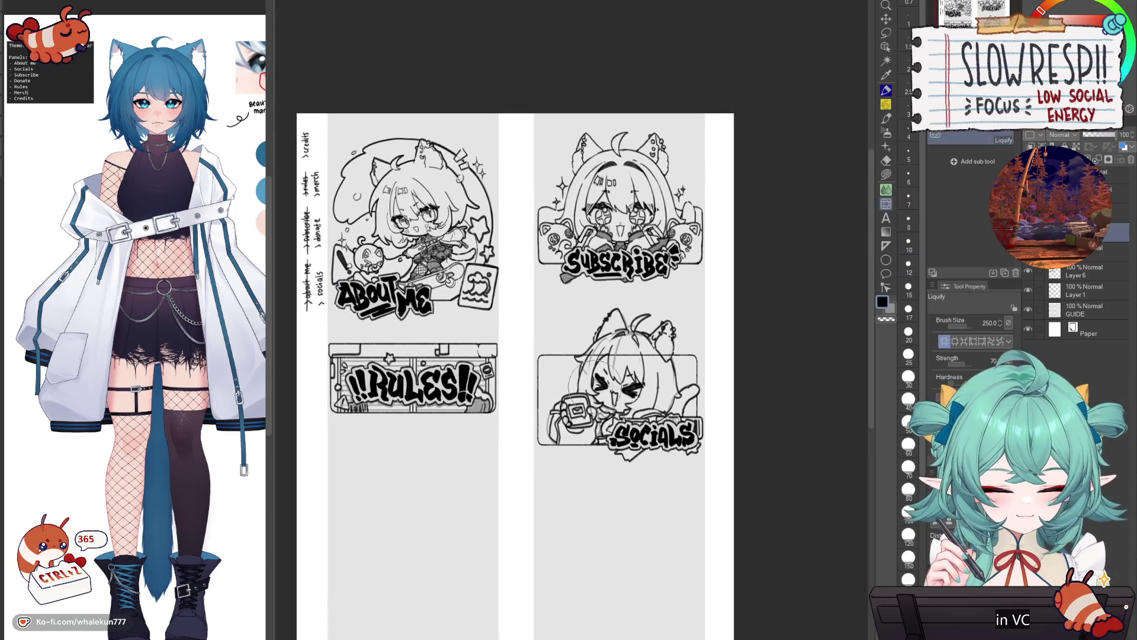
key(h)
key(bracketright)
key(bracketright)
key(bracketright)
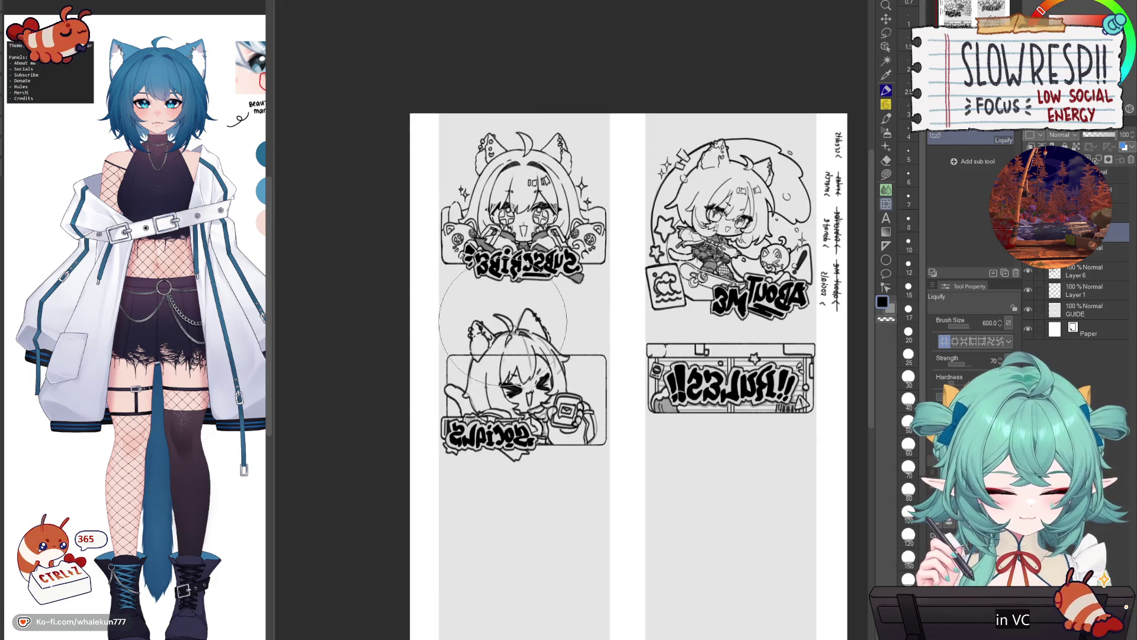
key(h)
drag(669, 415, 678, 420)
- Erase stray lines around the head with transparent colour, undoing a bad stroke
click(888, 118)
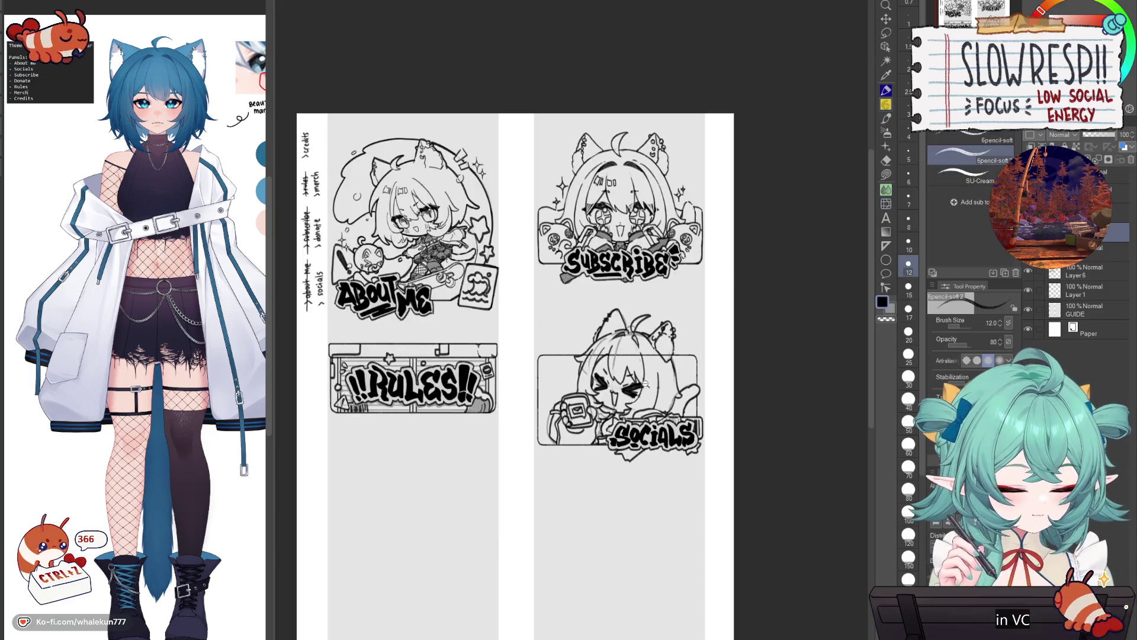
scroll(645, 384, up, 3)
key(c)
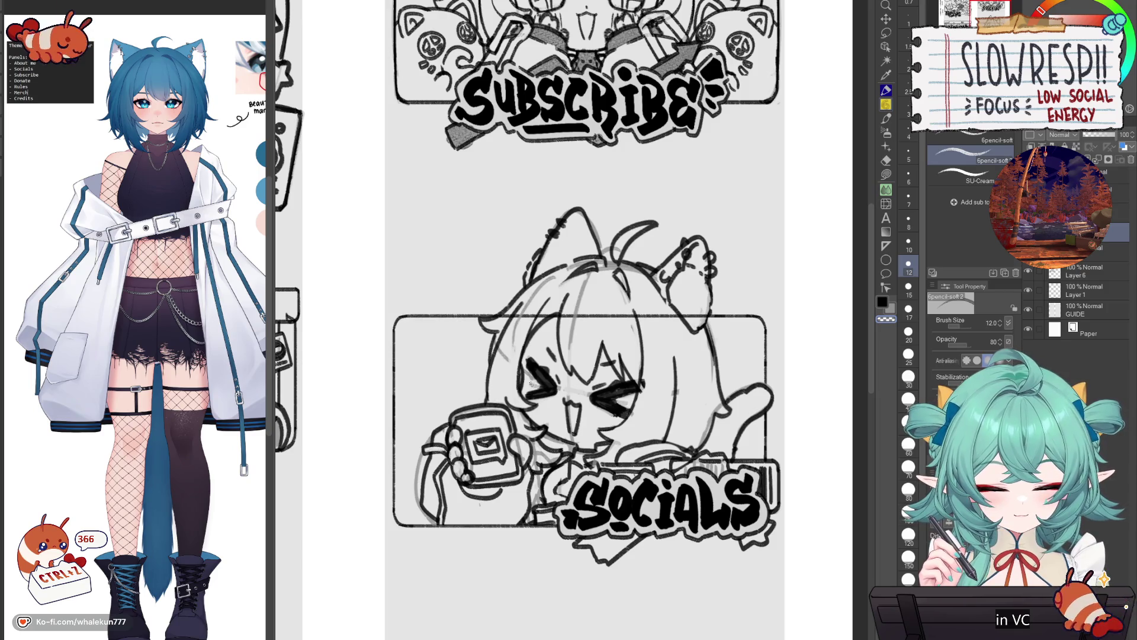
key(h)
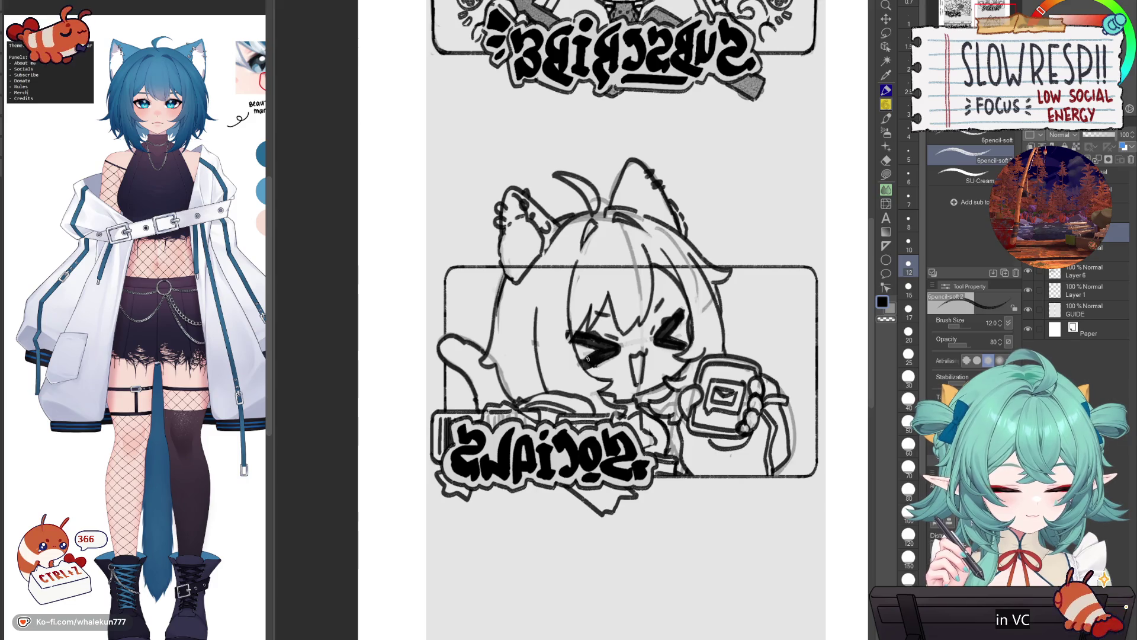
key(ctrl+z)
key(c)
key(h)
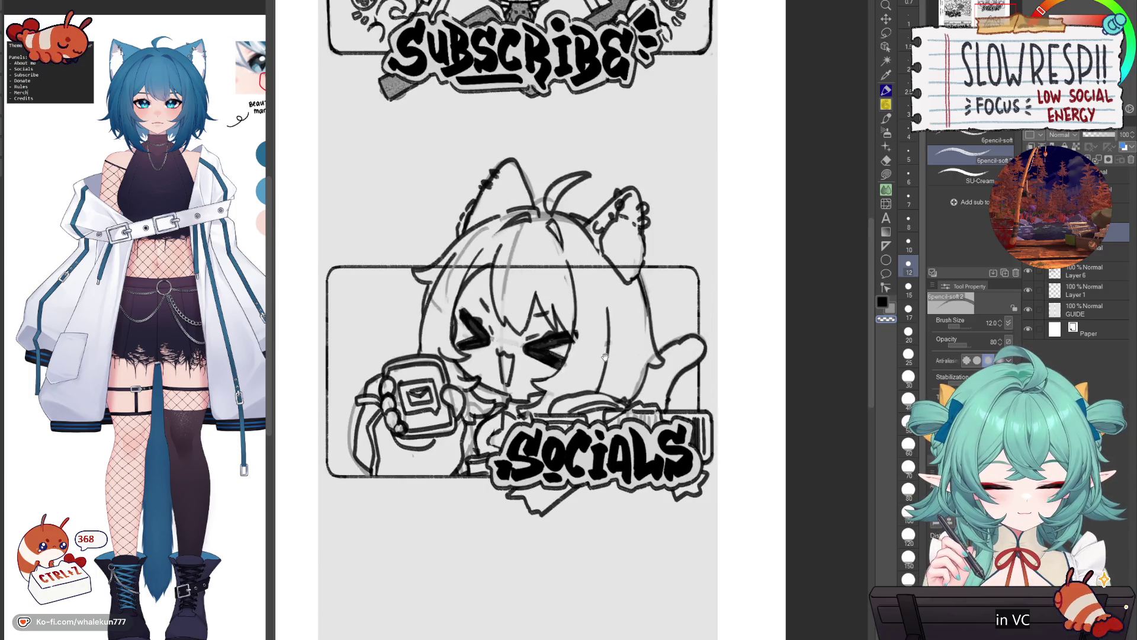
- Recentre on the SOCIALS character, compare mirrored views, and erase stray lines around the fluffy ear
drag(605, 356, 571, 388)
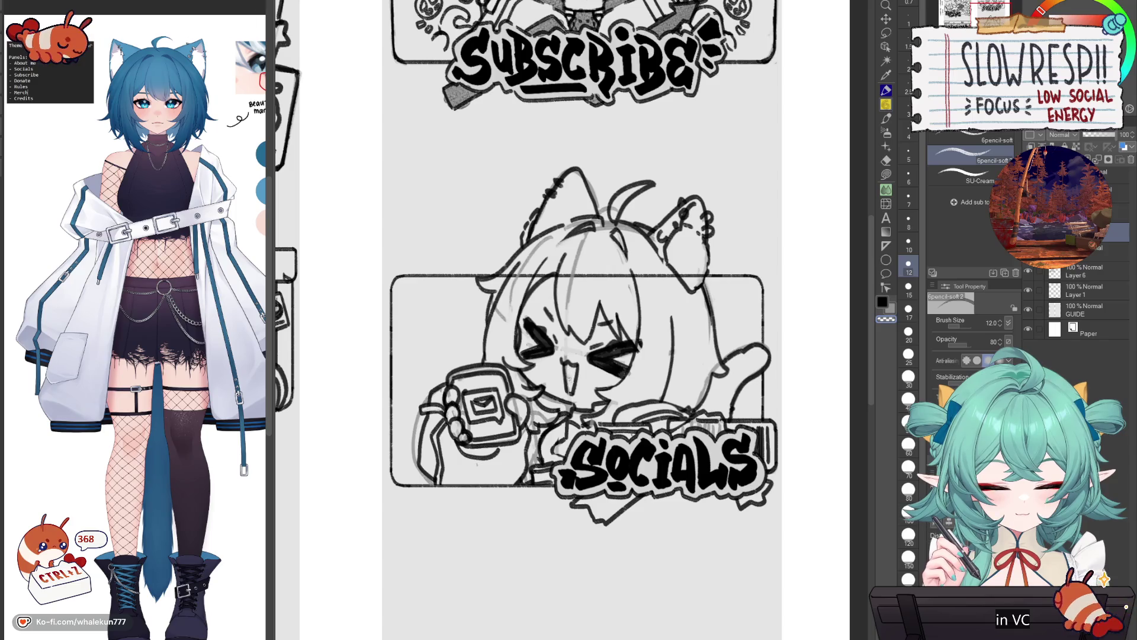
key(h)
scroll(577, 357, down, 3)
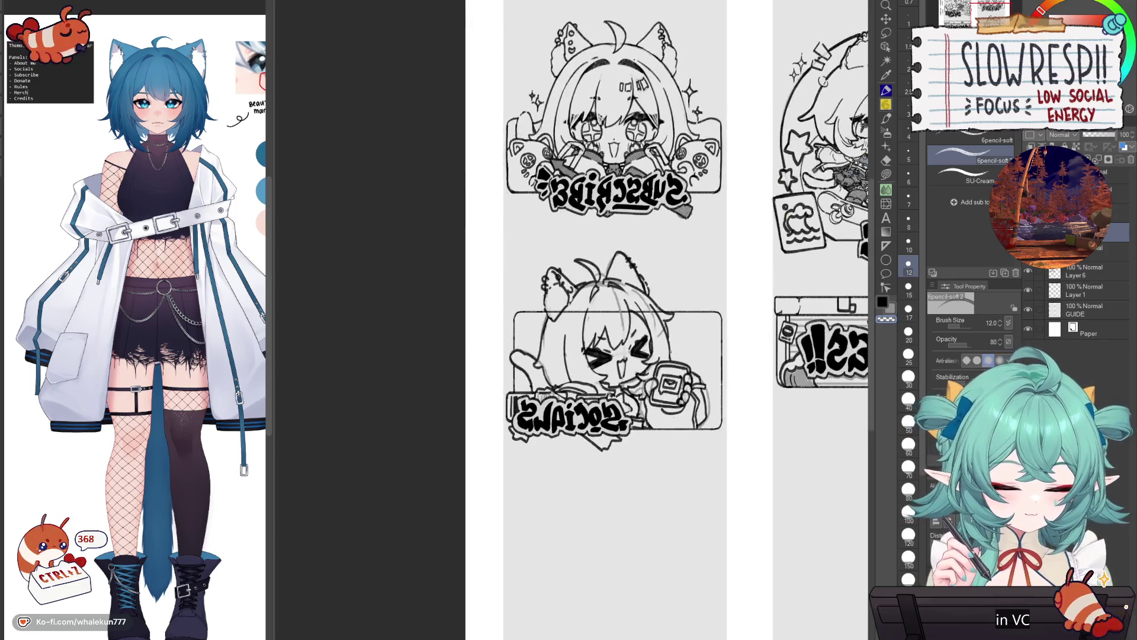
key(h)
scroll(511, 374, up, 5)
scroll(567, 319, down, 5)
scroll(711, 298, up, 3)
key(h)
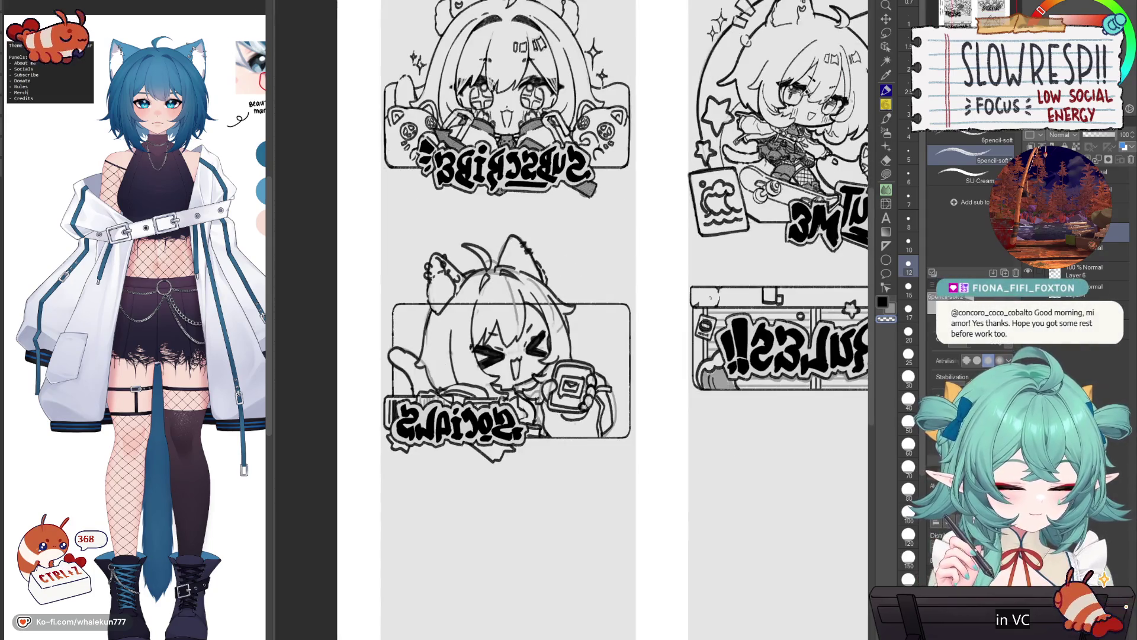
scroll(512, 293, up, 2)
key(e)
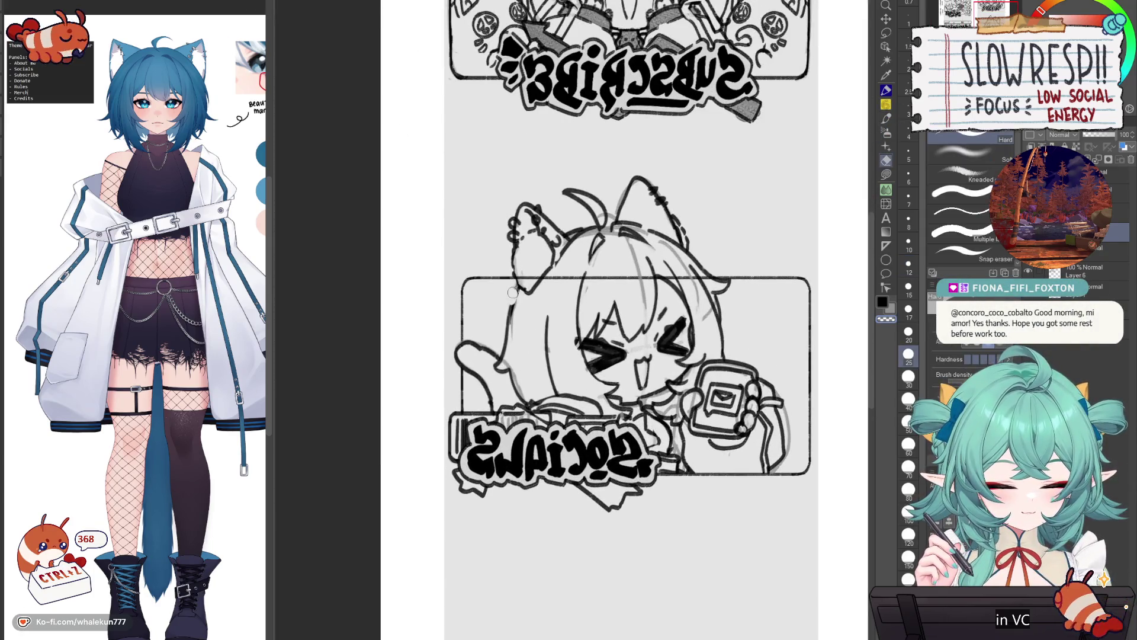
key(p)
mouse_move(513, 314)
mouse_down()
mouse_move(561, 348)
mouse_move(704, 386)
mouse_up()
key(h)
key(m)
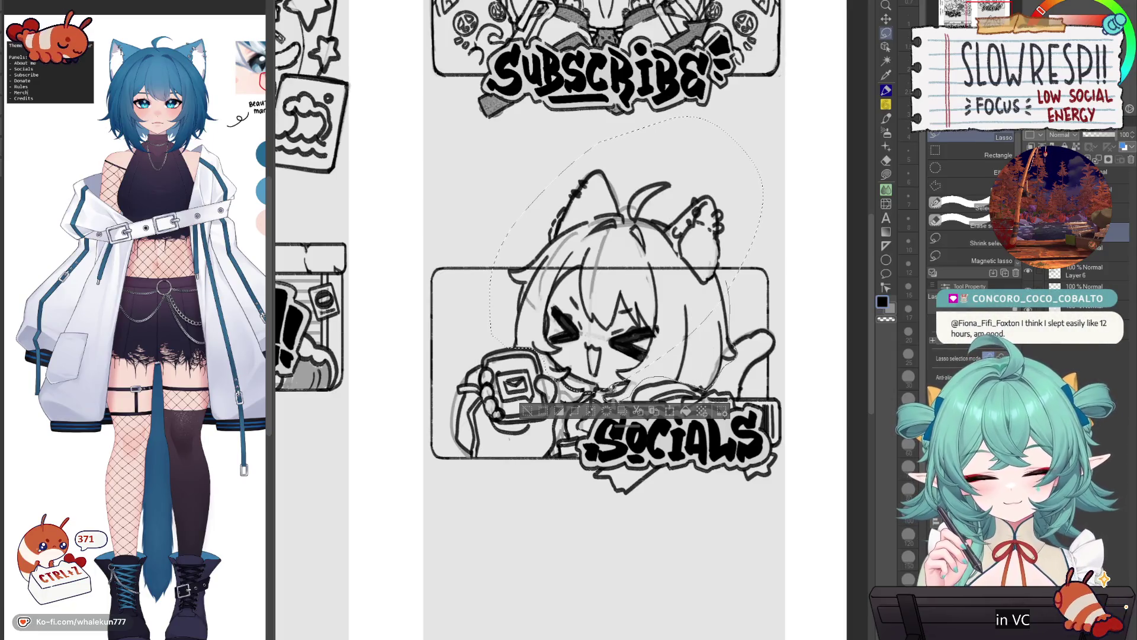
- Lasso the cat's head, then enlarge and raise it with Transform so it peeks above the bar
drag(612, 373, 673, 300)
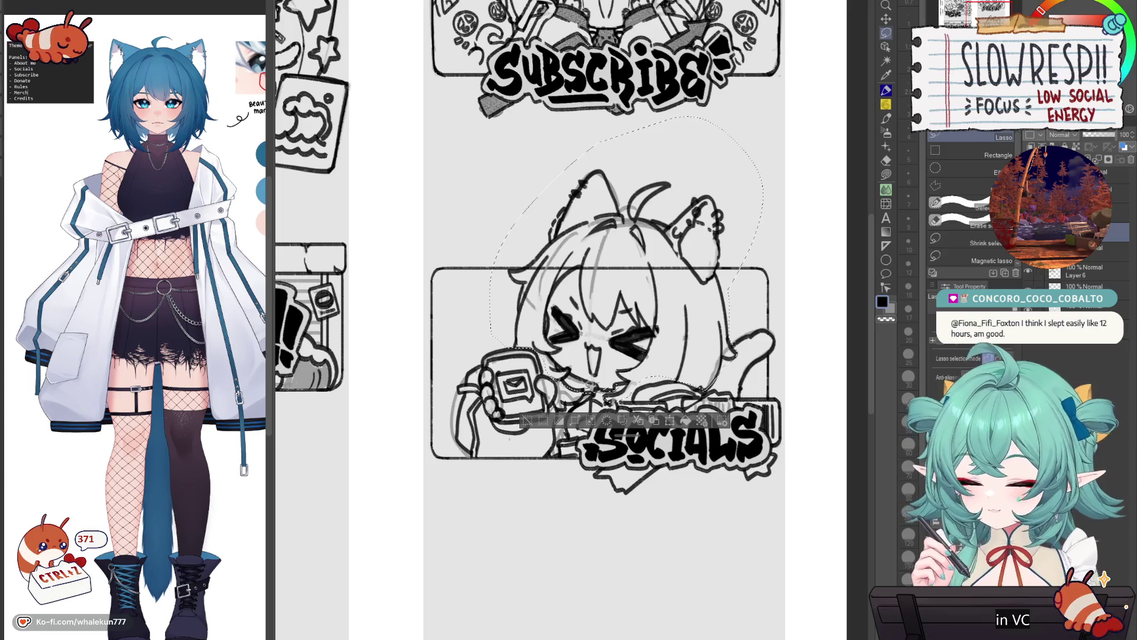
key(ctrl+t)
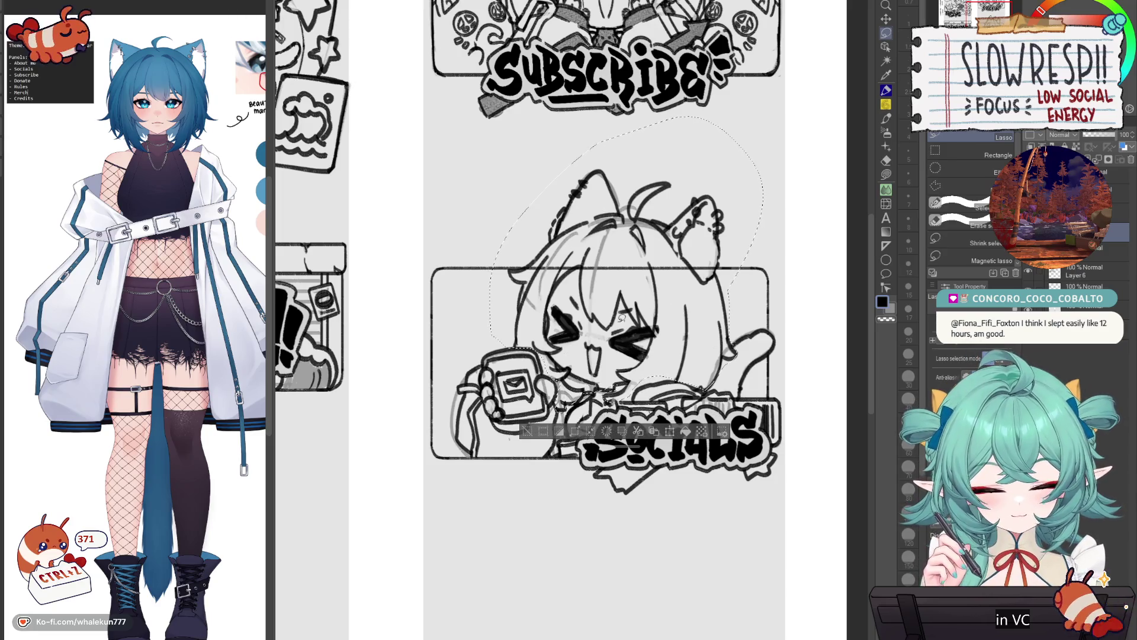
drag(764, 414, 784, 421)
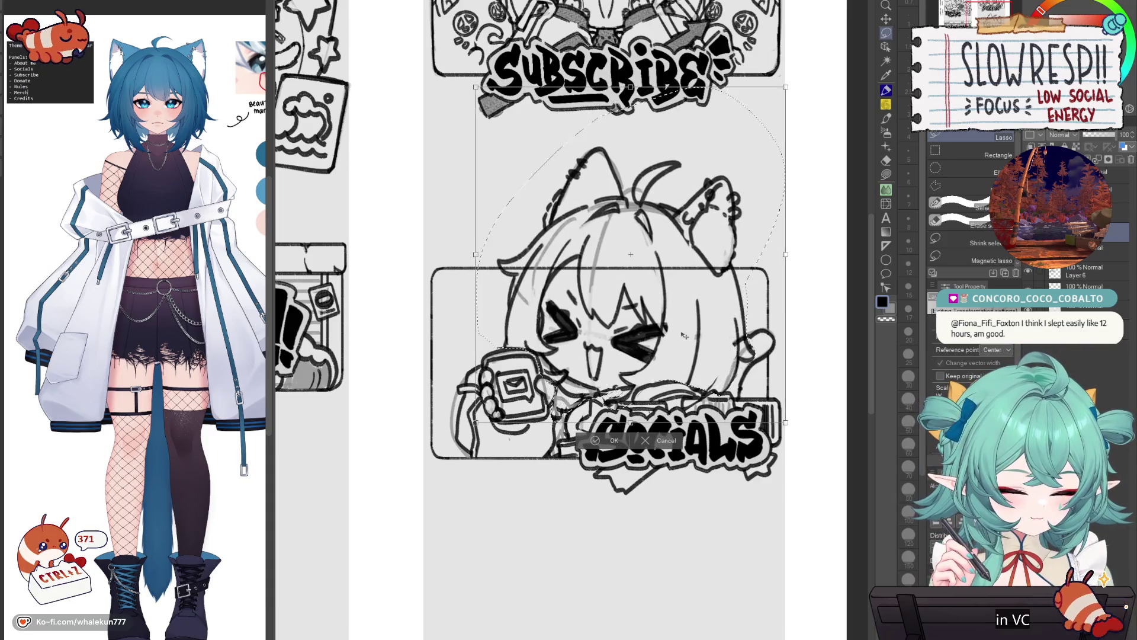
scroll(660, 338, down, 5)
scroll(669, 361, up, 3)
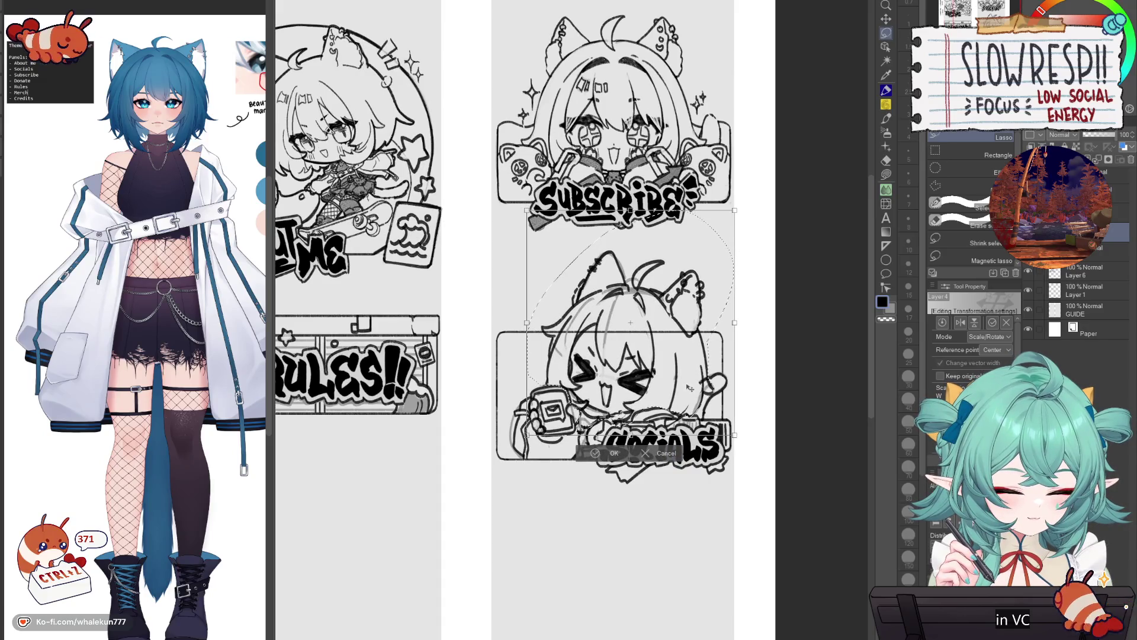
drag(689, 389, 687, 387)
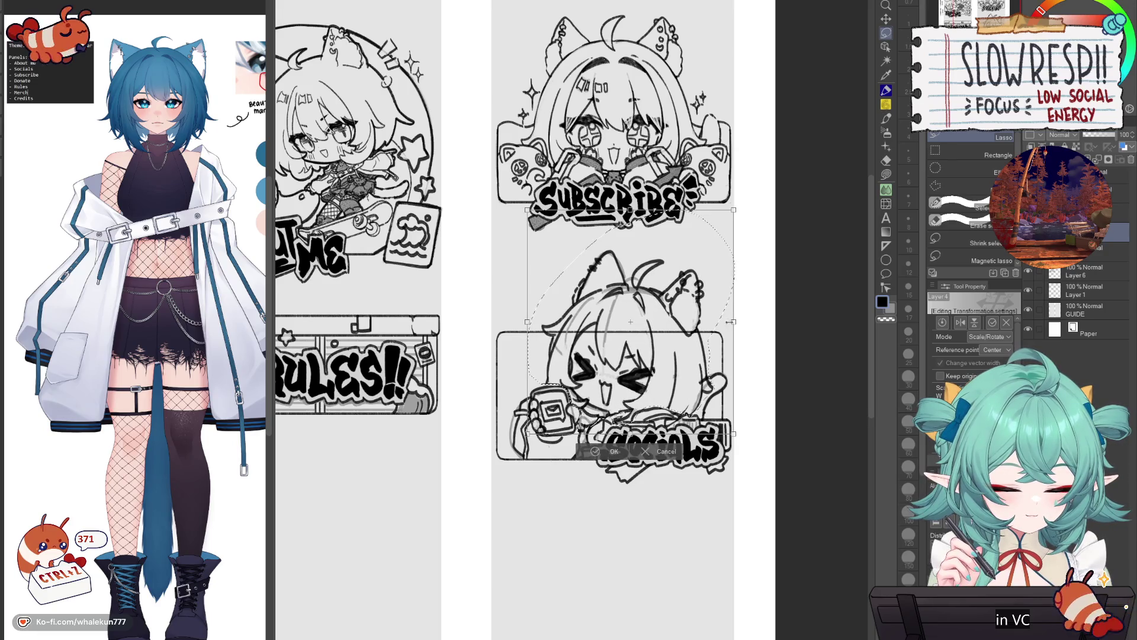
click(597, 454)
- Clean up small stray marks on the cat sketch with a smaller eraser
key(e)
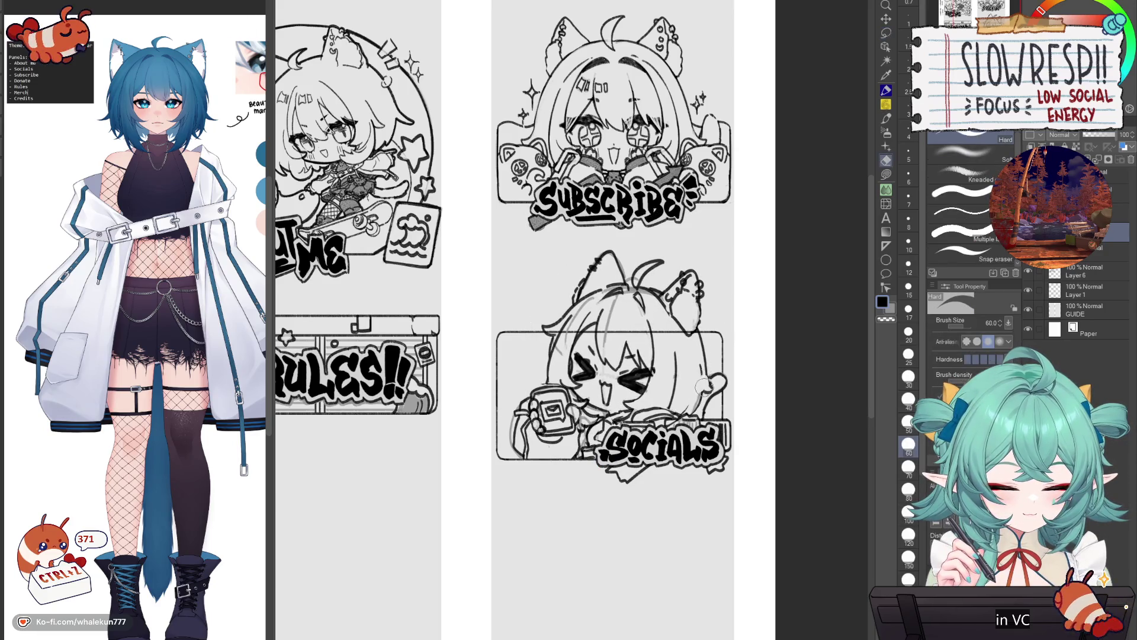
key(h)
key(h)
key(bracketleft)
key(bracketleft)
key(bracketleft)
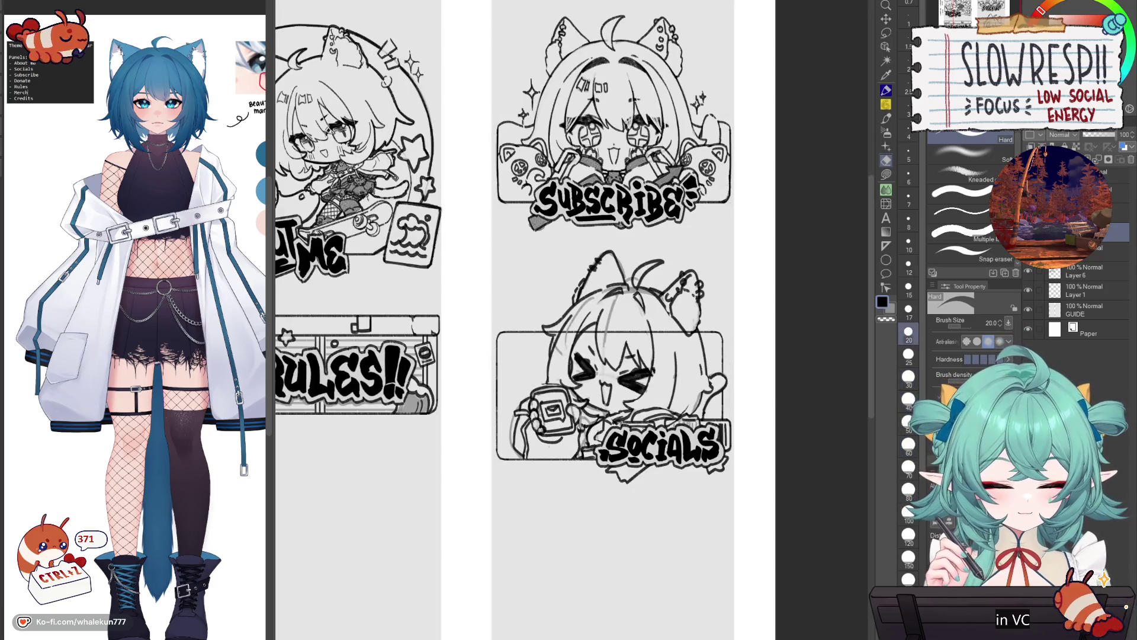
key(p)
key(ctrl+z)
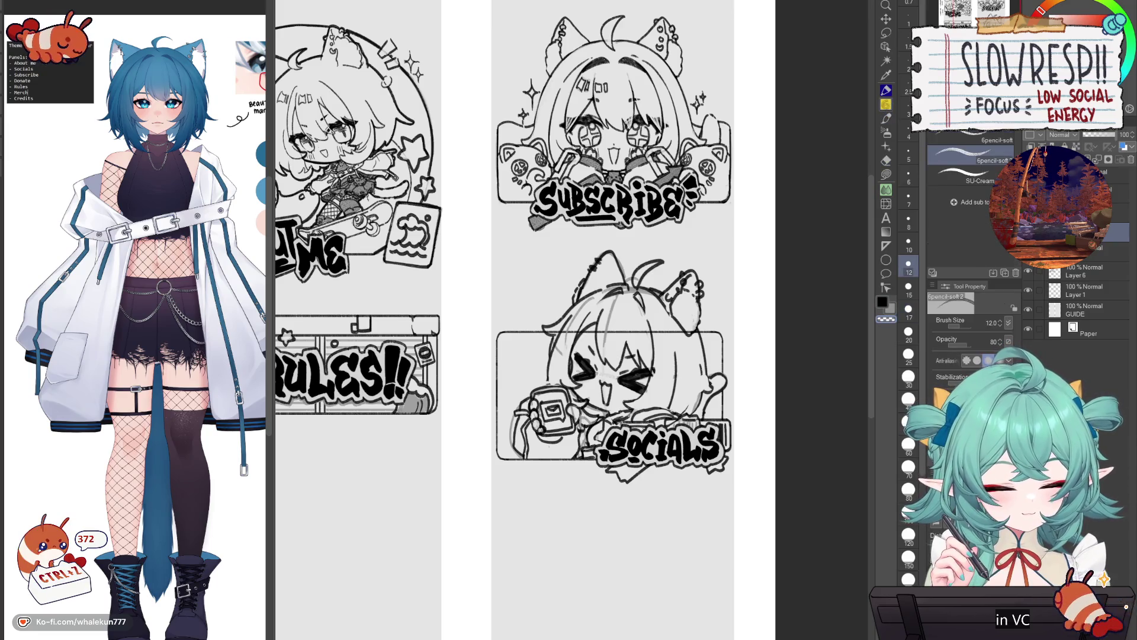
key(c)
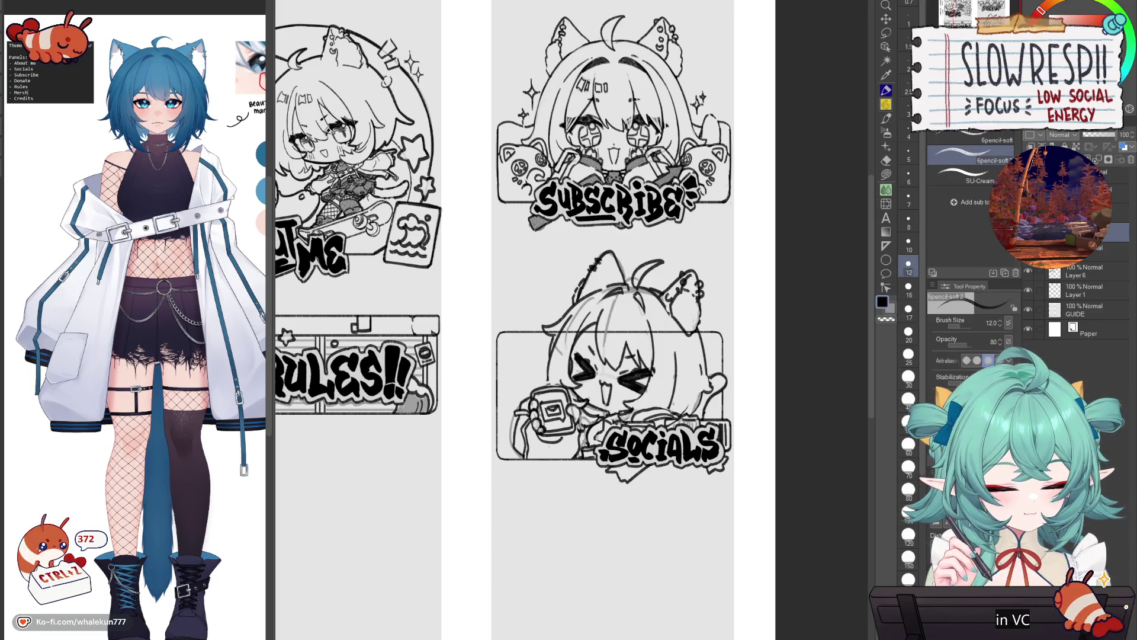
key(h)
key(h)
- Transform the cat sketch again to make it slightly larger and confirm the new size
key(ctrl+t)
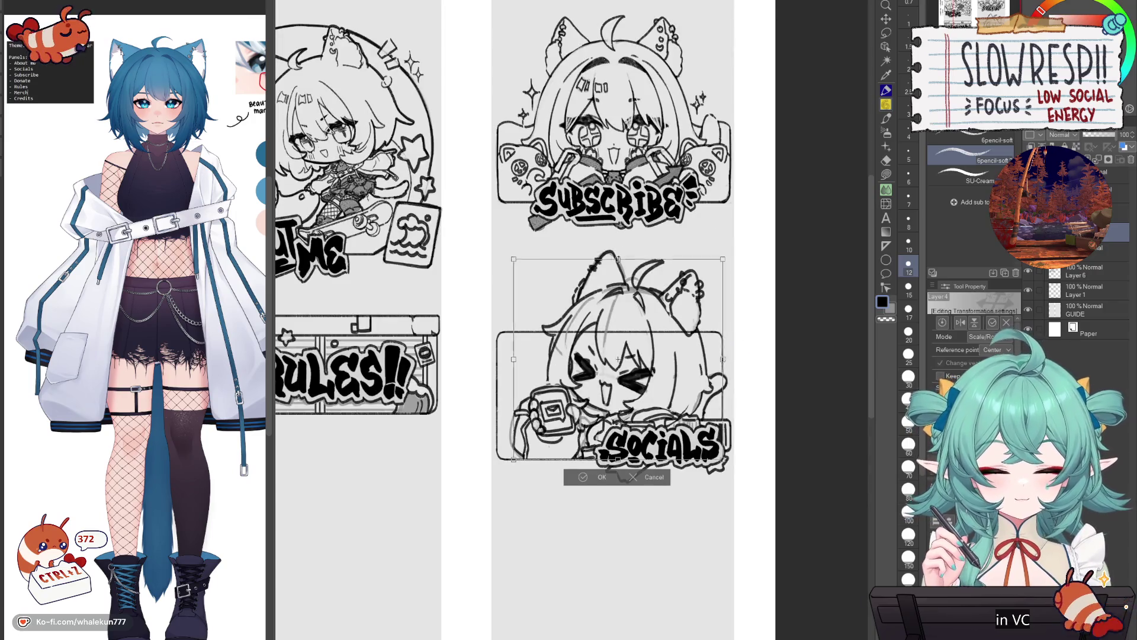
key(ctrl+z)
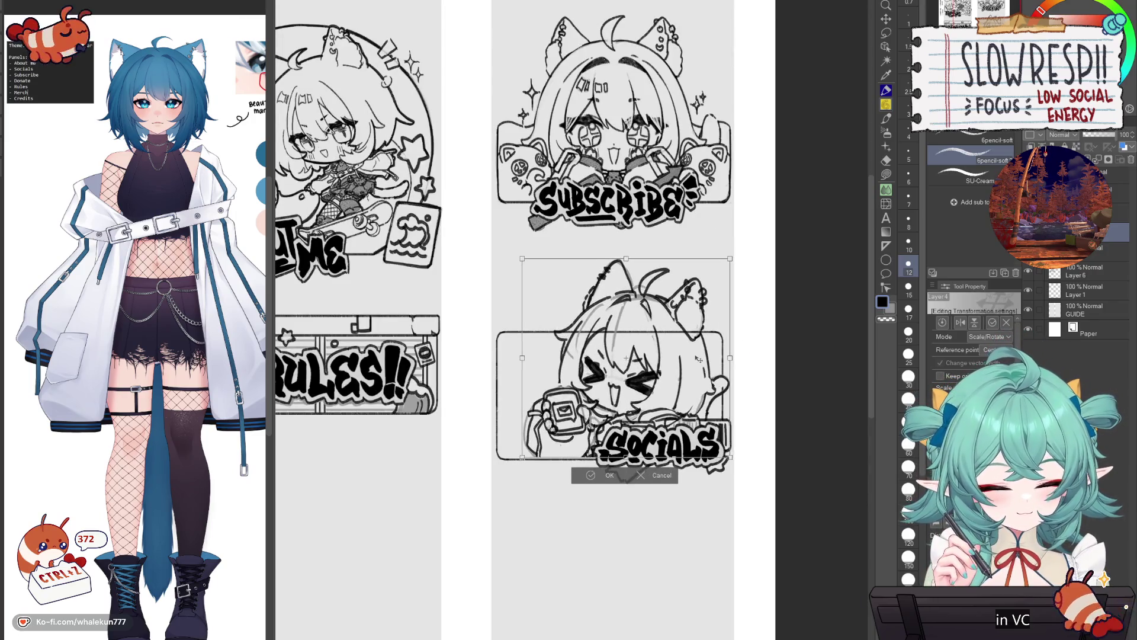
key(ctrl+z)
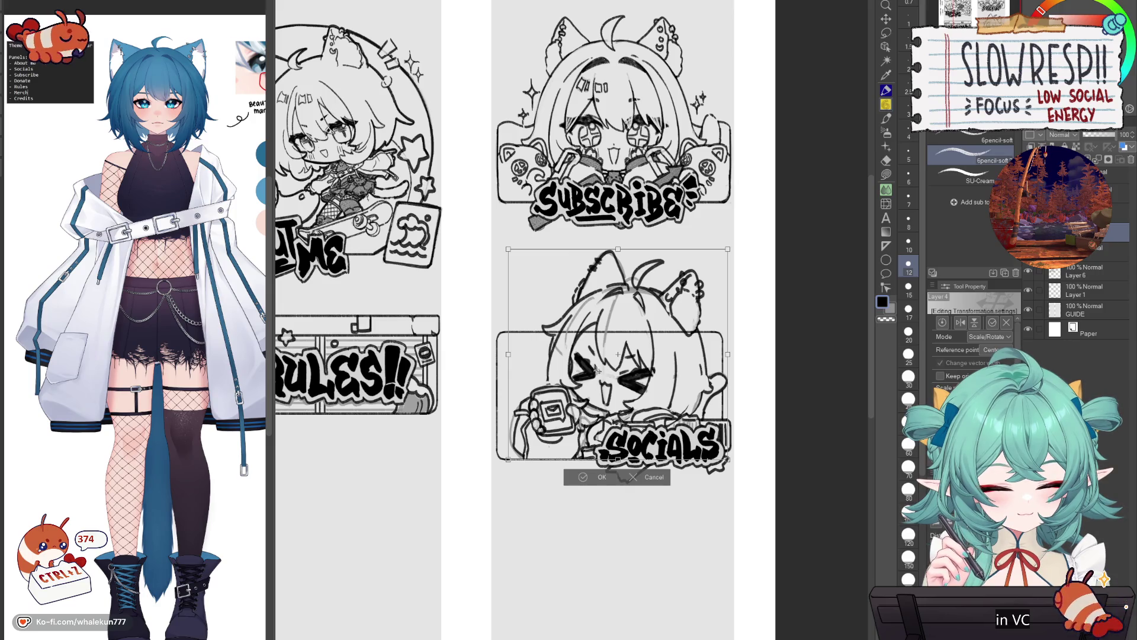
click(584, 477)
key(h)
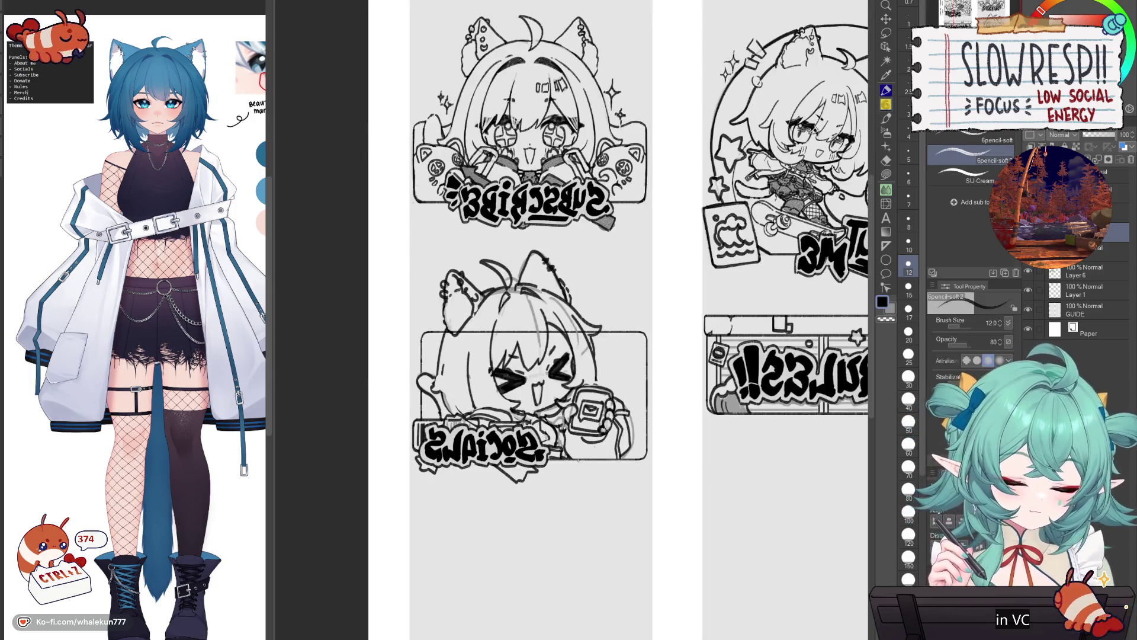
key(h)
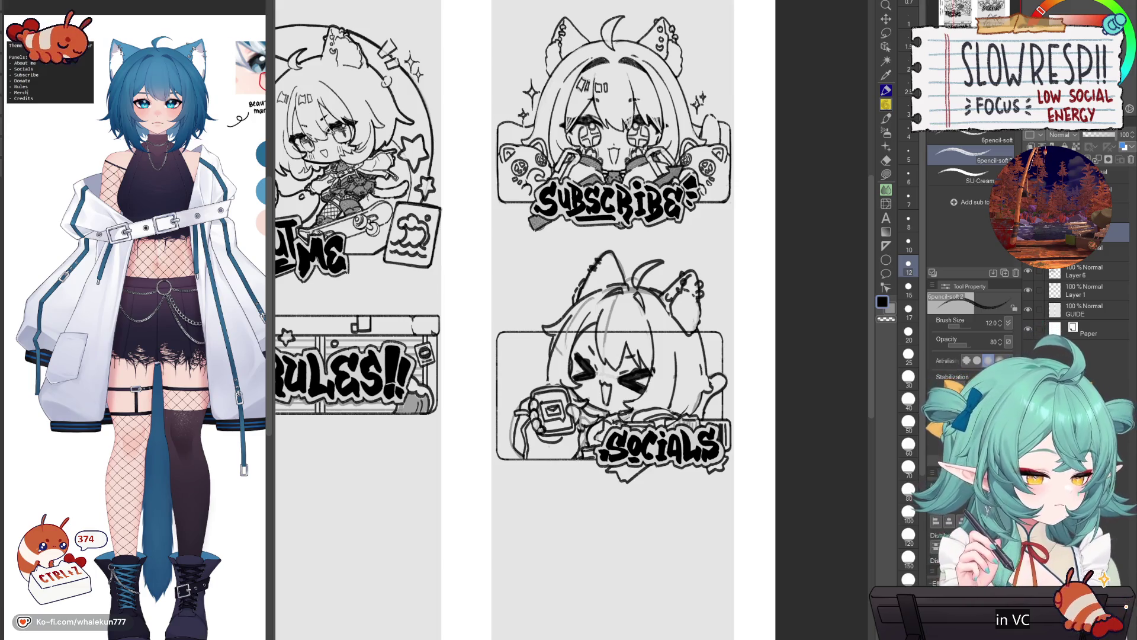
- Lighten stray lines and darken a short line on the cat sketch
key(e)
mouse_move(544, 329)
mouse_down()
mouse_move(693, 332)
mouse_move(701, 397)
mouse_move(798, 406)
mouse_up()
key(p)
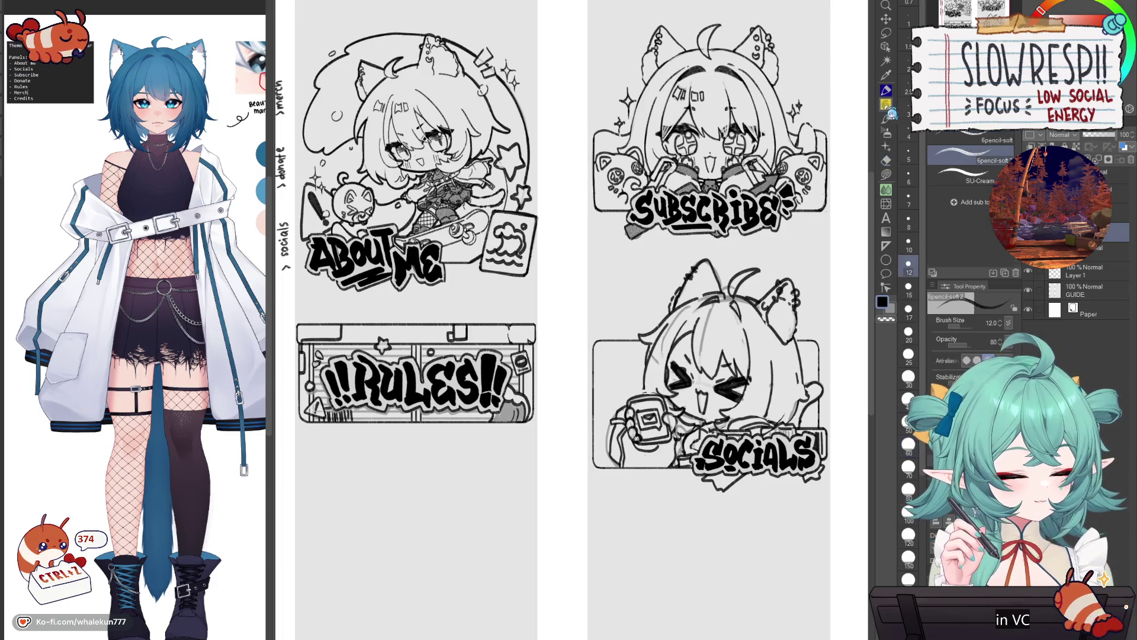
drag(672, 327, 683, 313)
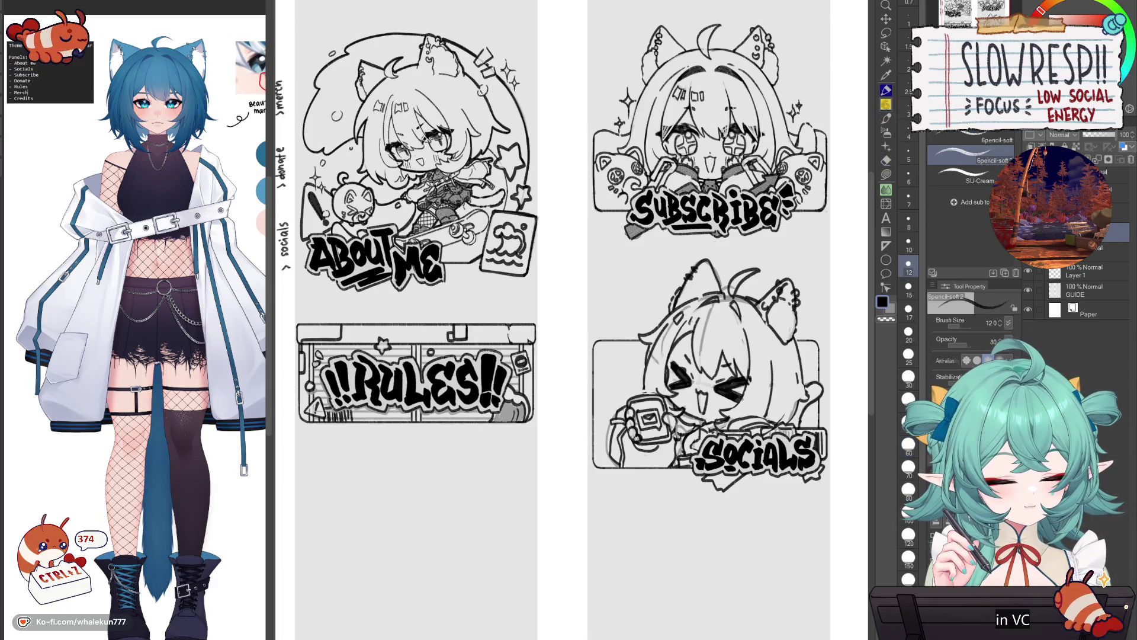
key(h)
key(h)
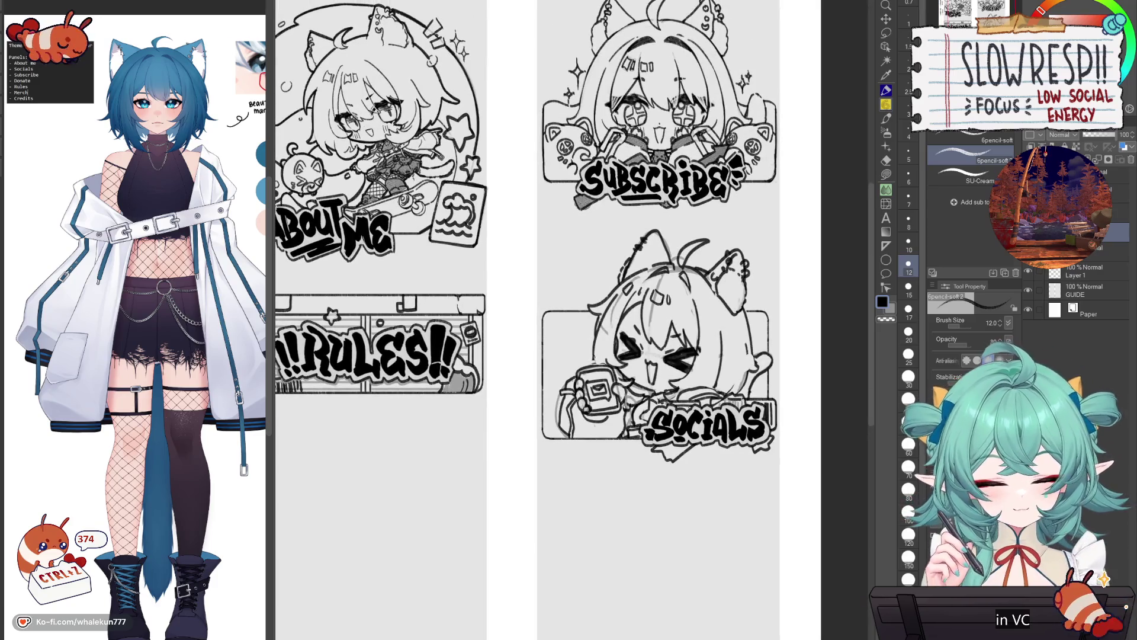
key(h)
key(h)
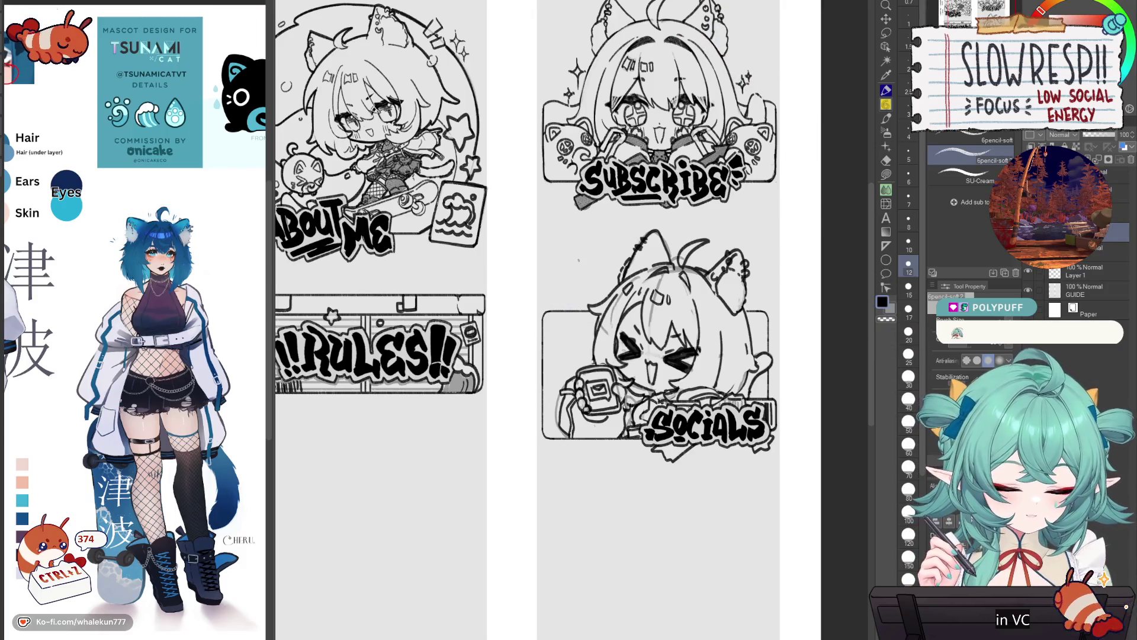
- Lasso part of the box's top edge and move it upward, undoing extra marks
key(e)
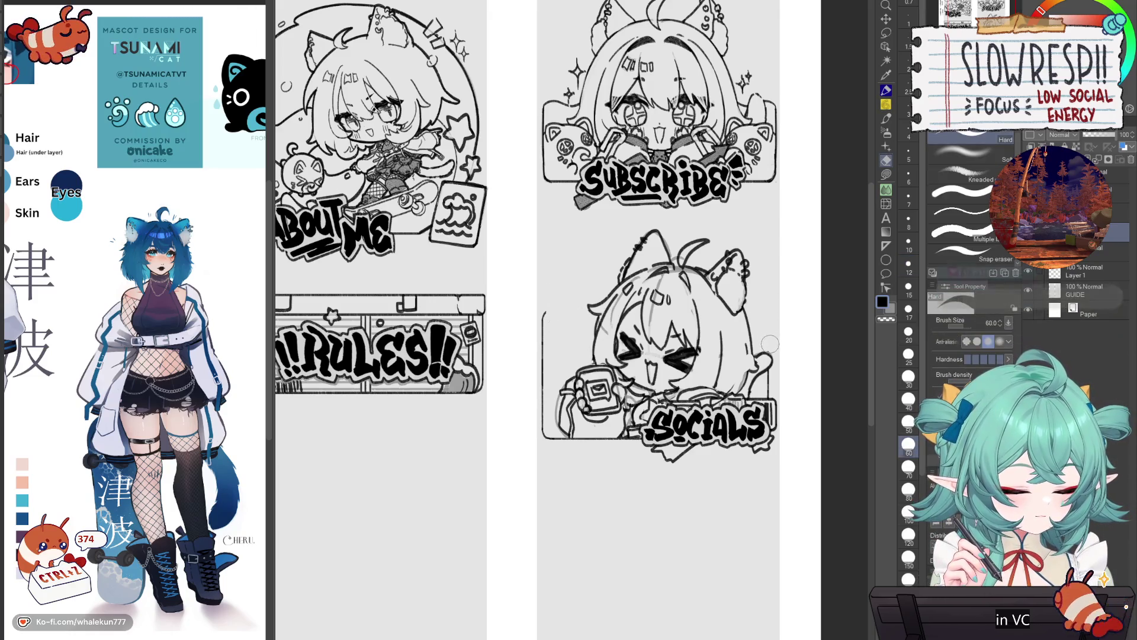
key(bracketleft)
key(bracketleft)
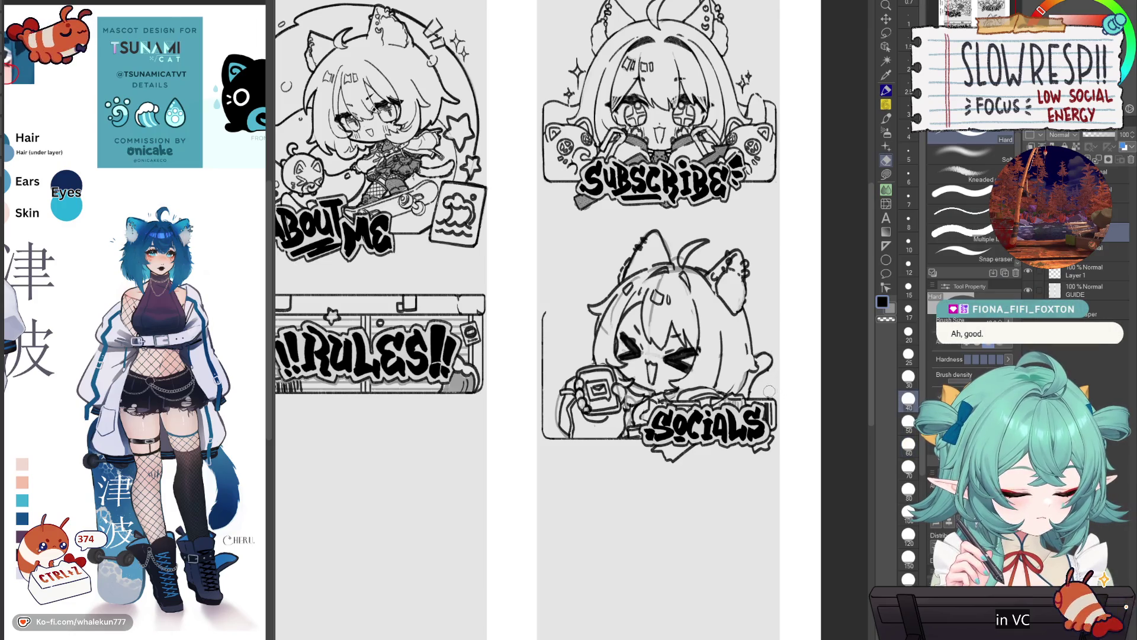
key(m)
mouse_move(543, 303)
mouse_down()
mouse_move(557, 332)
mouse_move(549, 302)
mouse_up()
key(k)
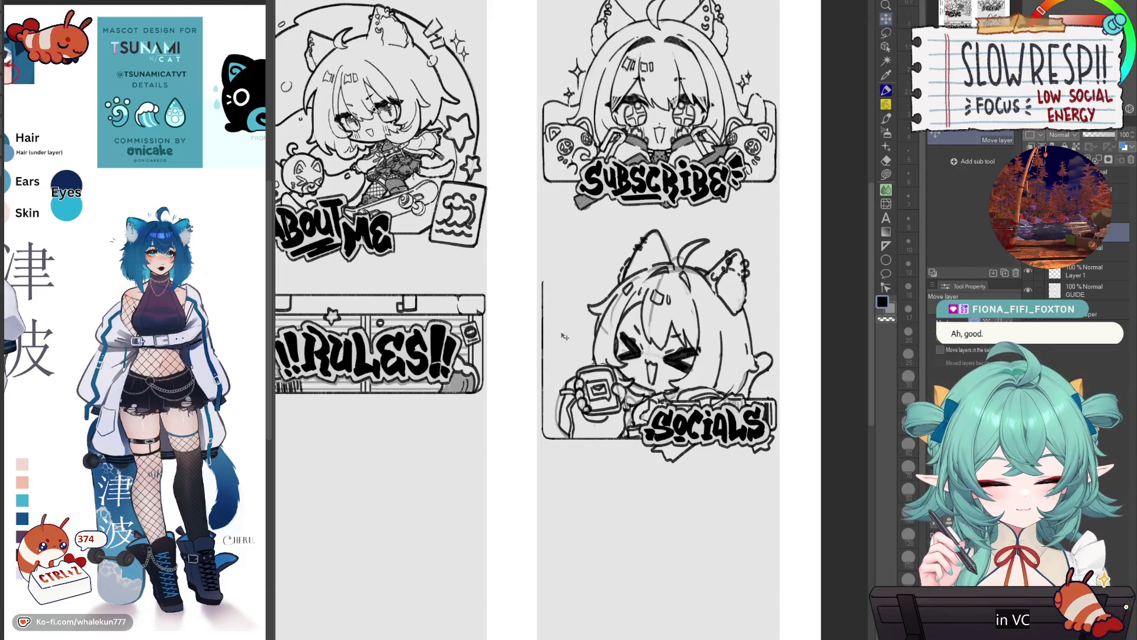
key(ctrl+d)
key(e)
key(p)
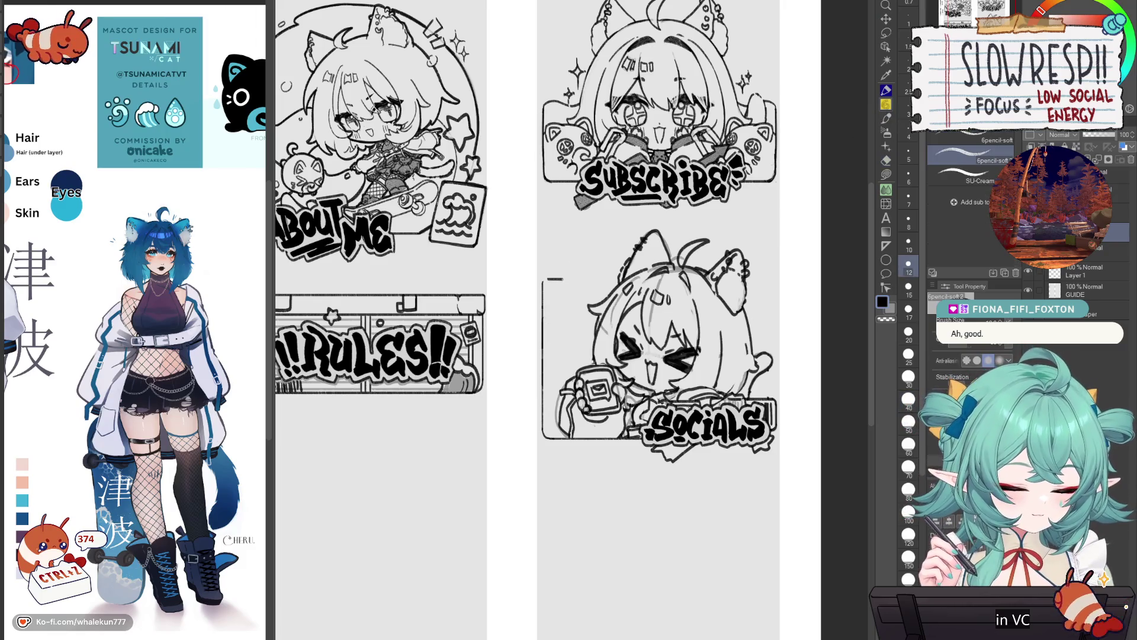
key(ctrl+z)
key(ctrl+z)
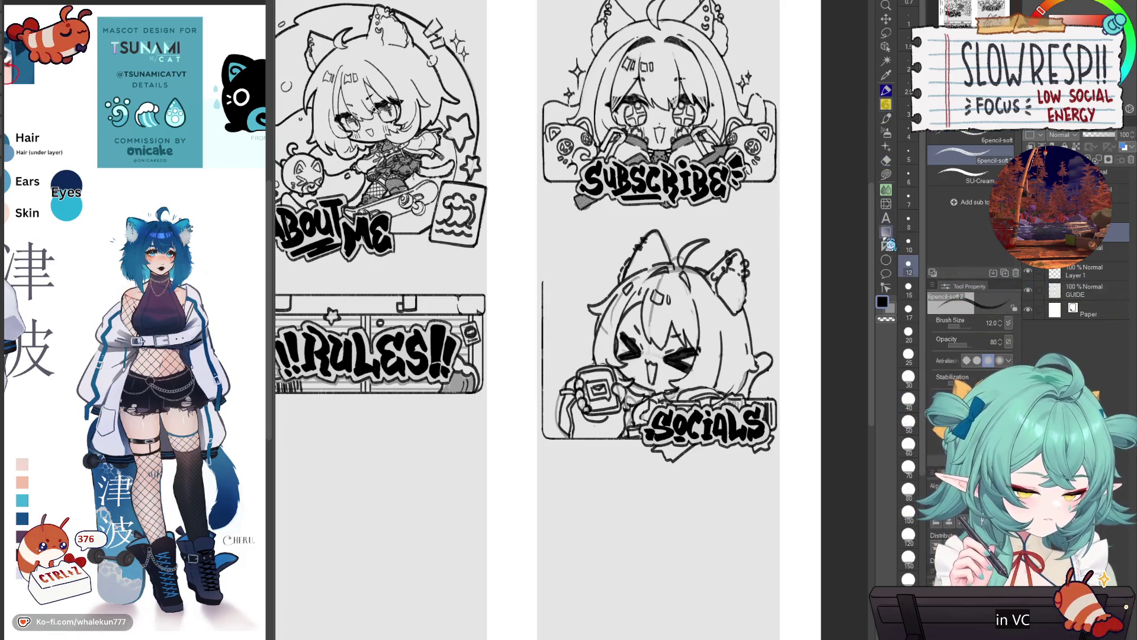
- Draw a straight new top edge for the box using the Linear ruler and pencil
click(886, 245)
key(p)
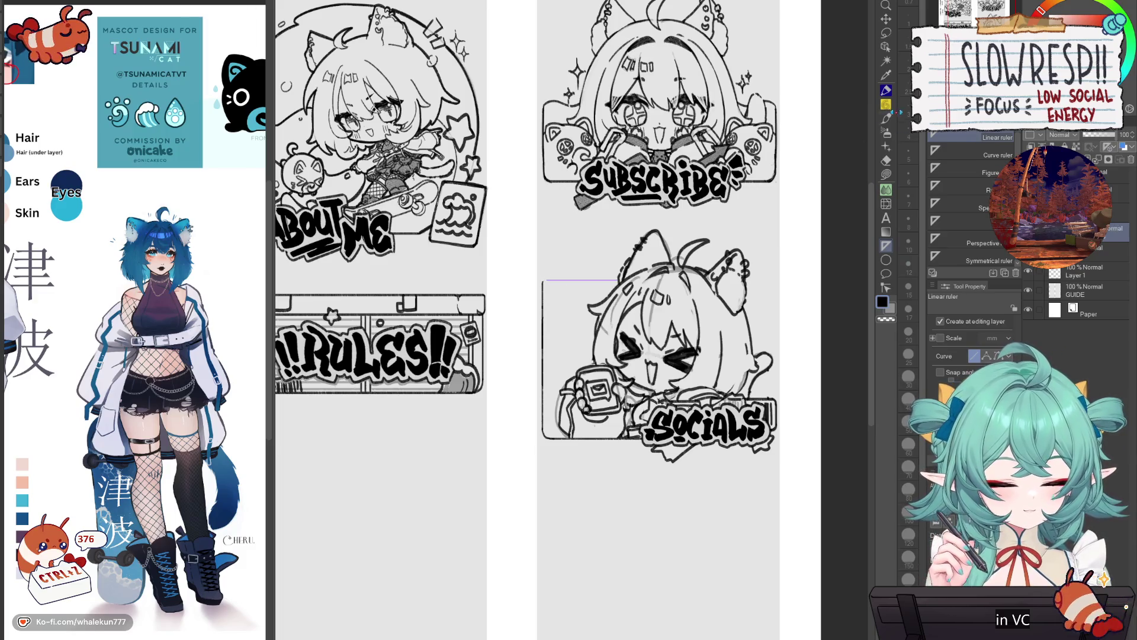
drag(548, 280, 617, 279)
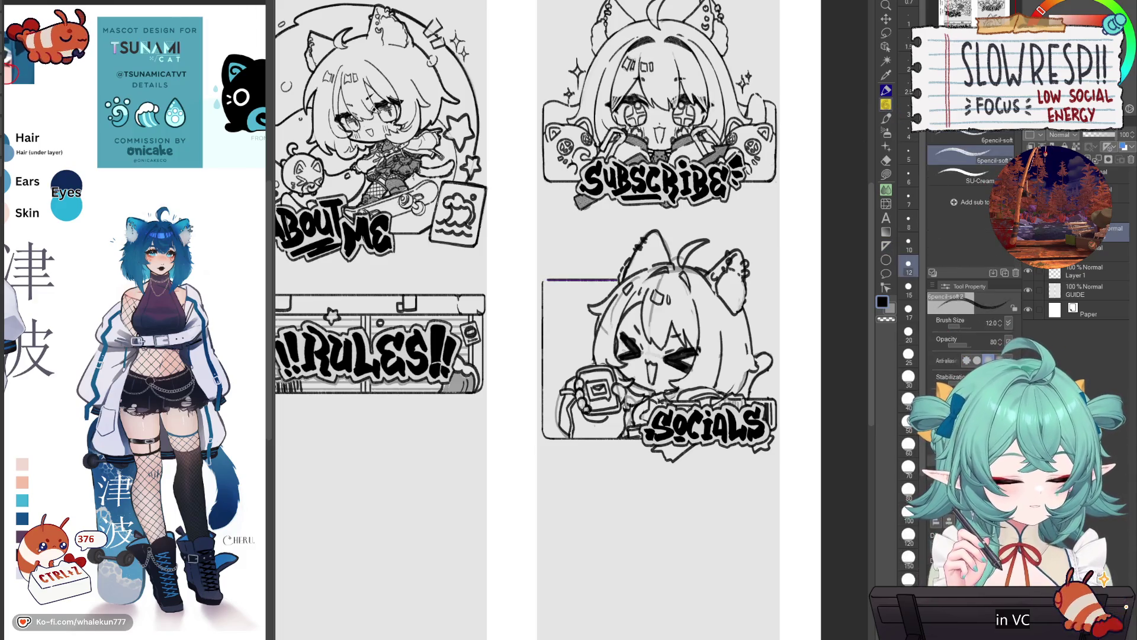
scroll(556, 265, up, 2)
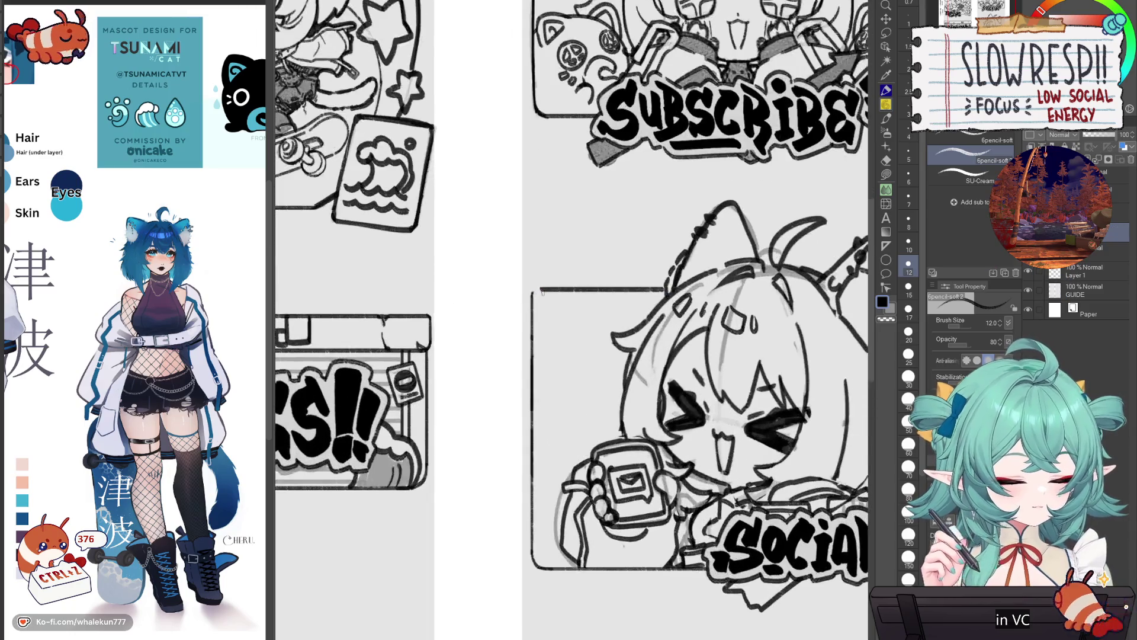
- Draw a small circle in the box's top-left corner, redoing the first attempt
scroll(600, 318, down, 2)
scroll(600, 318, up, 2)
mouse_move(551, 306)
mouse_down()
mouse_move(542, 327)
mouse_move(562, 313)
mouse_move(540, 322)
mouse_move(562, 309)
mouse_move(544, 308)
mouse_move(563, 322)
mouse_up()
key(ctrl+z)
key(ctrl+z)
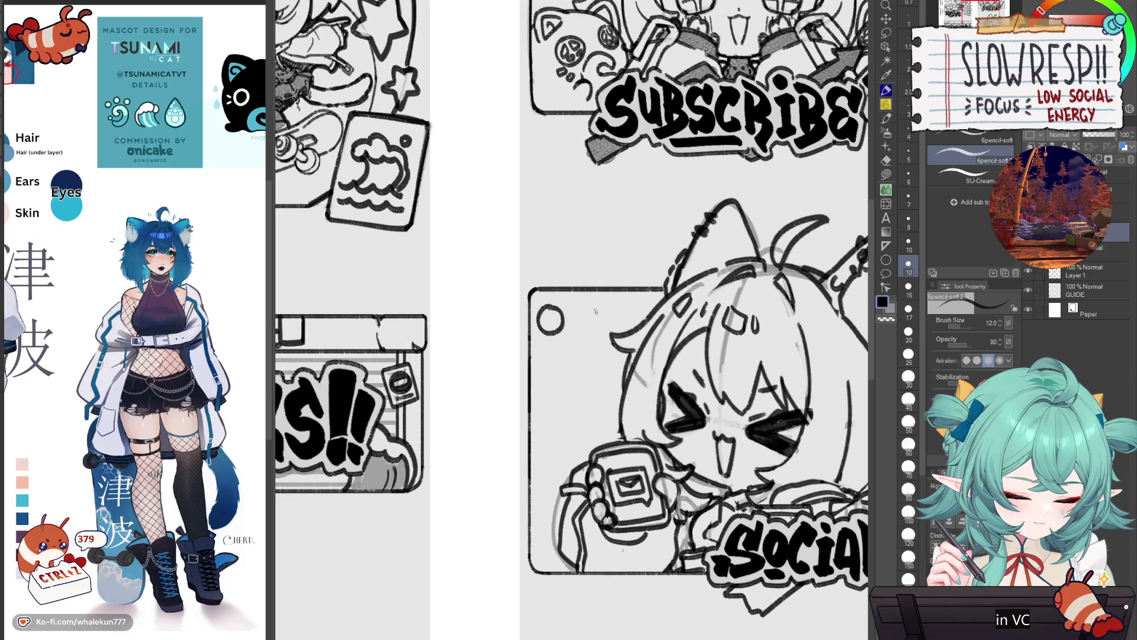
key(ctrl+z)
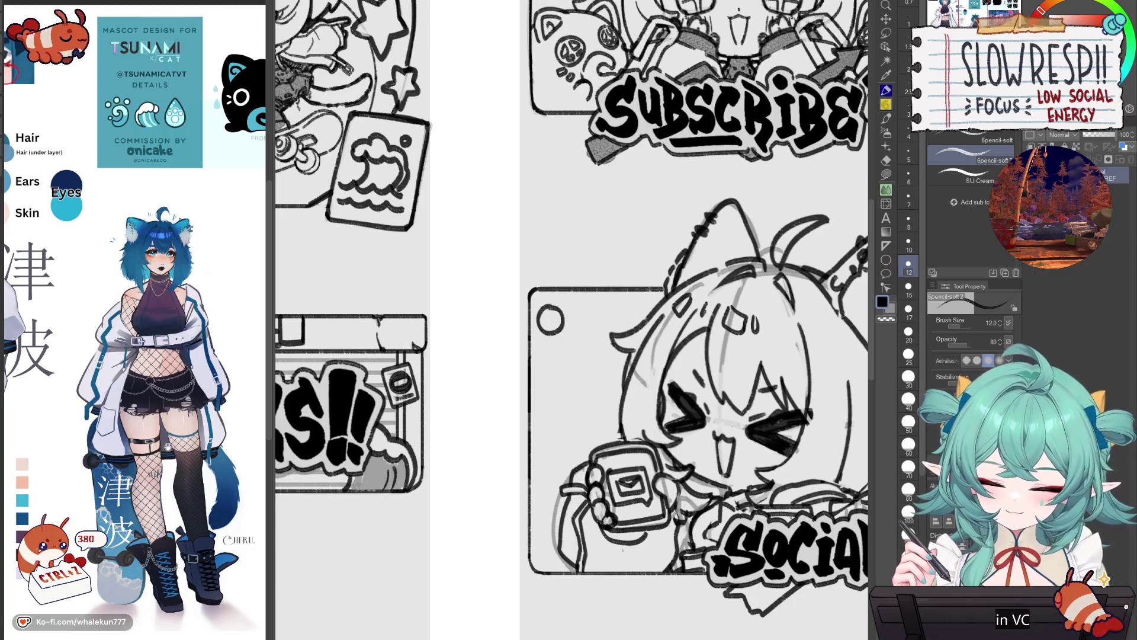
- Hand-letter TSUNAMI beside the circle, undoing unwanted strokes
mouse_move(581, 305)
mouse_down()
mouse_move(568, 308)
mouse_move(580, 309)
mouse_up()
key(ctrl+z)
key(ctrl+z)
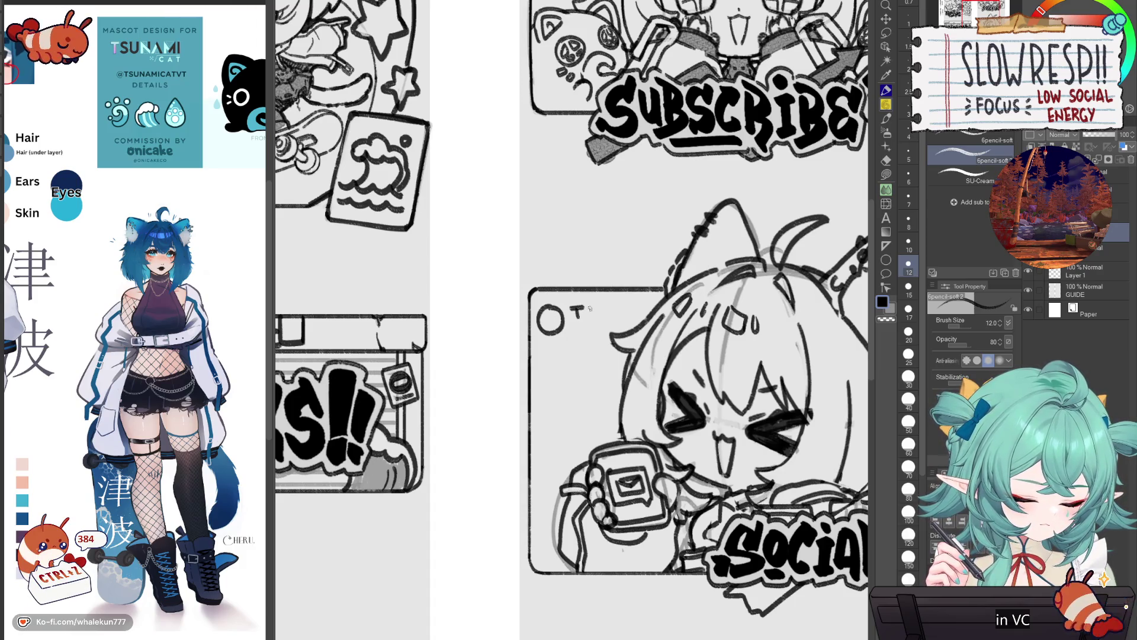
drag(615, 319, 656, 309)
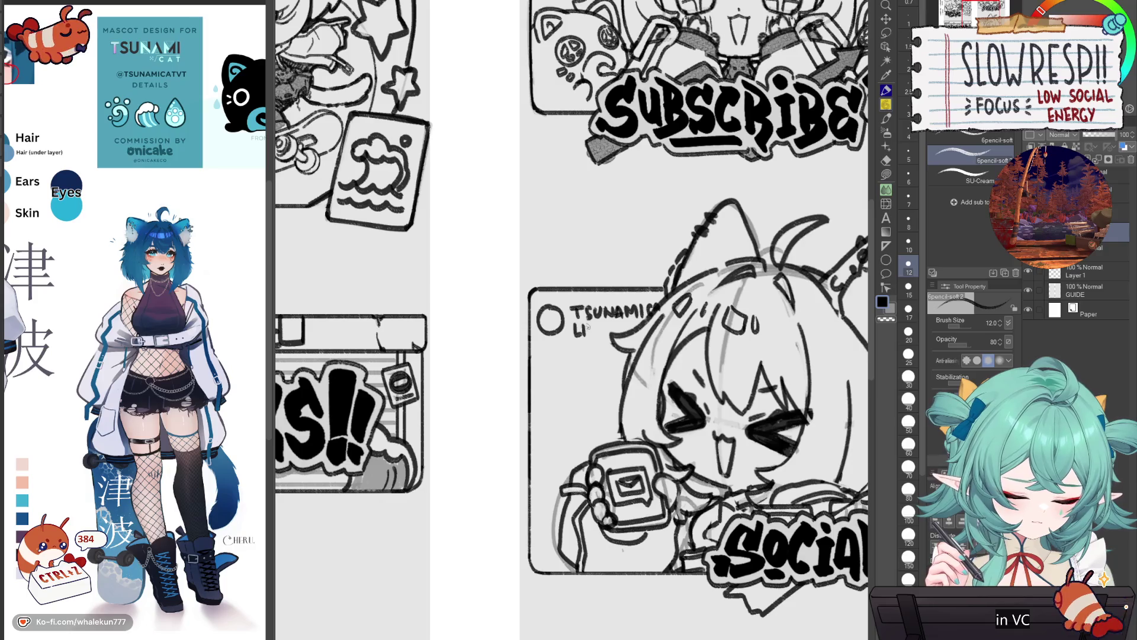
scroll(602, 341, down, 5)
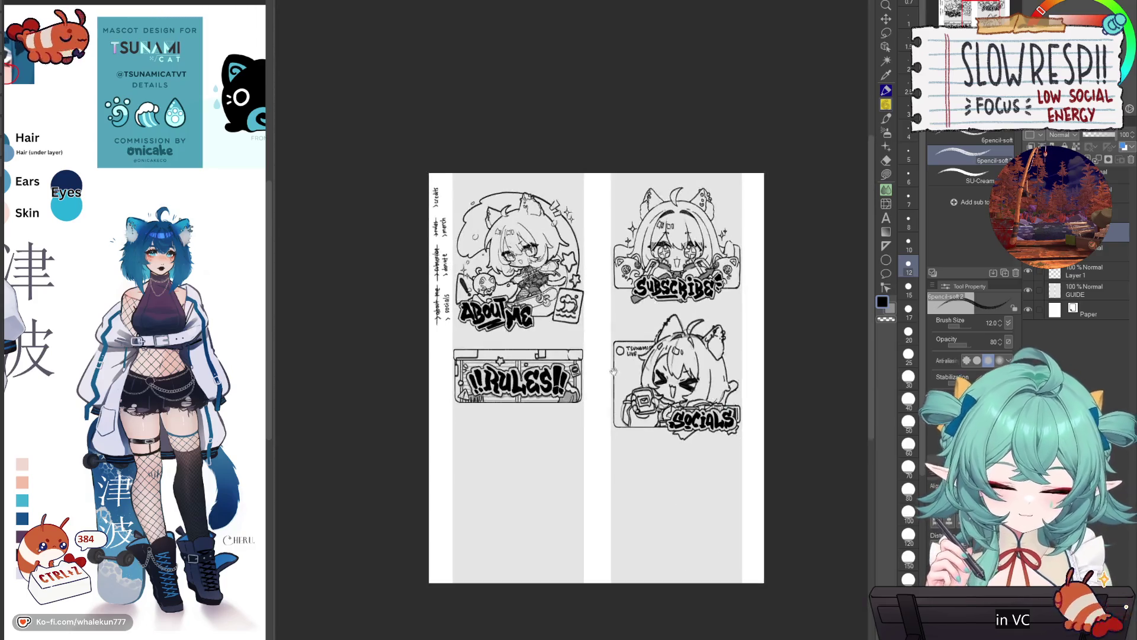
- Underline the word LIVE and draw a small circle below the box's left side
scroll(613, 361, up, 2)
scroll(609, 362, up, 5)
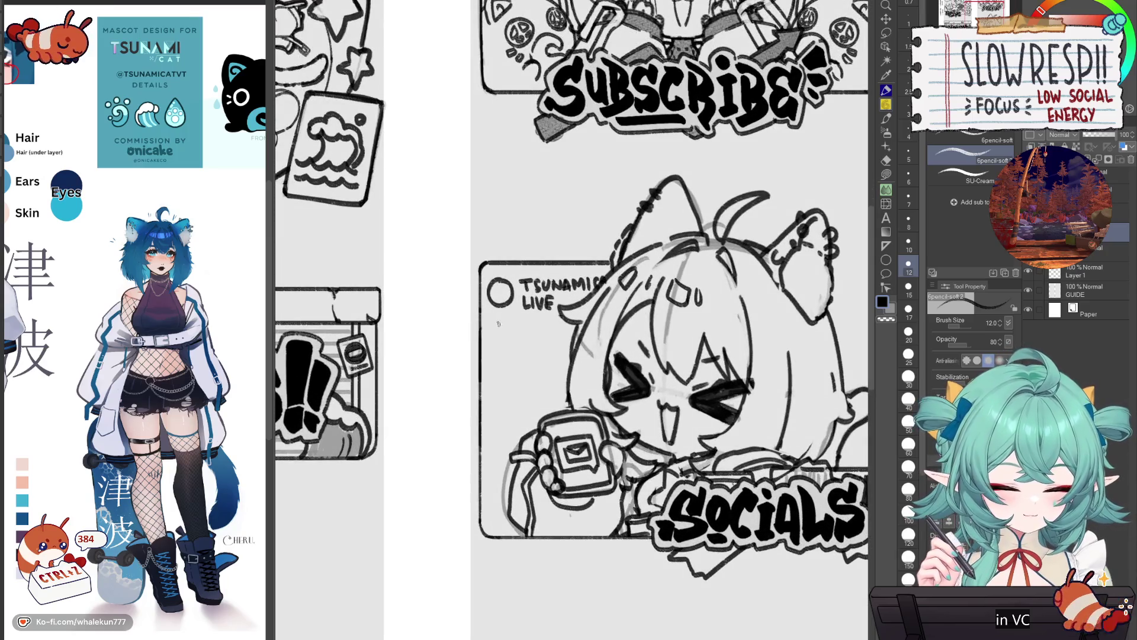
mouse_move(493, 320)
mouse_down()
mouse_move(549, 318)
mouse_move(490, 374)
mouse_move(491, 414)
mouse_move(524, 320)
mouse_move(560, 320)
mouse_move(492, 350)
mouse_move(492, 404)
mouse_move(567, 405)
mouse_up()
key(ctrl+z)
key(ctrl+z)
mouse_move(494, 419)
mouse_down()
mouse_move(533, 433)
mouse_move(522, 417)
mouse_up()
key(ctrl+z)
- Letter TS beside the lower circle, draw the lower box's left edge, and undo the thick heart stroke
key(ctrl+z)
mouse_move(515, 417)
mouse_down()
mouse_move(519, 452)
mouse_move(486, 521)
mouse_move(504, 500)
mouse_up()
key(ctrl+z)
drag(492, 454, 492, 536)
scroll(492, 517, down, 5)
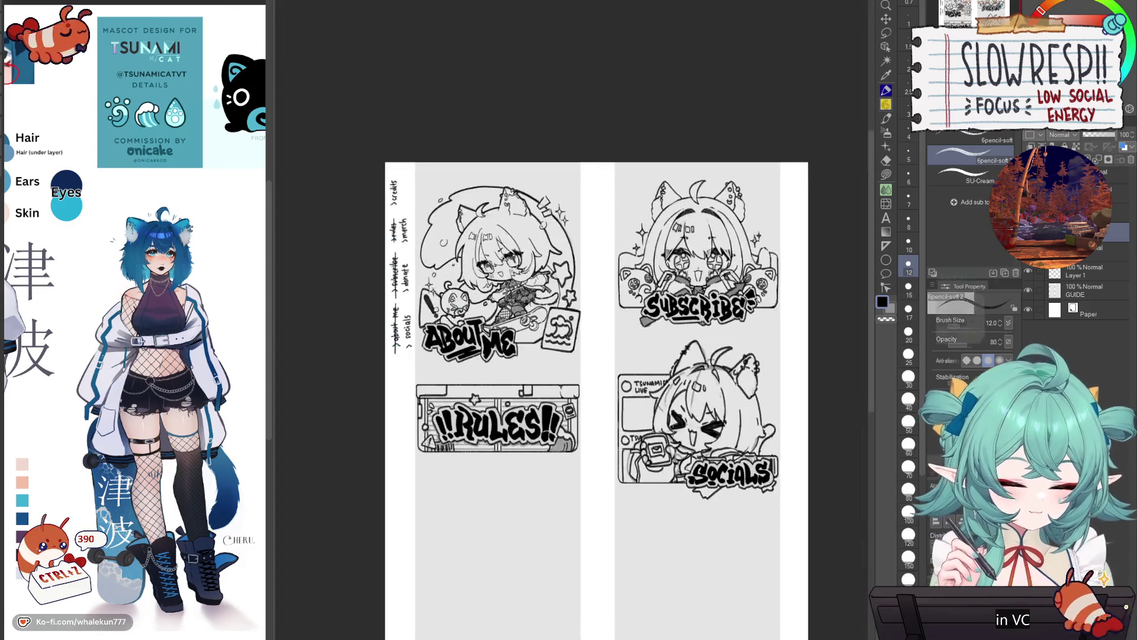
scroll(780, 409, up, 5)
mouse_move(780, 410)
mouse_down()
mouse_move(752, 333)
mouse_move(753, 348)
mouse_move(740, 337)
mouse_move(763, 342)
mouse_move(742, 354)
mouse_move(757, 369)
mouse_up()
key(ctrl+z)
key(ctrl+z)
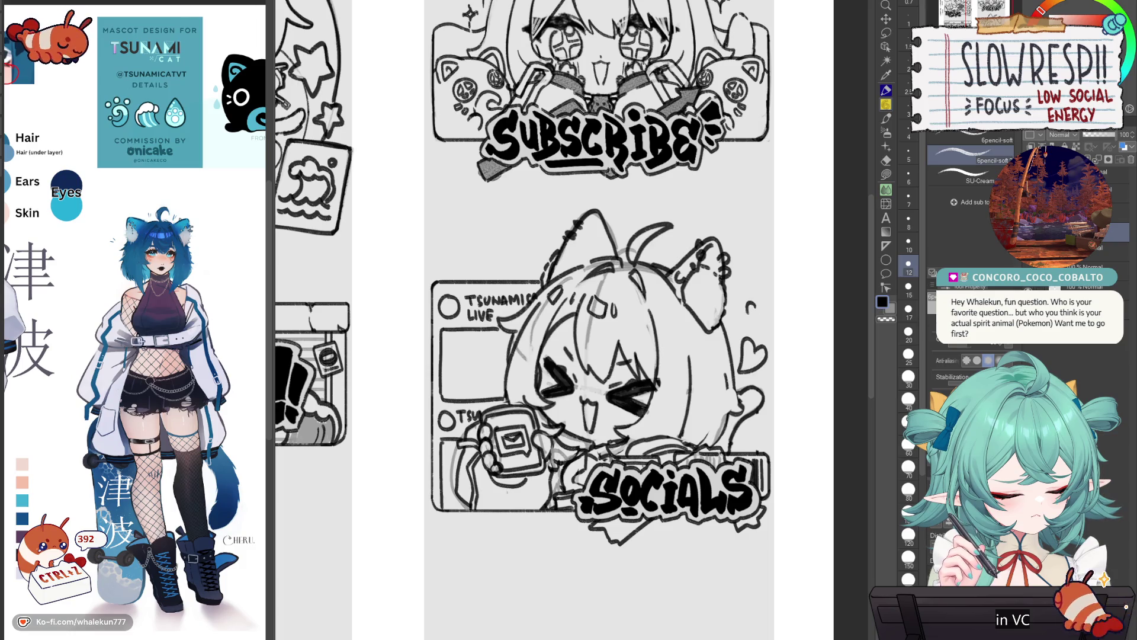
- Finish the heart outline beside the chibi and erase and sketch bell strokes in the LIVE box
key(ctrl+z)
mouse_move(751, 319)
mouse_down()
mouse_move(759, 303)
mouse_move(835, 301)
mouse_up()
drag(543, 365, 571, 392)
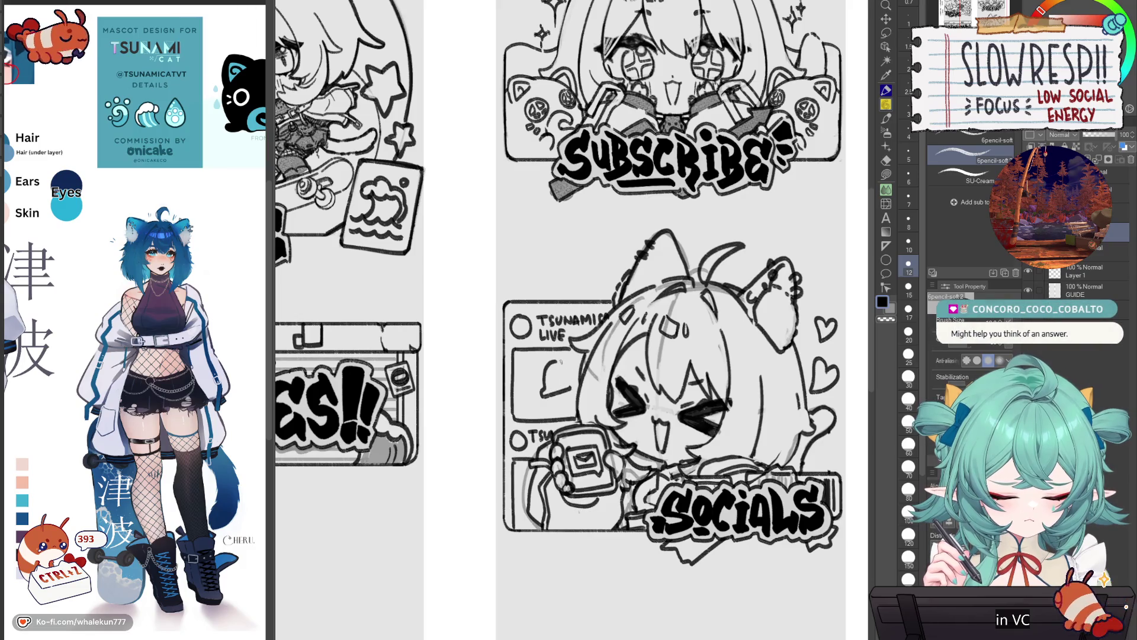
key(c)
mouse_move(573, 391)
mouse_down()
mouse_move(548, 390)
mouse_move(564, 395)
mouse_up()
key(c)
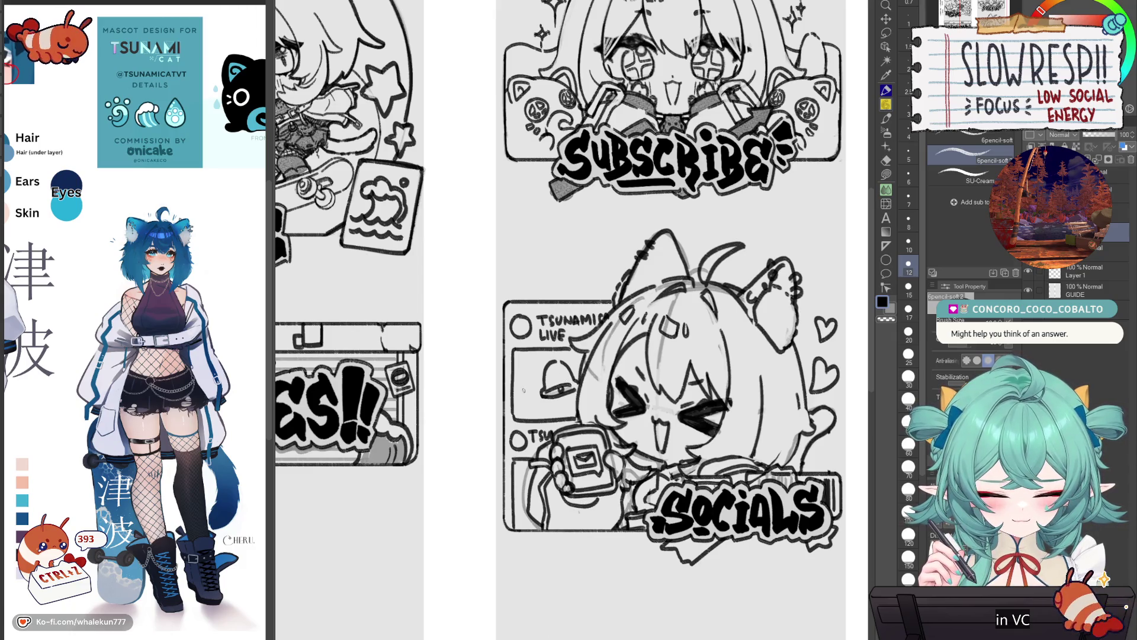
mouse_move(518, 385)
mouse_down()
mouse_move(537, 412)
mouse_move(550, 408)
mouse_up()
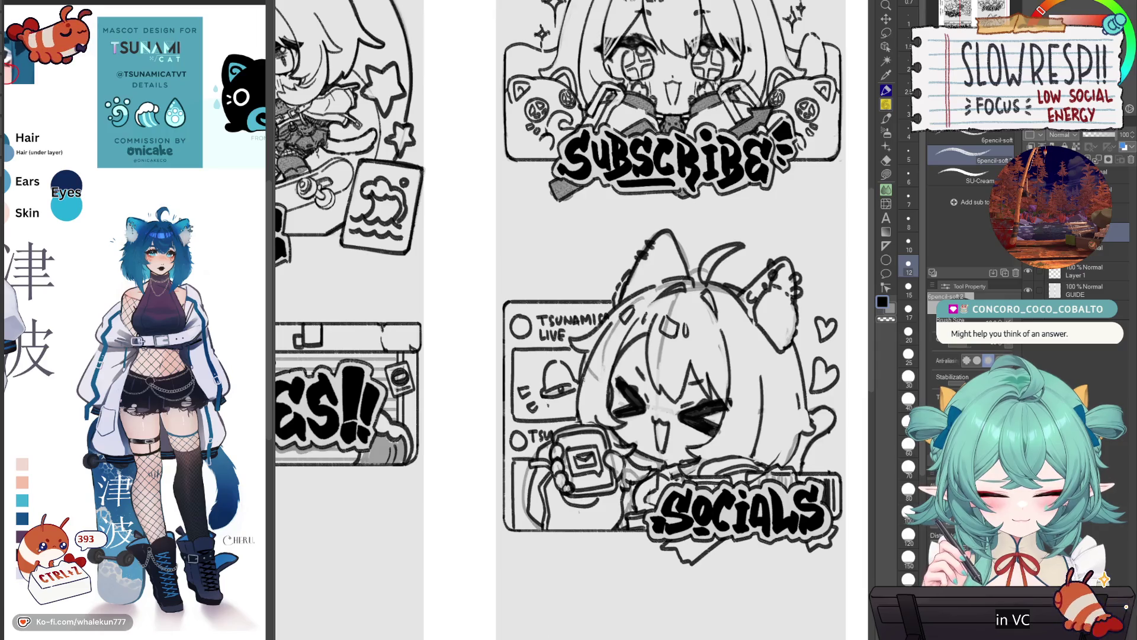
- Undo the bell strokes, try a curved C stroke in the LIVE box, then view the whole page
key(ctrl+0)
key(ctrl+plus)
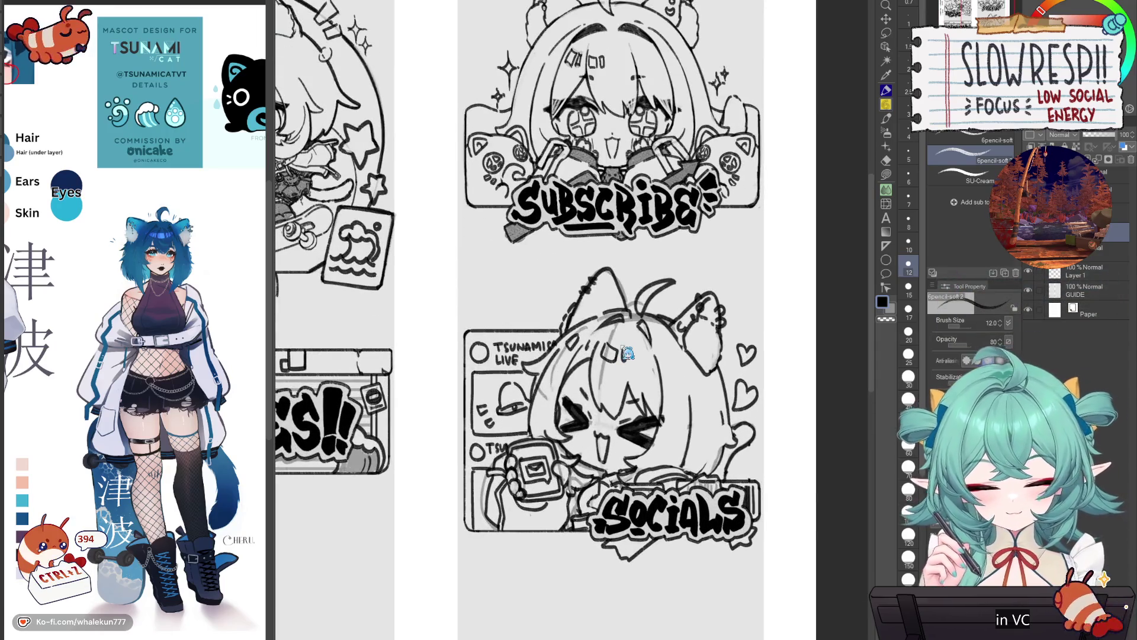
key(ctrl+z)
key(ctrl+z)
key(ctrl+z)
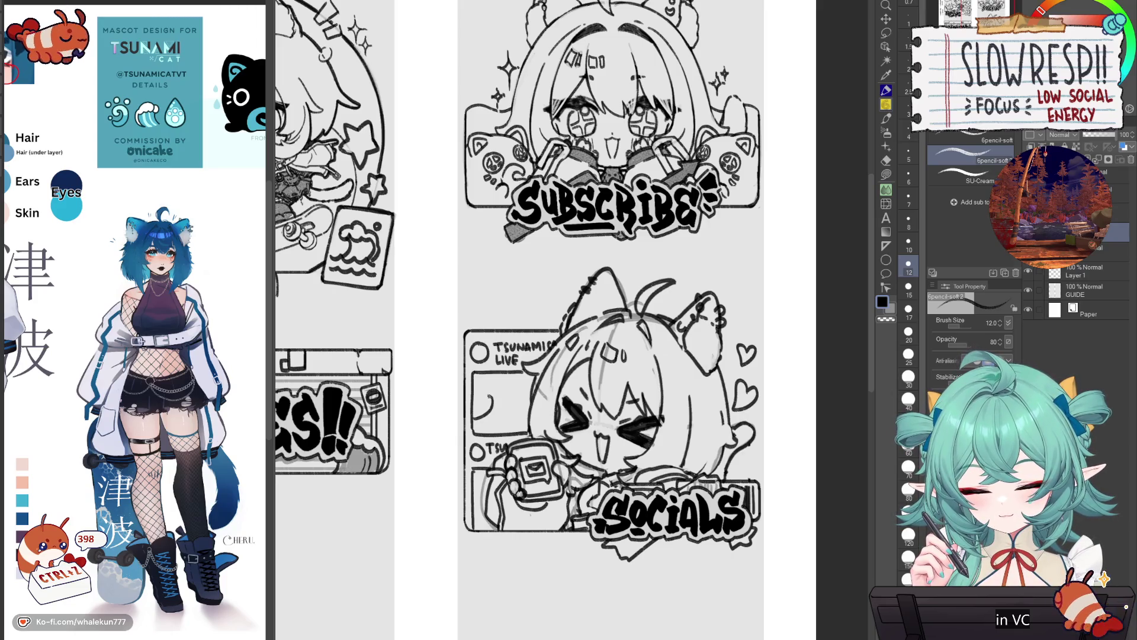
key(ctrl+z)
key(ctrl+z)
key(ctrl+z)
mouse_move(495, 386)
mouse_down()
mouse_move(487, 403)
mouse_move(514, 378)
mouse_move(534, 393)
mouse_move(516, 392)
mouse_move(530, 406)
mouse_move(481, 420)
mouse_move(537, 388)
mouse_up()
key(ctrl+z)
key(ctrl+0)
scroll(687, 379, up, 1)
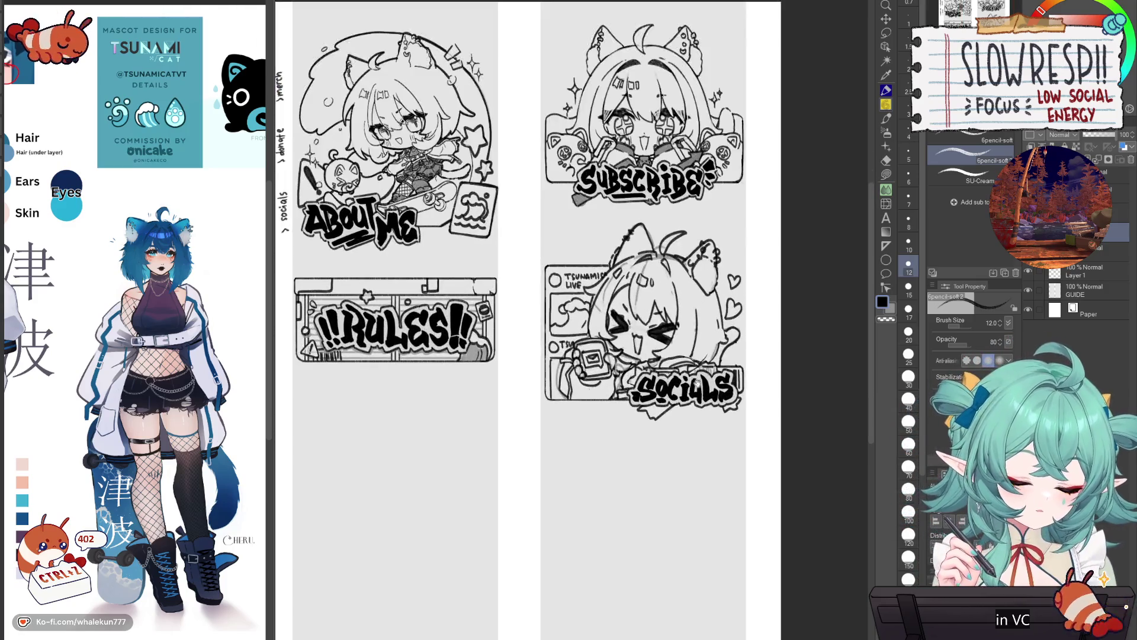
drag(682, 420, 649, 496)
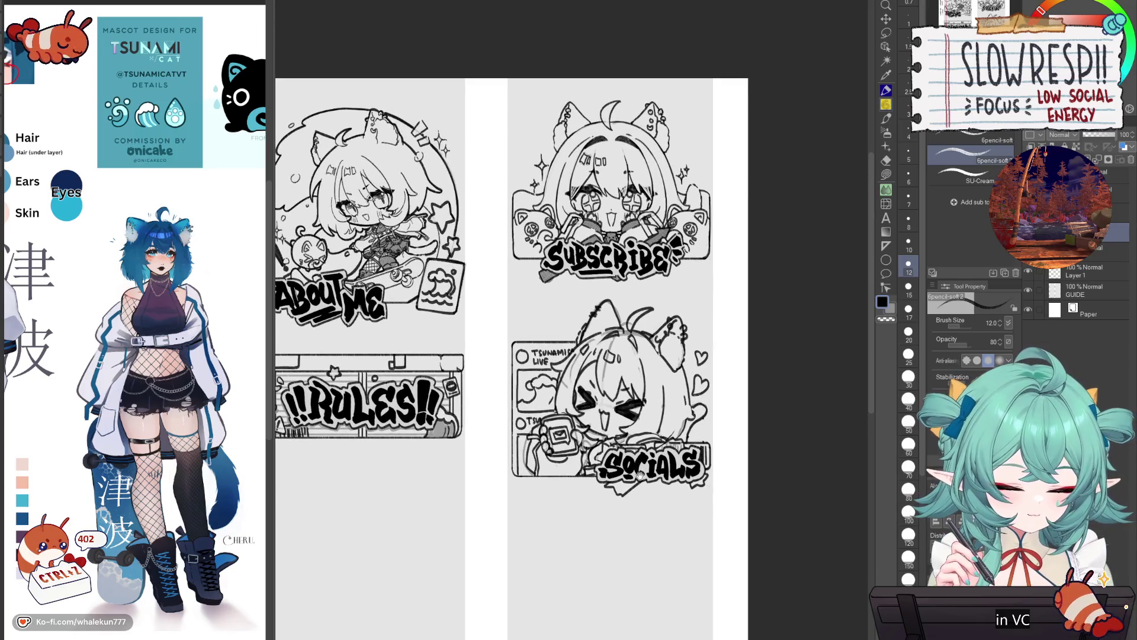
scroll(649, 453, up, 2)
drag(545, 305, 581, 317)
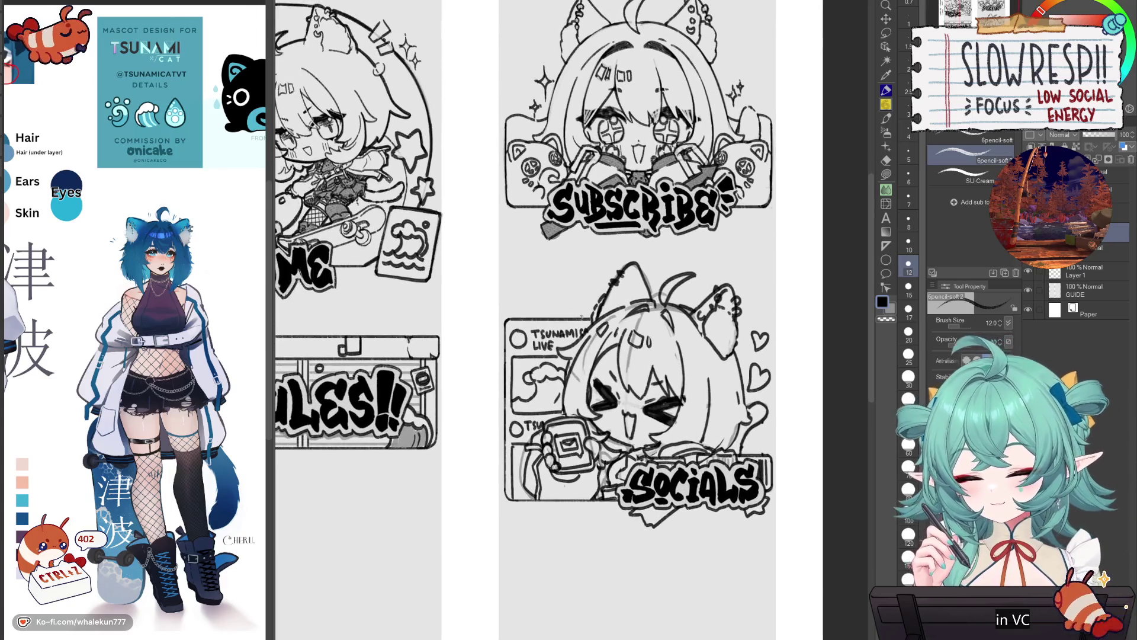
key(ctrl+0)
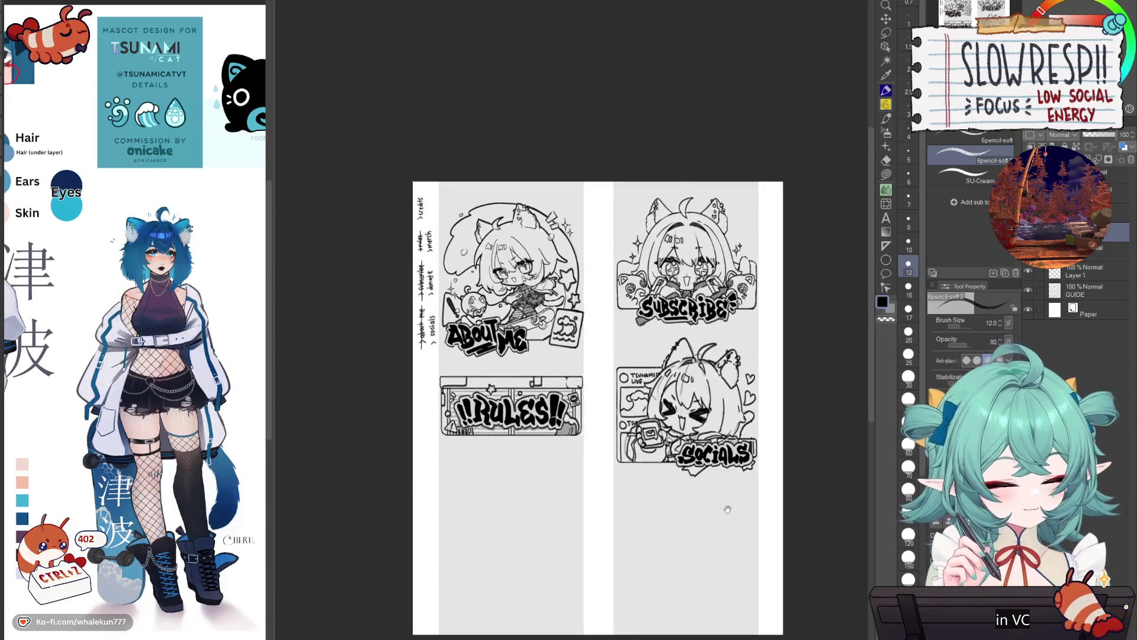
key(h)
key(h)
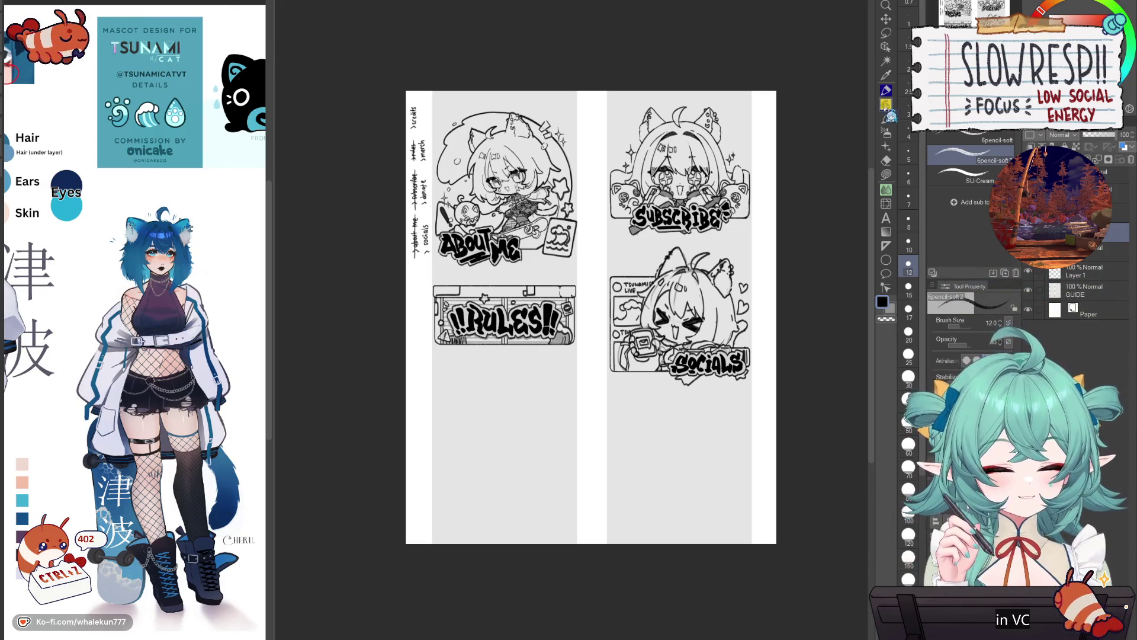
drag(736, 398, 731, 414)
key(h)
key(h)
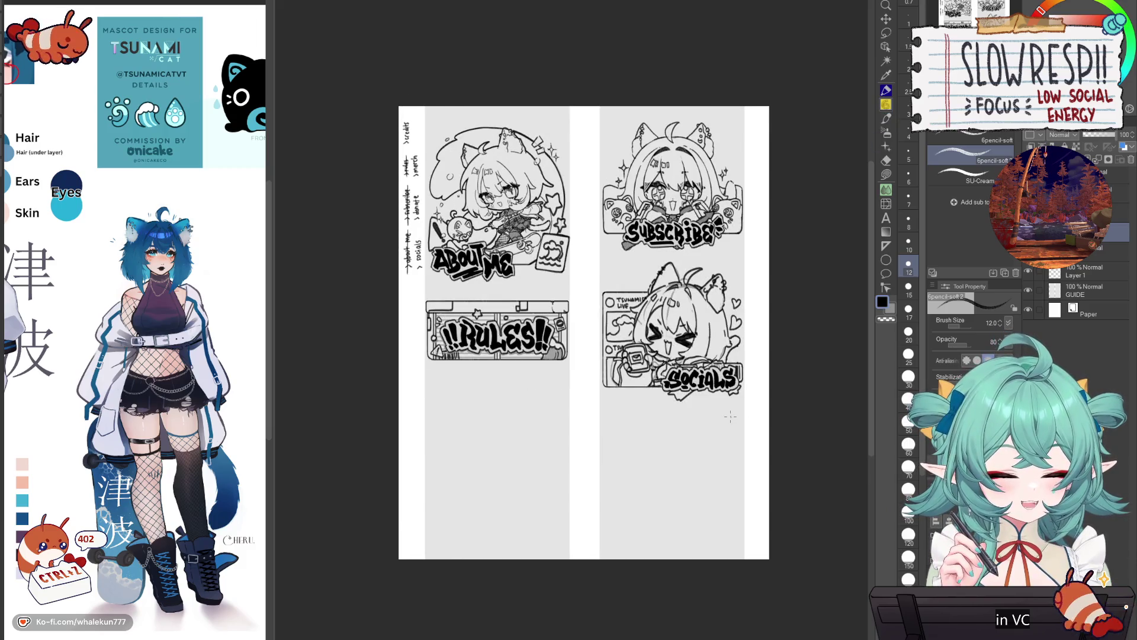
click(1086, 290)
key(w)
click(716, 488)
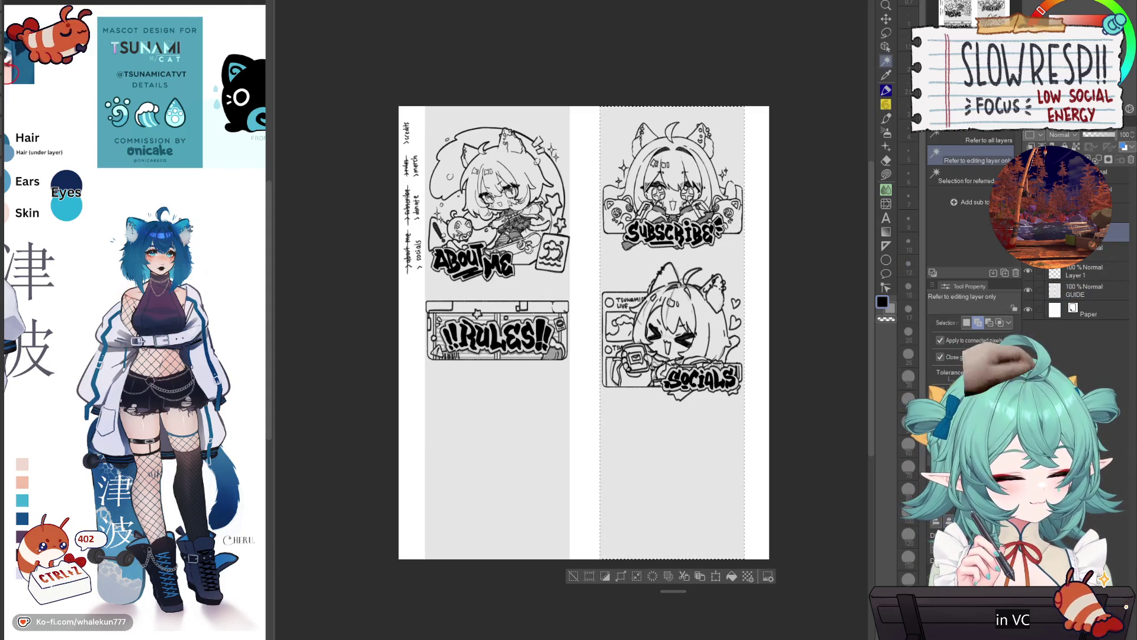
key(ctrl+d)
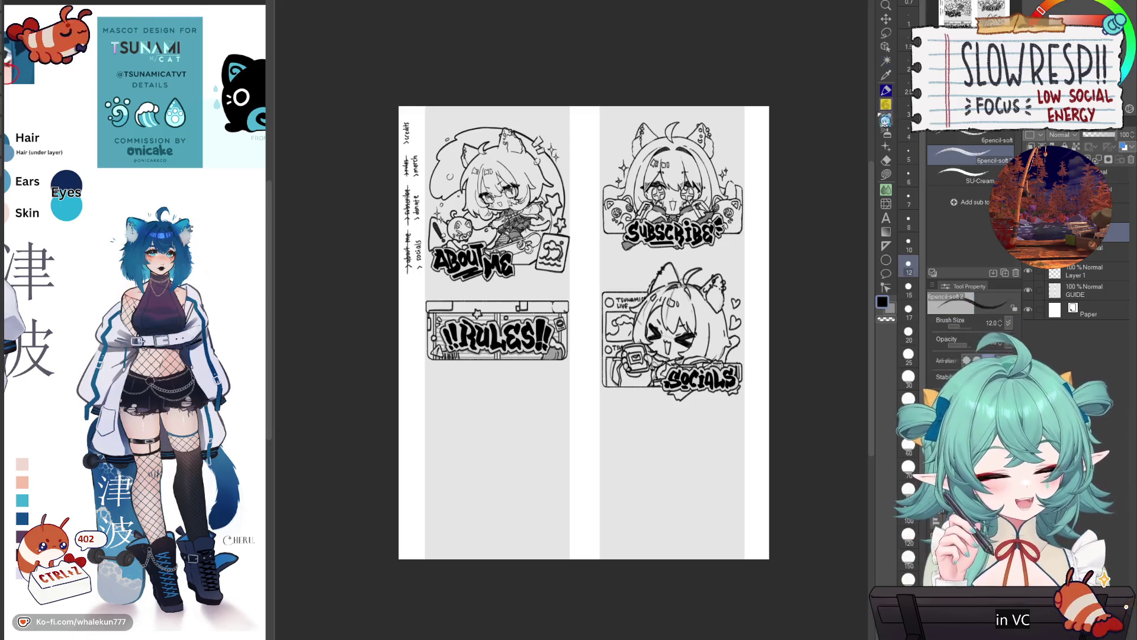
key(p)
mouse_move(701, 447)
mouse_down()
mouse_move(688, 434)
mouse_move(689, 457)
mouse_up()
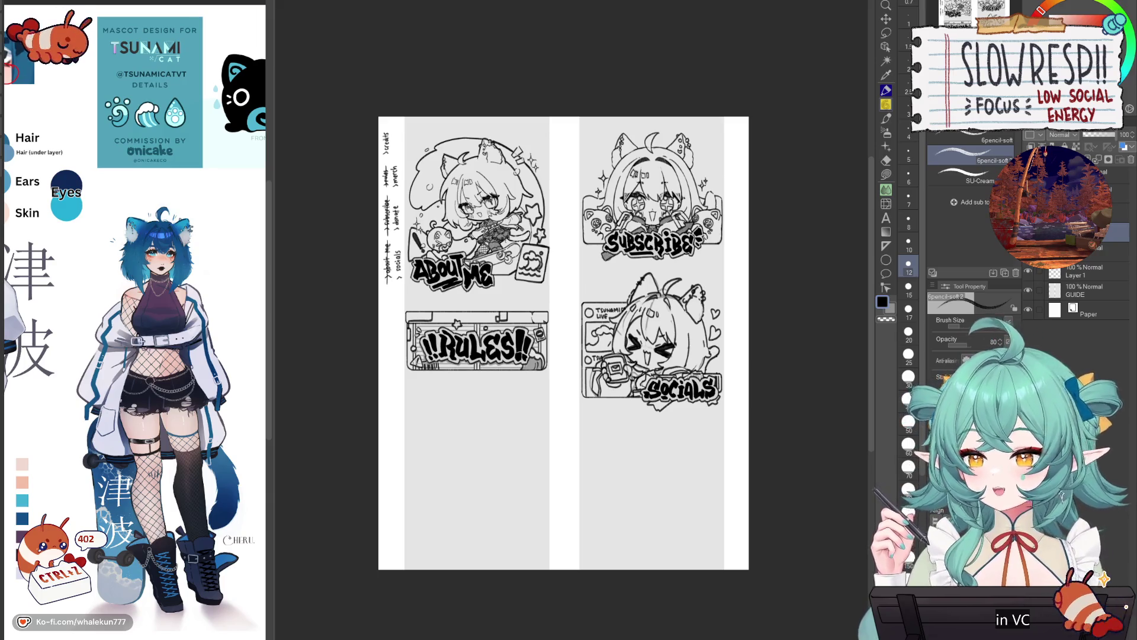
key(Delete)
key(ctrl+z)
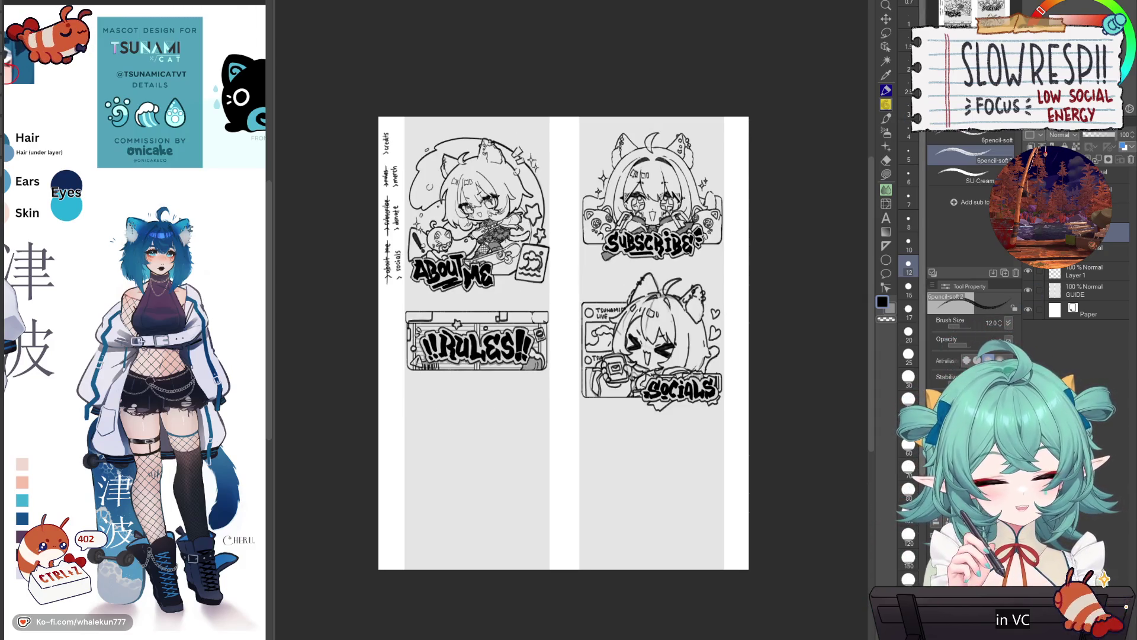
key(m)
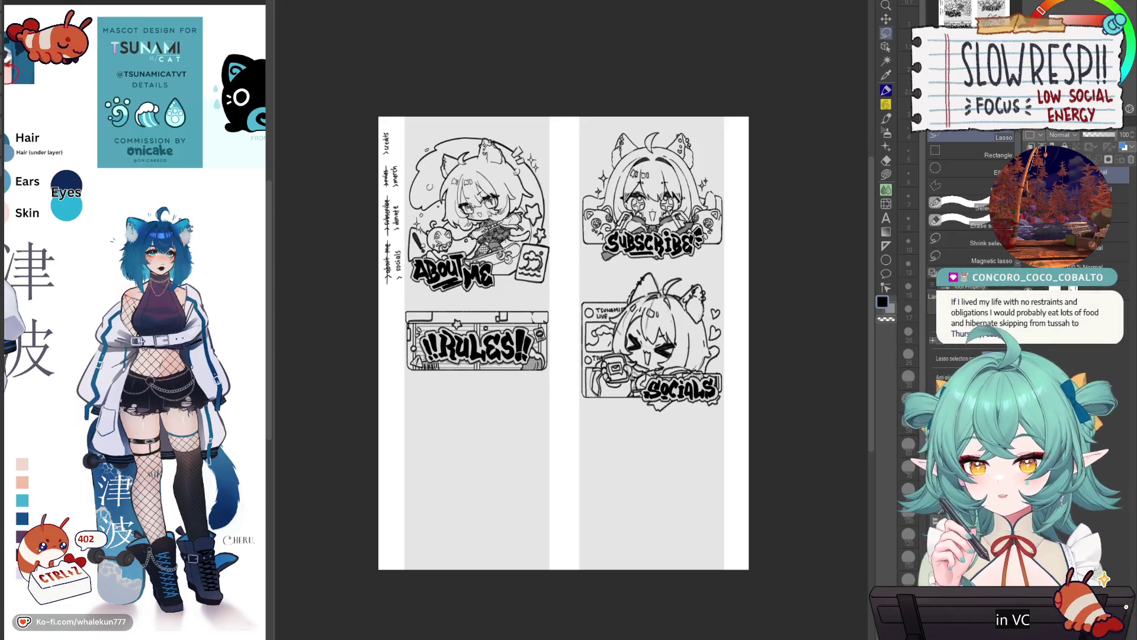
key(p)
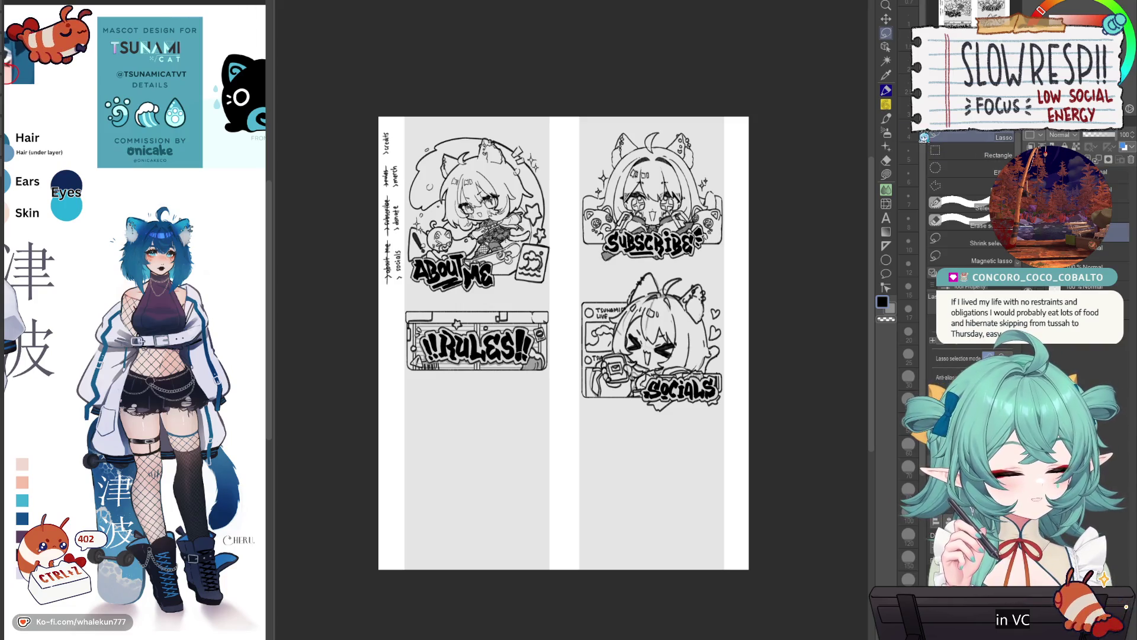
drag(506, 431, 565, 483)
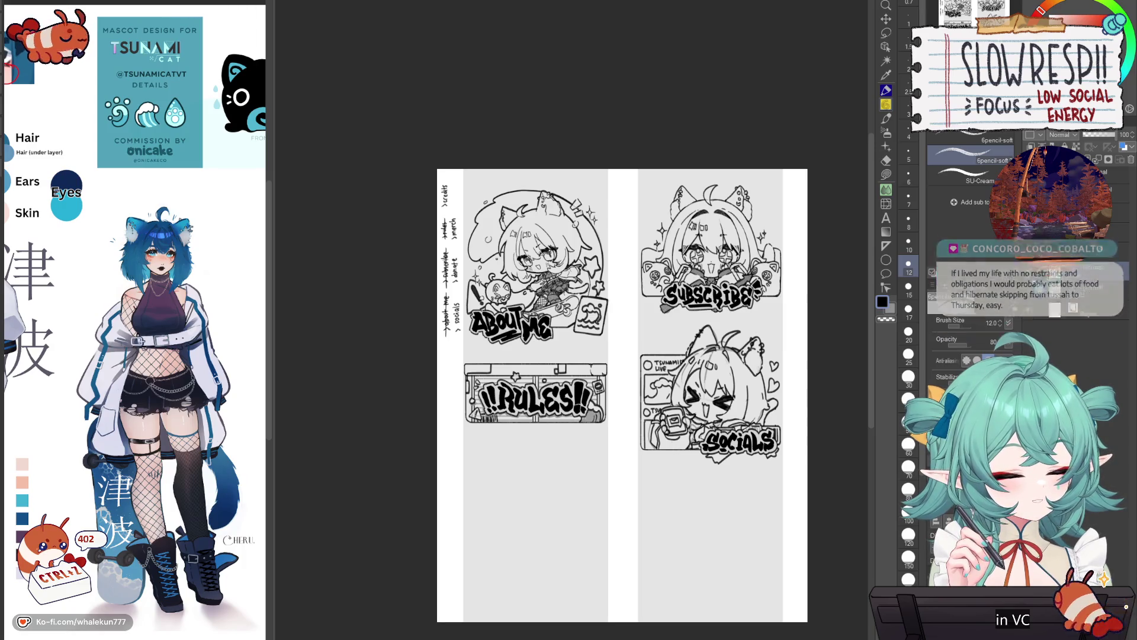
- Strike through 'socials' in the handwritten to-do list with the pencil, redoing the misplaced line
scroll(456, 212, up, 3)
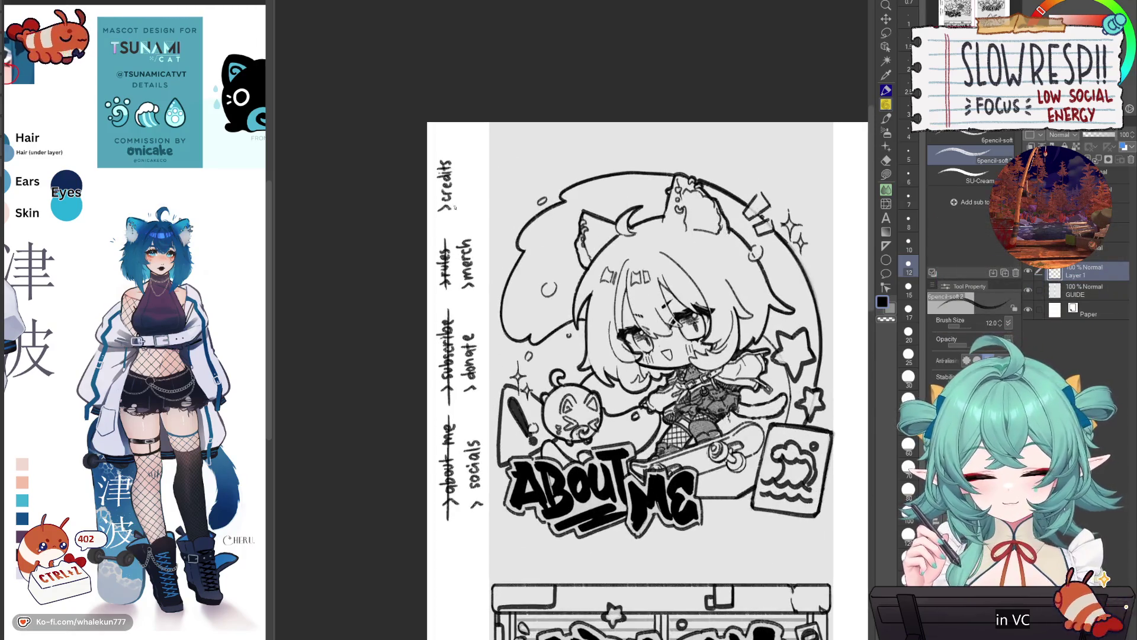
mouse_move(474, 434)
mouse_down()
mouse_move(475, 512)
mouse_move(490, 463)
mouse_move(477, 519)
mouse_up()
key(ctrl+z)
key(ctrl+z)
scroll(551, 473, down, 4)
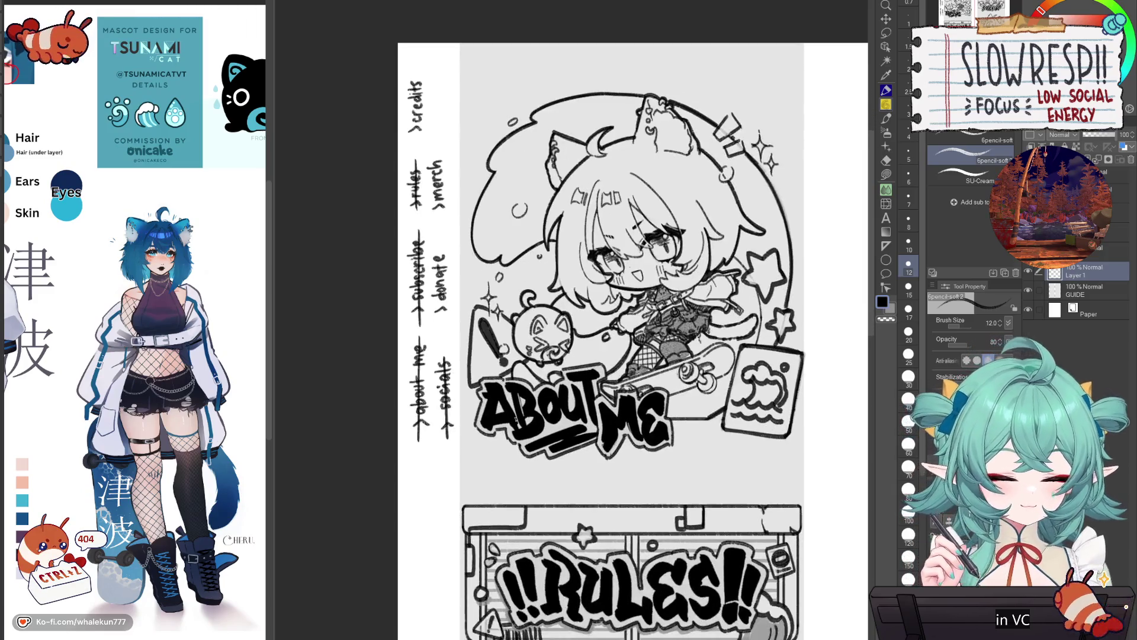
scroll(551, 473, up, 1)
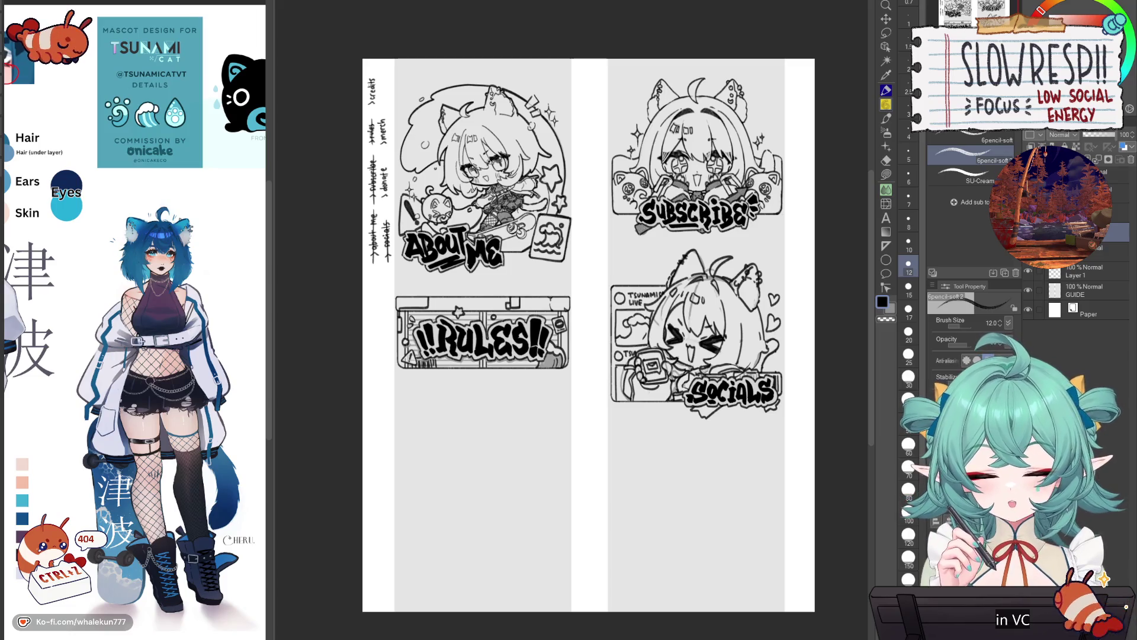
- Mirror the view to check the layout, then lasso the whole Socials panel
key(h)
key(h)
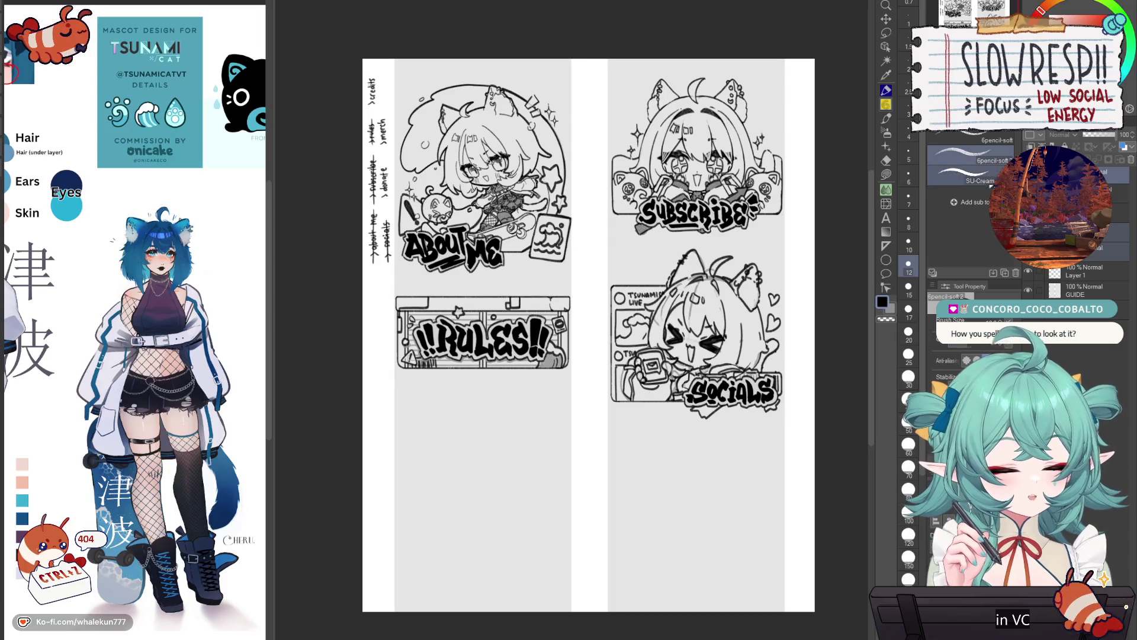
key(m)
mouse_move(754, 439)
mouse_down()
mouse_move(787, 255)
mouse_move(616, 263)
mouse_move(743, 459)
mouse_up()
key(k)
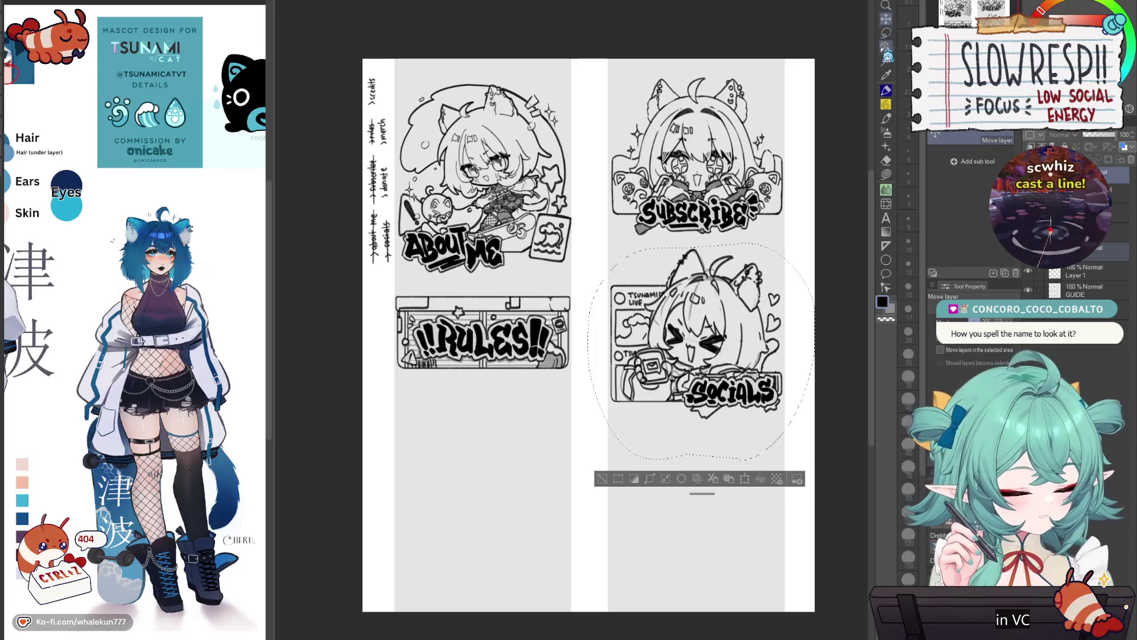
mouse_move(758, 416)
mouse_down()
mouse_move(660, 451)
mouse_move(546, 544)
mouse_move(552, 537)
mouse_up()
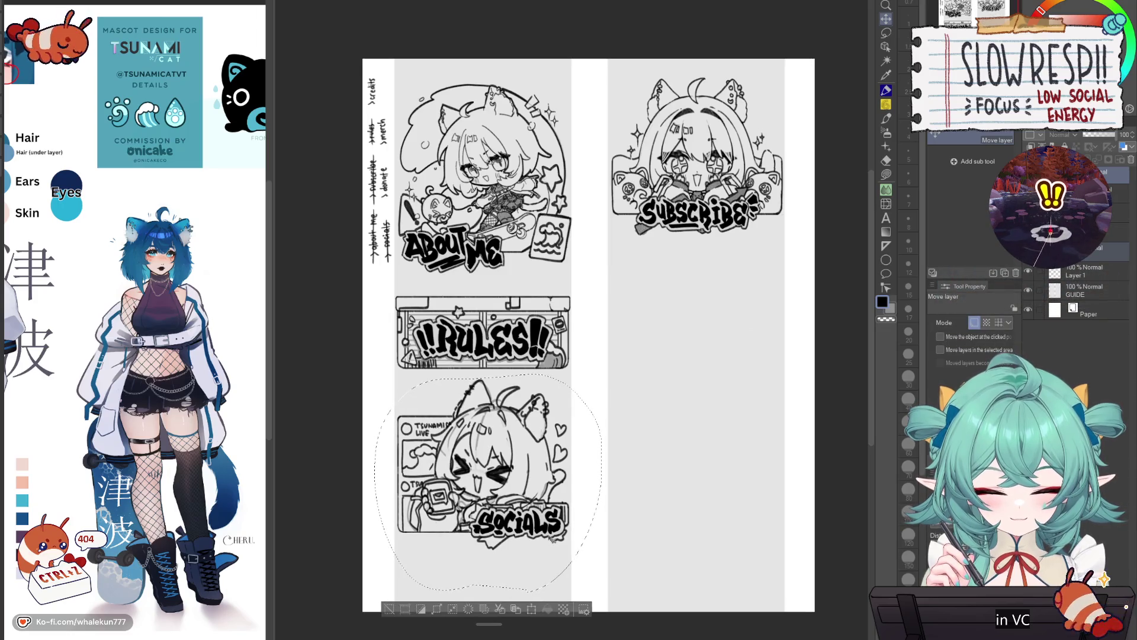
key(ctrl+d)
drag(557, 574, 556, 513)
scroll(554, 513, down, 2)
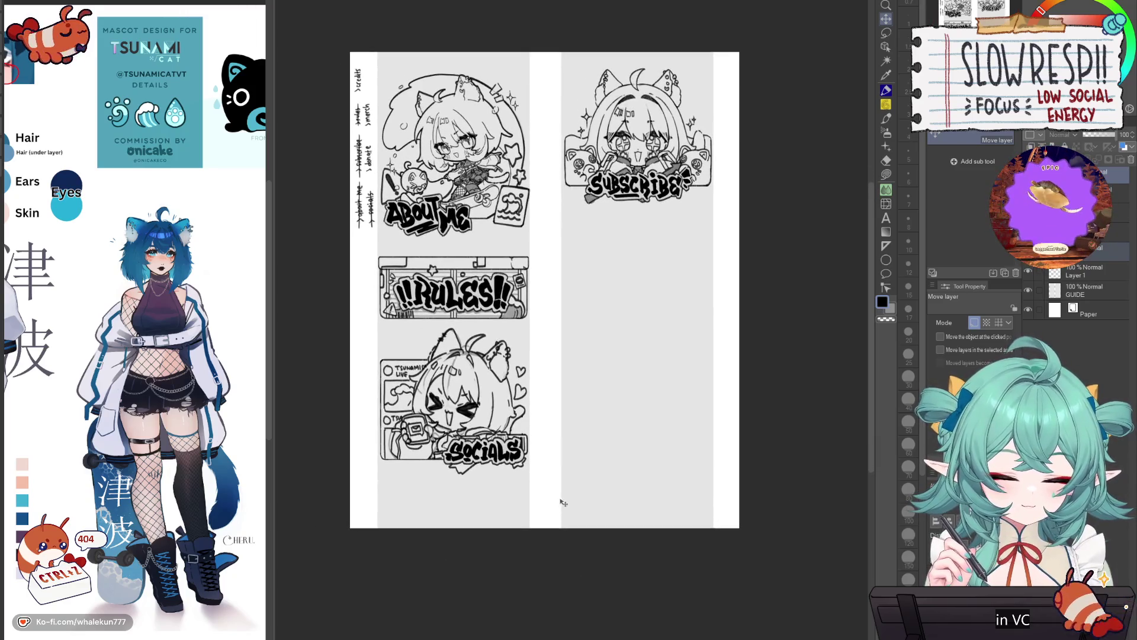
drag(598, 479, 610, 508)
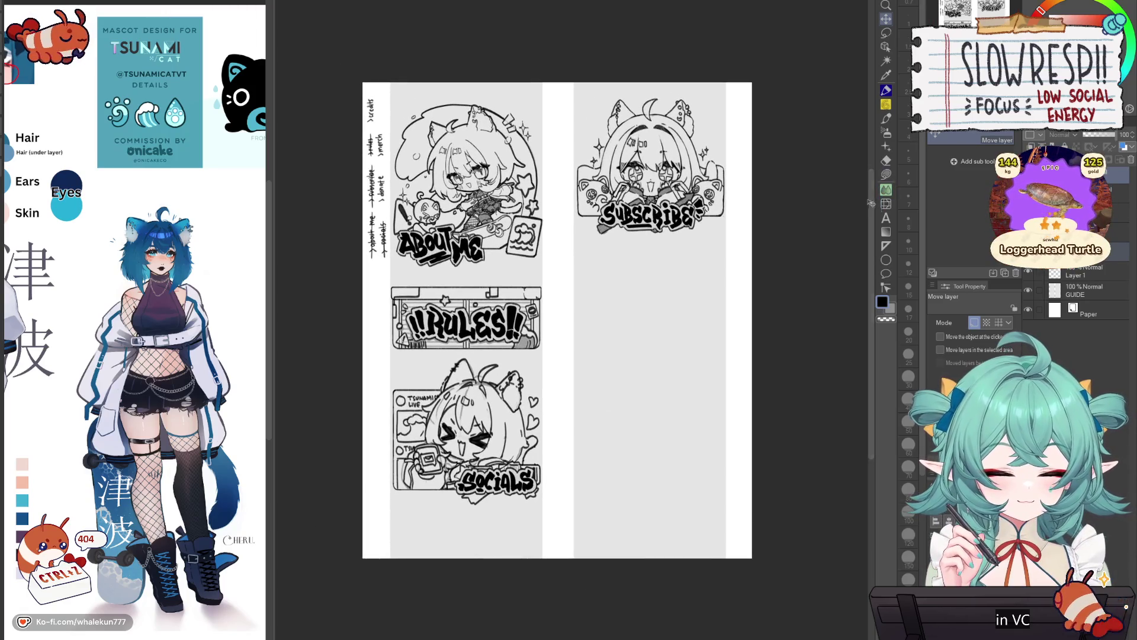
click(886, 33)
mouse_move(563, 77)
mouse_down()
mouse_move(558, 243)
mouse_move(358, 474)
mouse_move(361, 88)
mouse_up()
click(886, 19)
mouse_move(537, 391)
mouse_down()
mouse_move(531, 365)
mouse_move(559, 337)
mouse_move(510, 267)
mouse_move(362, 436)
mouse_move(557, 352)
mouse_up()
key(ctrl+d)
key(m)
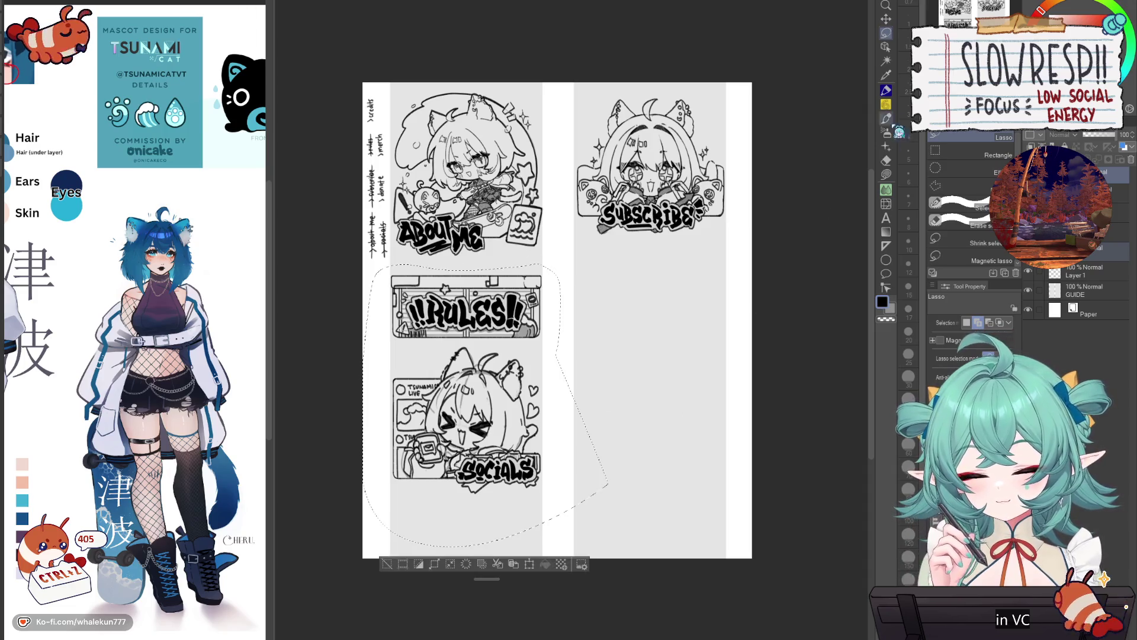
key(k)
drag(521, 389, 530, 394)
key(ctrl+d)
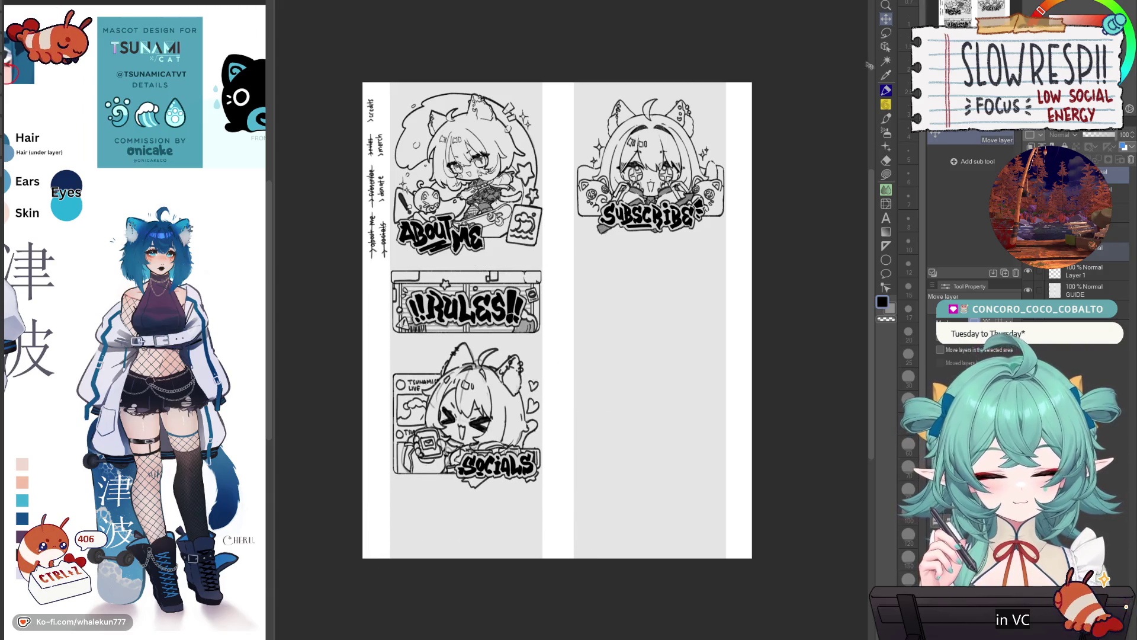
key(m)
drag(584, 368, 583, 351)
key(ctrl+z)
key(ctrl+z)
key(ctrl+z)
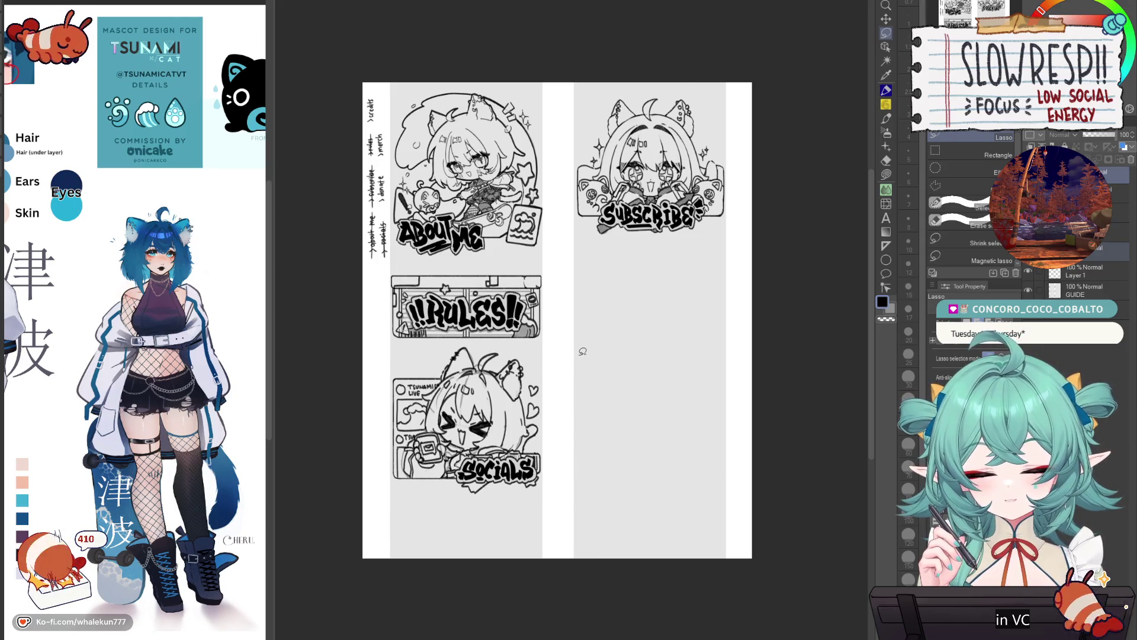
key(ctrl+z)
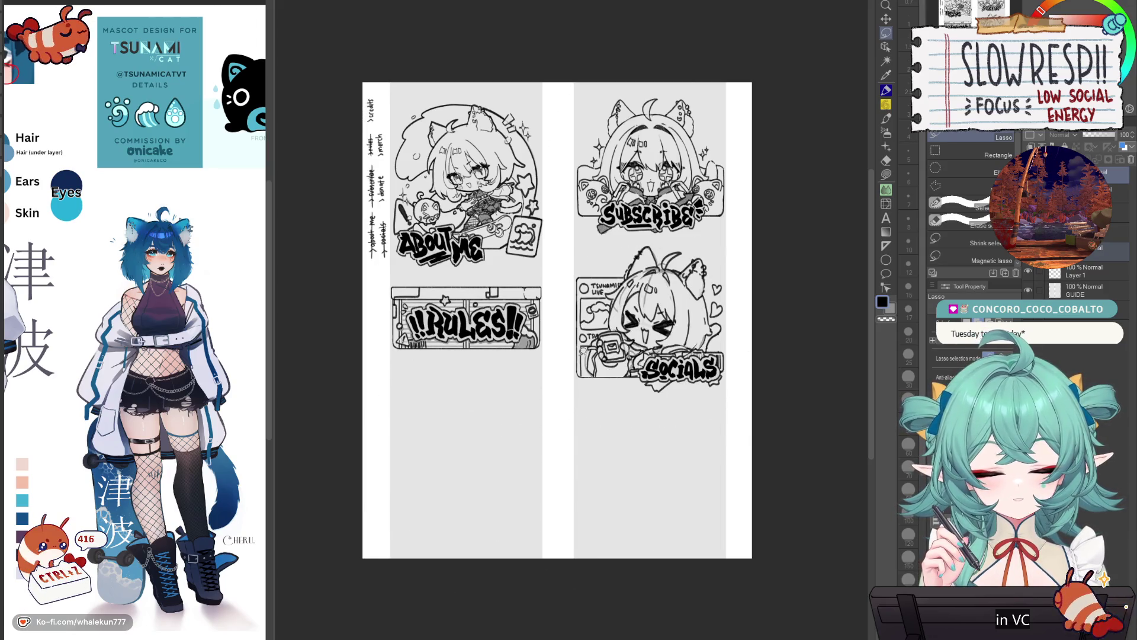
mouse_move(748, 157)
mouse_down()
mouse_move(686, 237)
mouse_move(553, 177)
mouse_move(746, 151)
mouse_up()
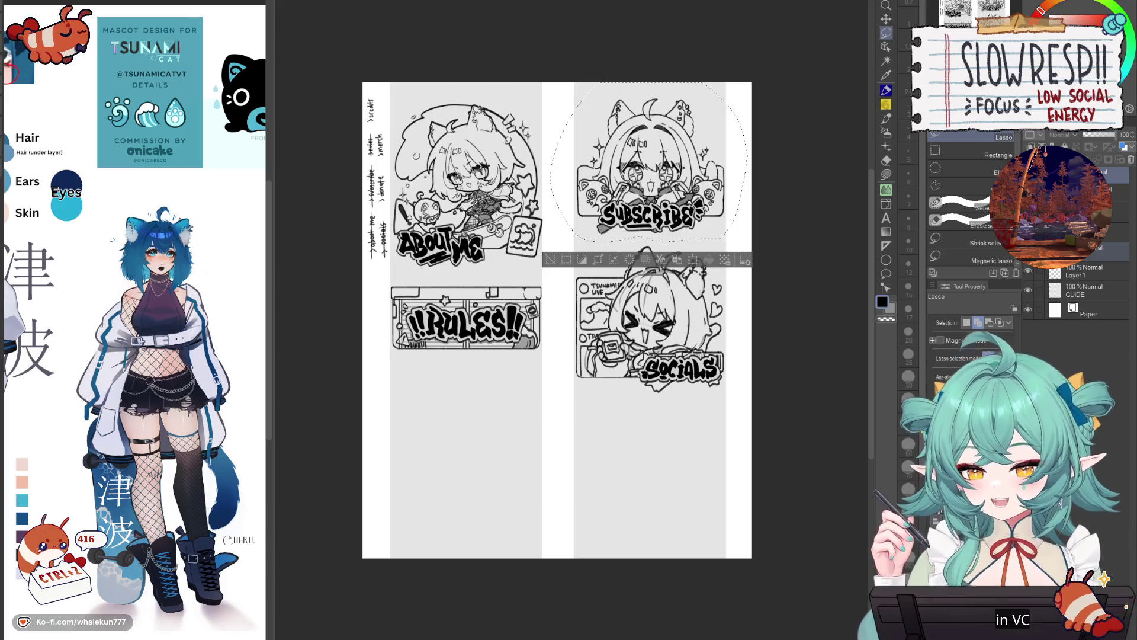
- Move the Subscribe sketch under the Rules banner in the left column and deselect it
key(p)
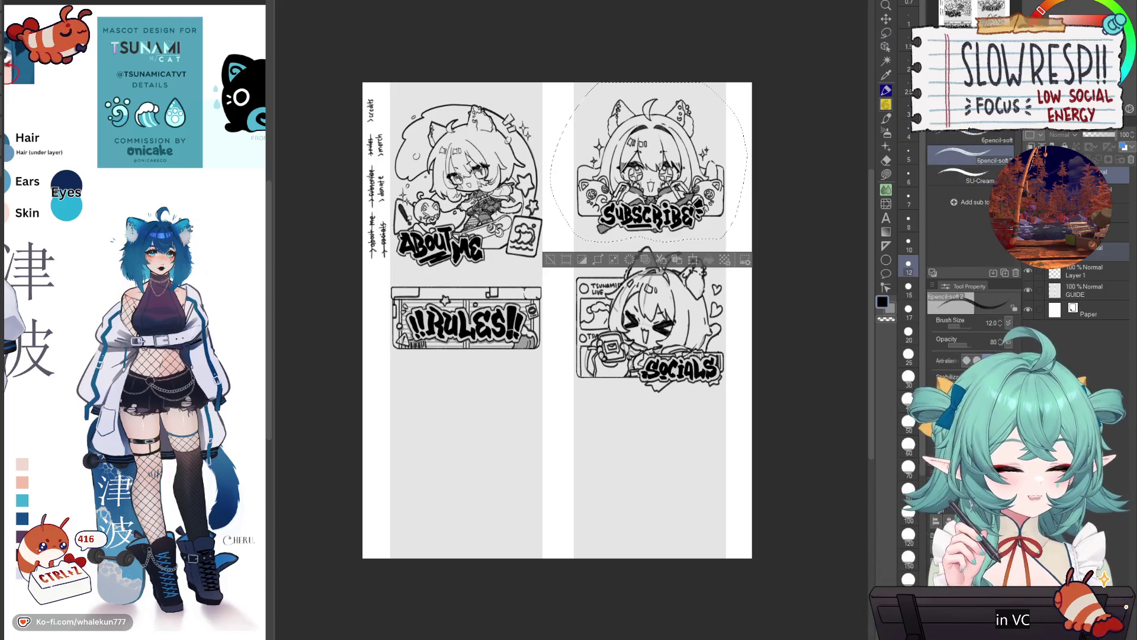
key(k)
mouse_move(712, 219)
mouse_down()
mouse_move(584, 503)
mouse_move(528, 485)
mouse_move(532, 473)
mouse_up()
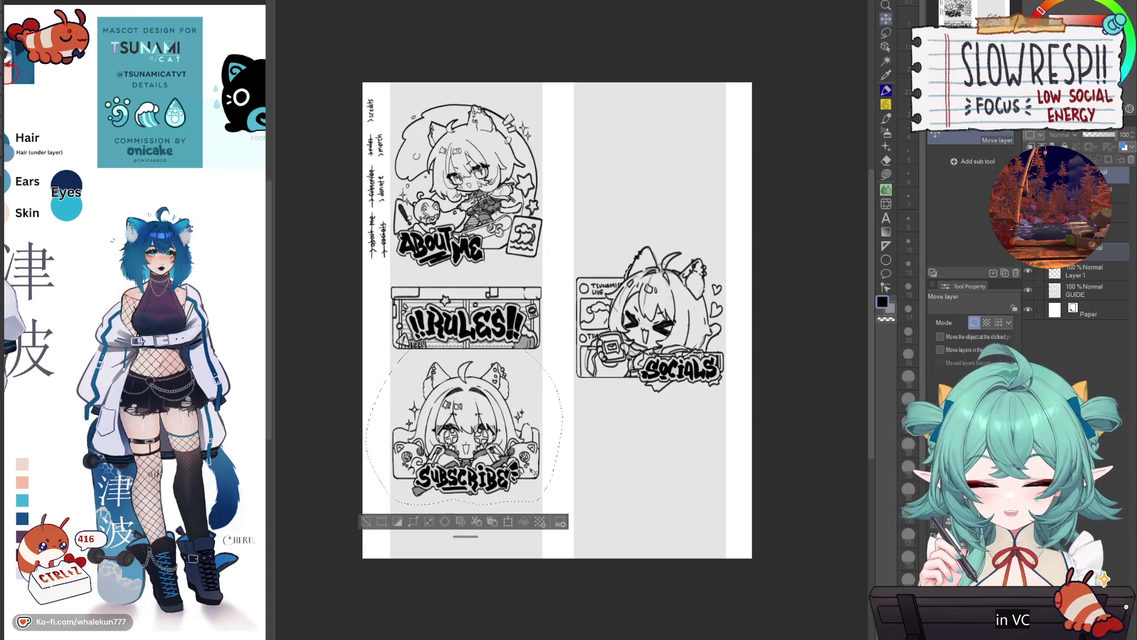
key(ctrl+d)
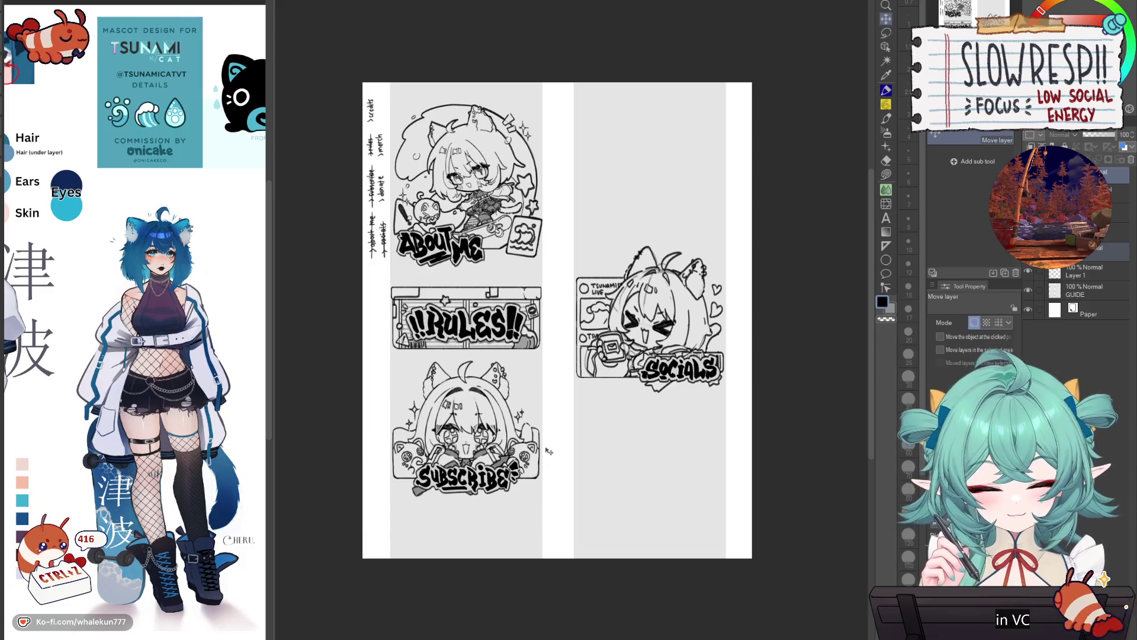
- Select the Rules and Subscribe sketches together and nudge the stack slightly upward
key(m)
mouse_move(549, 526)
mouse_down()
mouse_move(566, 426)
mouse_move(537, 272)
mouse_move(373, 308)
mouse_move(415, 552)
mouse_up()
key(k)
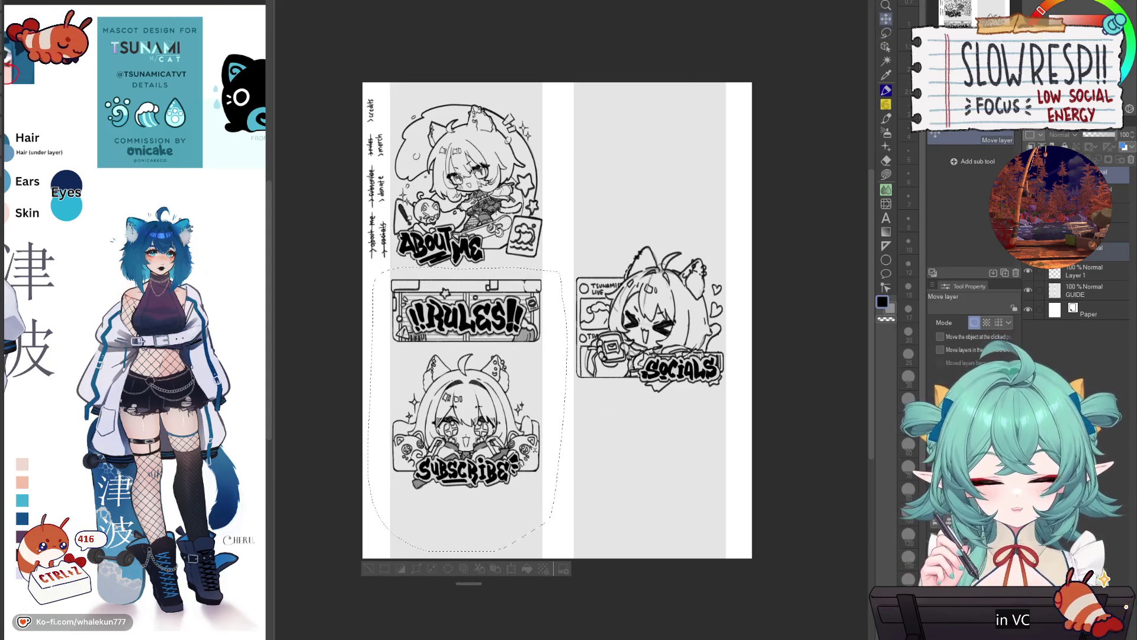
key(ctrl+d)
drag(570, 151, 571, 363)
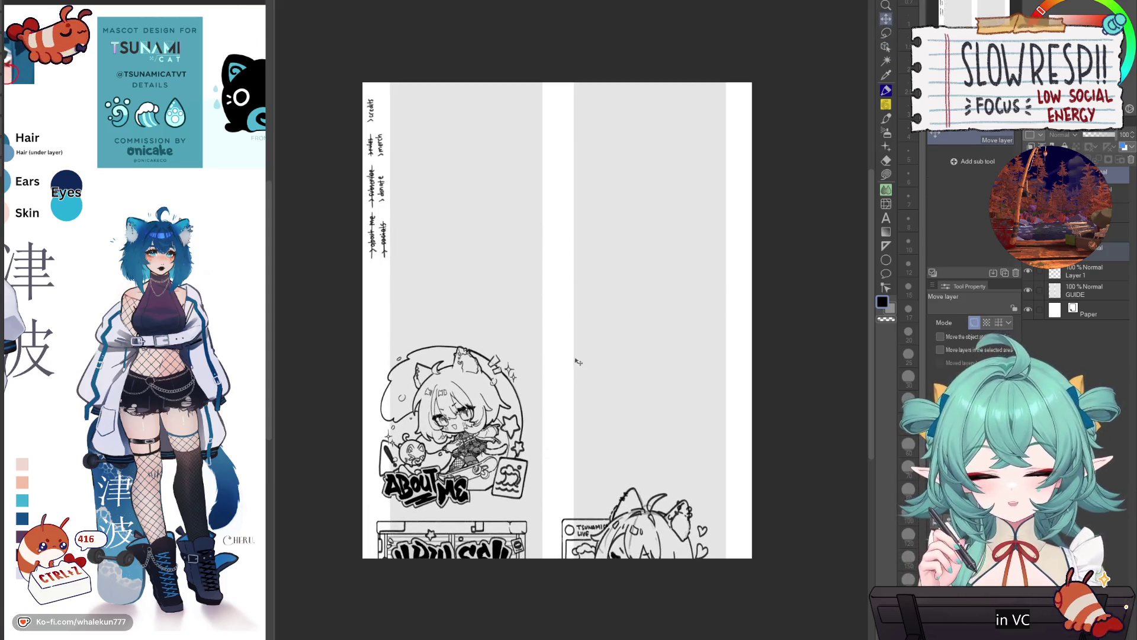
key(ctrl+z)
key(ctrl+z)
drag(630, 434, 633, 420)
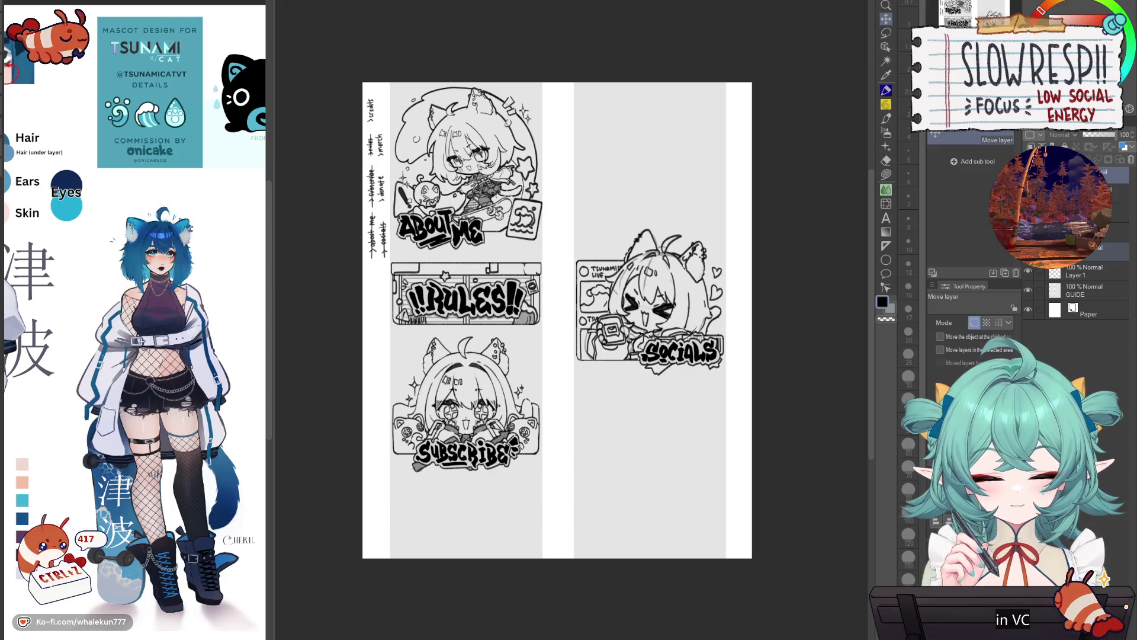
click(886, 32)
- Lasso the Socials sketch, move it up the right column, deselect and mirror the view to check
mouse_move(744, 204)
mouse_down()
mouse_move(560, 325)
mouse_move(676, 195)
mouse_up()
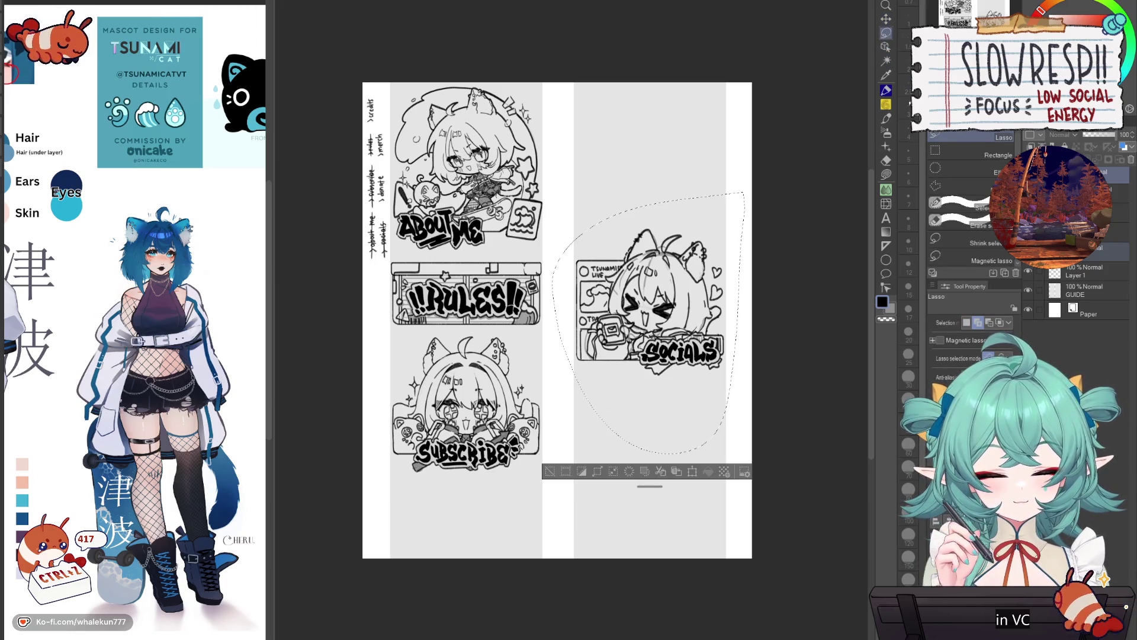
drag(681, 382, 683, 238)
key(ctrl+d)
key(h)
key(h)
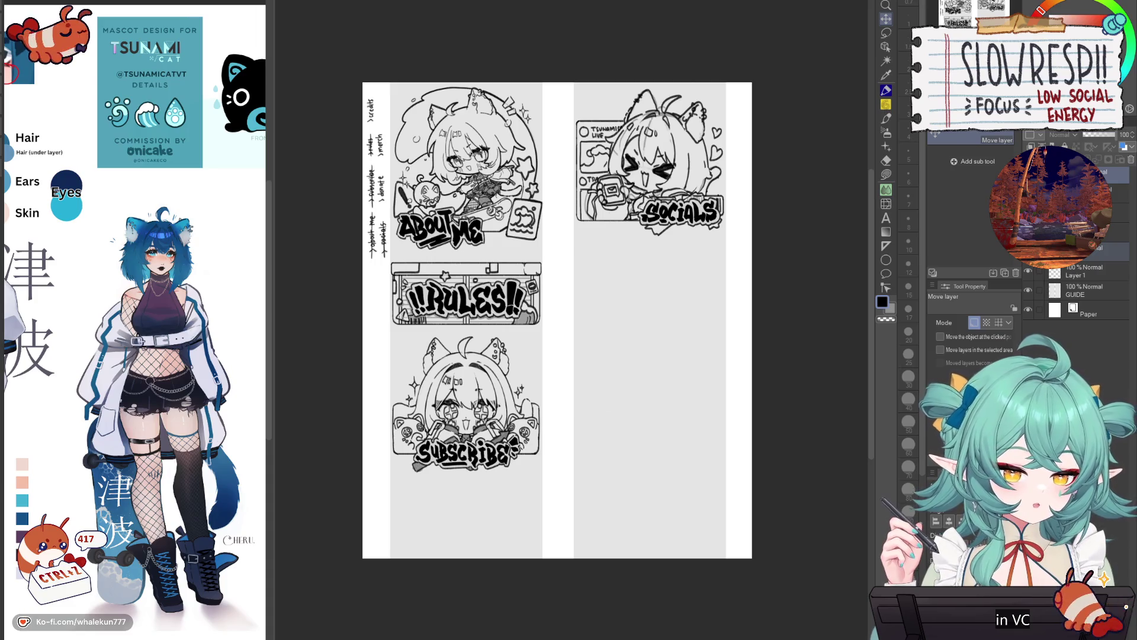
- Shift all the sketches slightly down the page
click(886, 90)
drag(664, 409, 644, 413)
key(k)
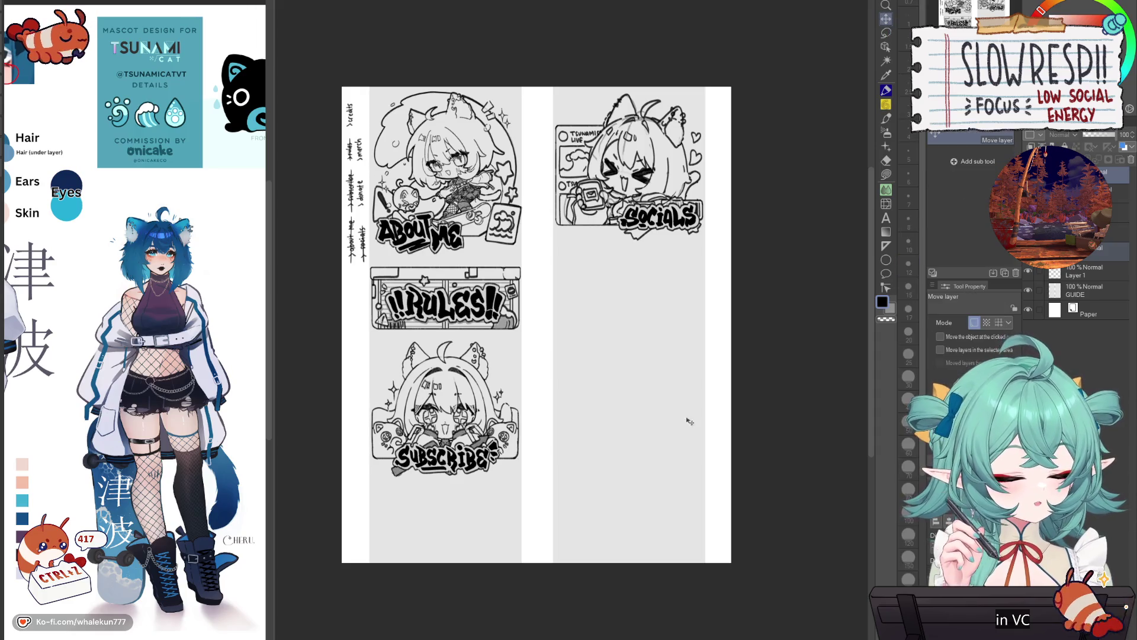
drag(665, 467, 663, 472)
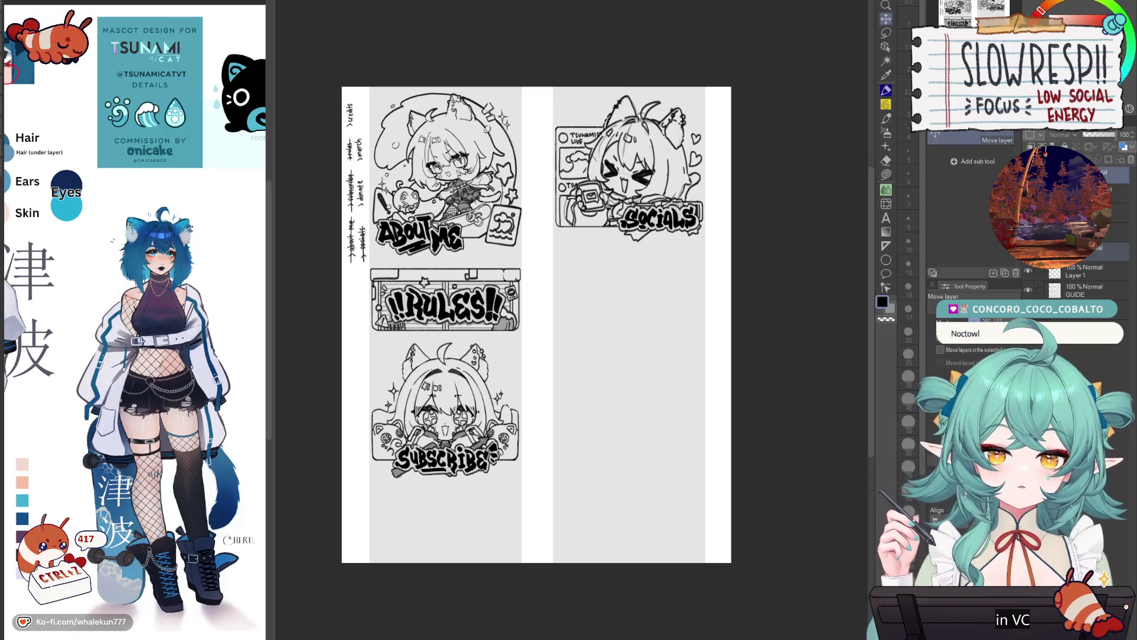
key(p)
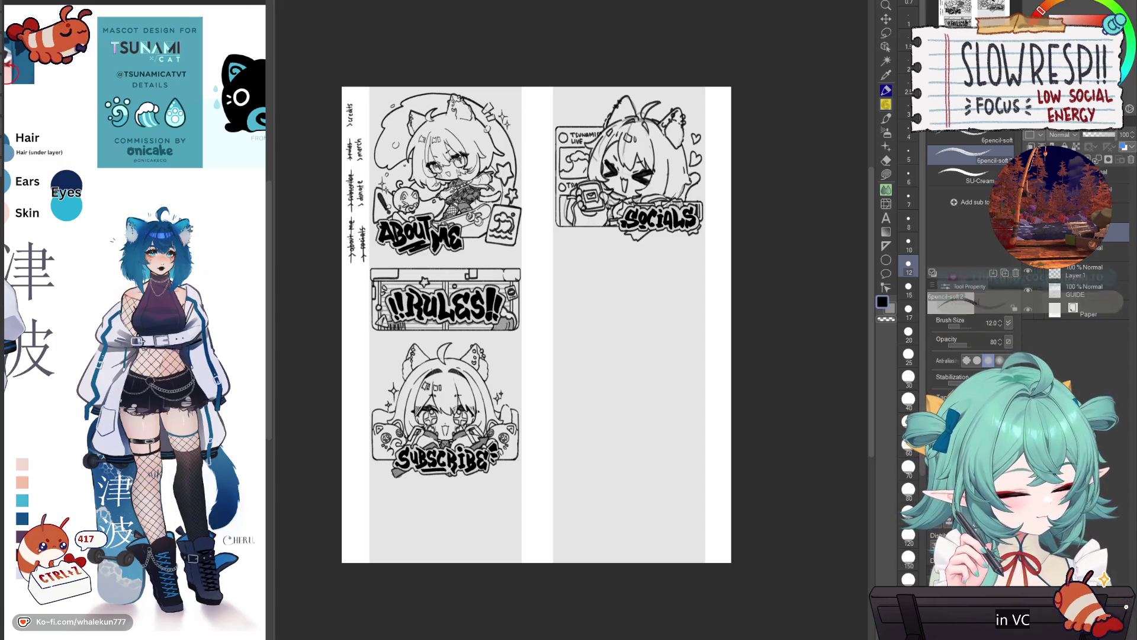
scroll(632, 330, up, 2)
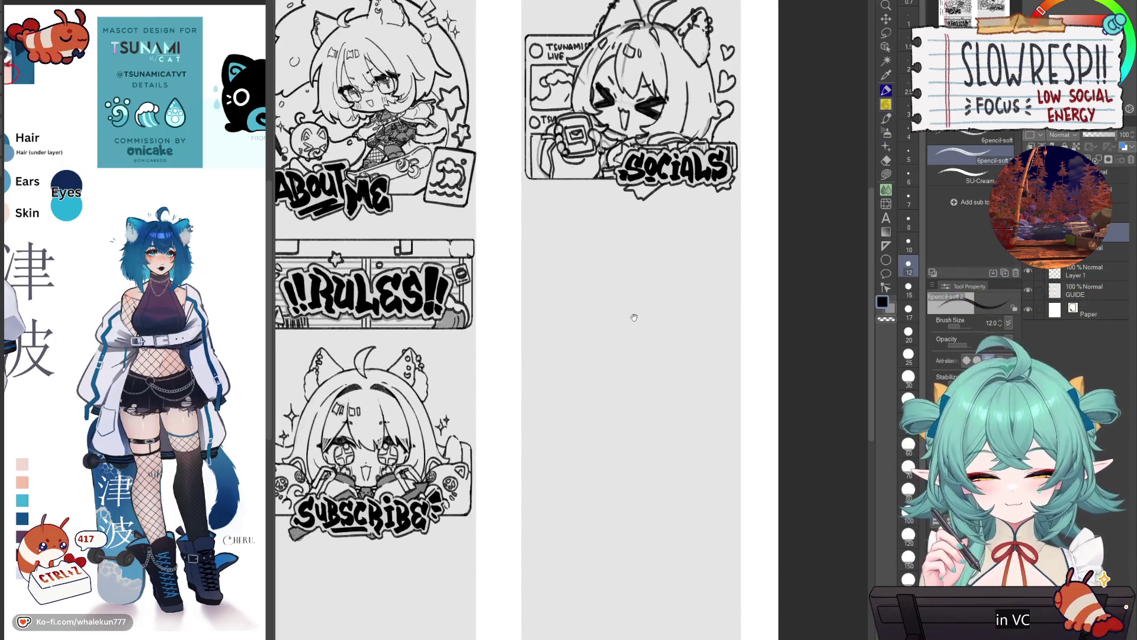
scroll(700, 332, up, 2)
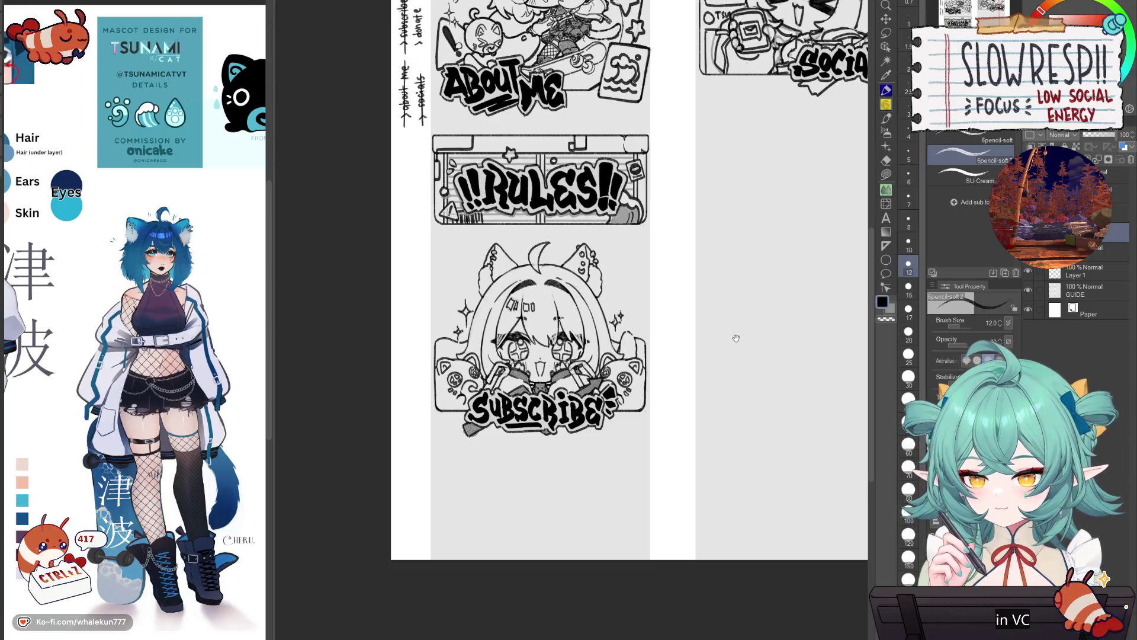
drag(733, 353, 700, 401)
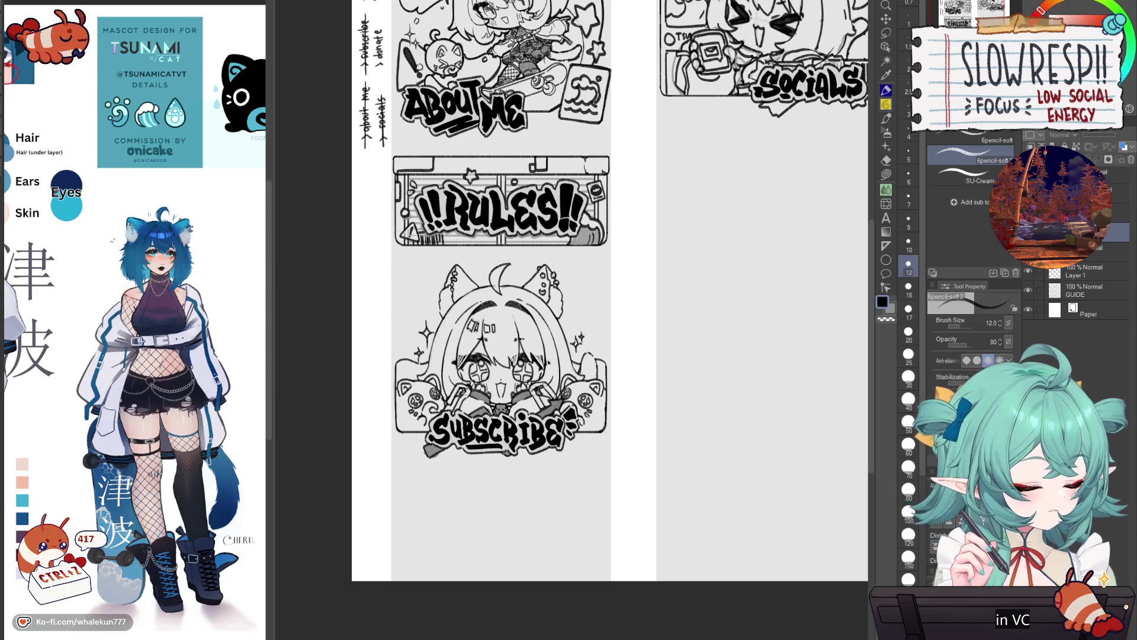
mouse_move(740, 465)
mouse_down()
mouse_move(677, 536)
mouse_move(667, 569)
mouse_up()
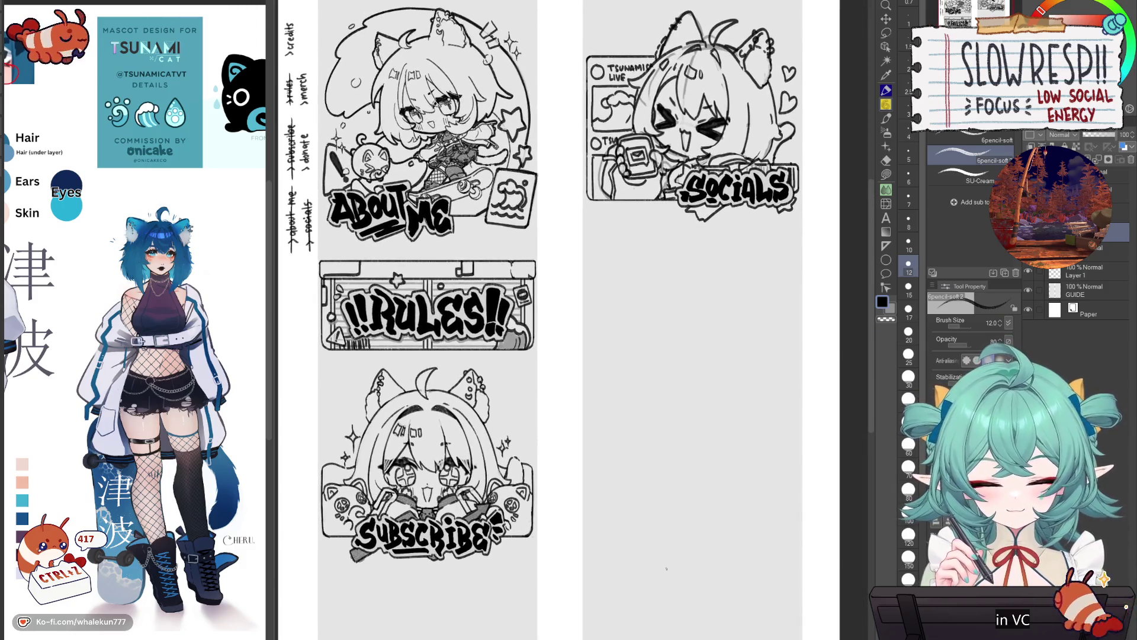
drag(672, 482, 675, 503)
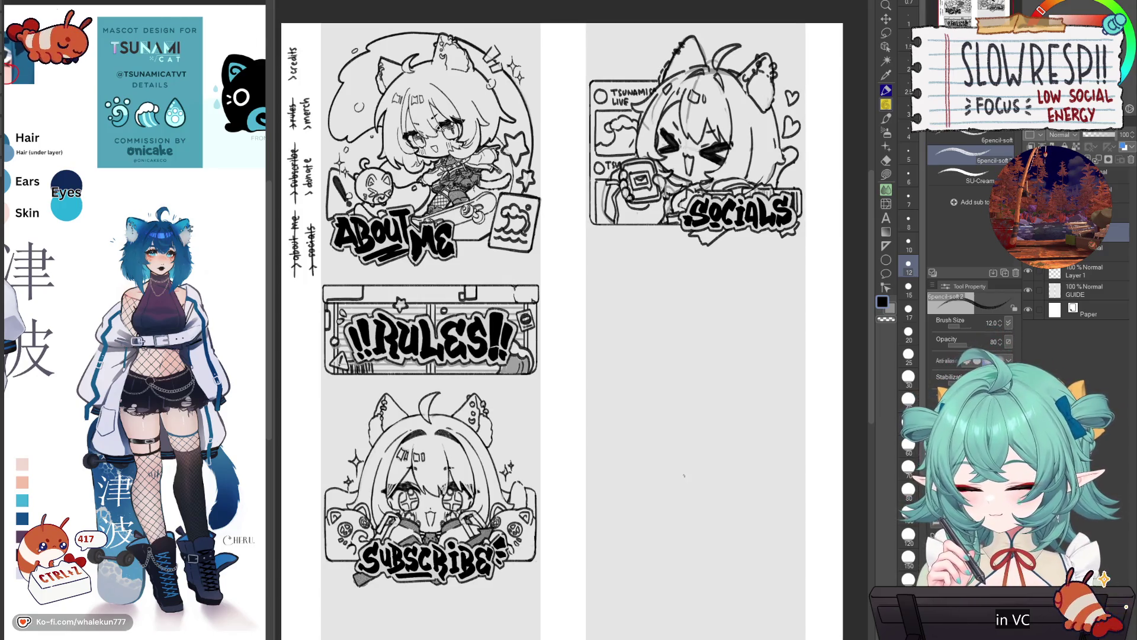
drag(681, 511, 681, 517)
scroll(692, 436, up, 3)
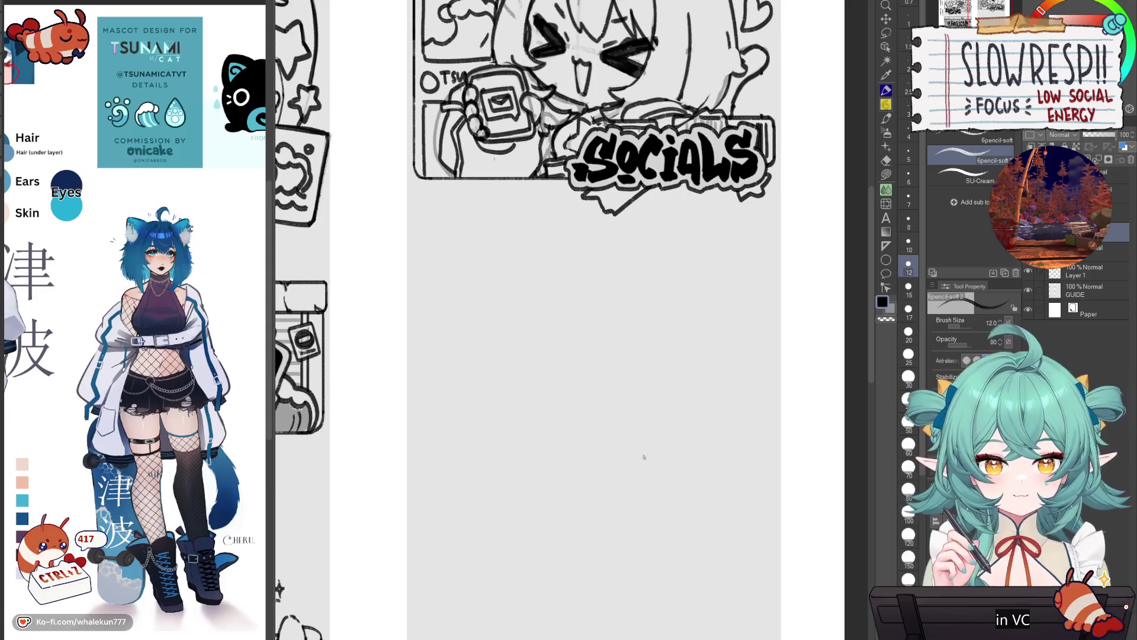
- Rule a straight horizontal line for the box's top edge and move it below the Socials panel
drag(412, 402, 764, 403)
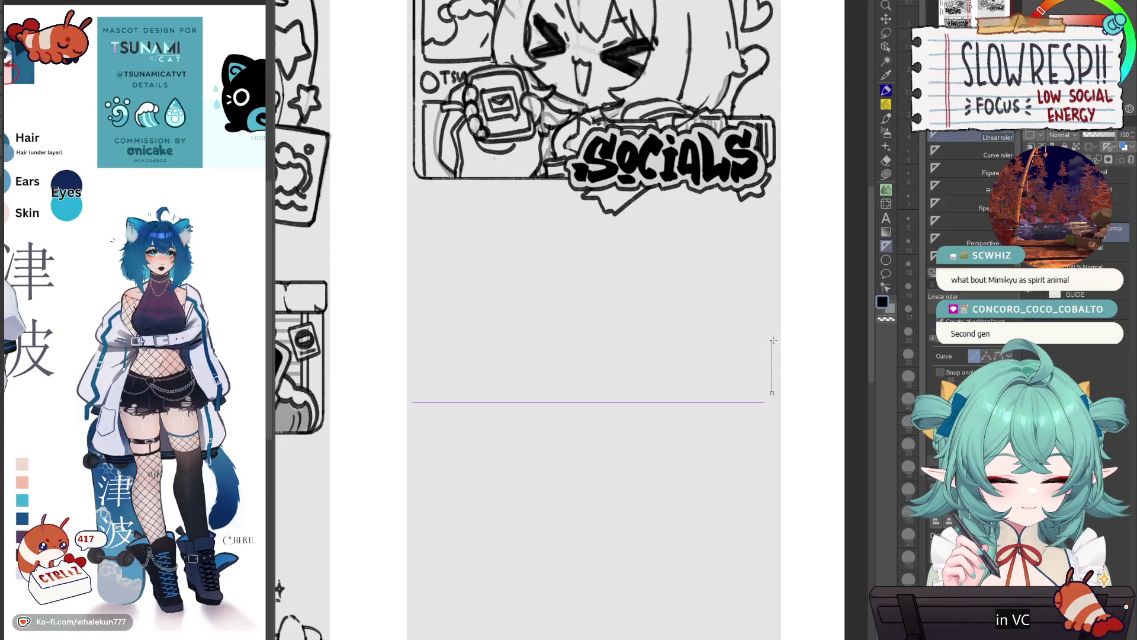
key(ctrl+z)
key(ctrl+z)
scroll(542, 251, up, 5)
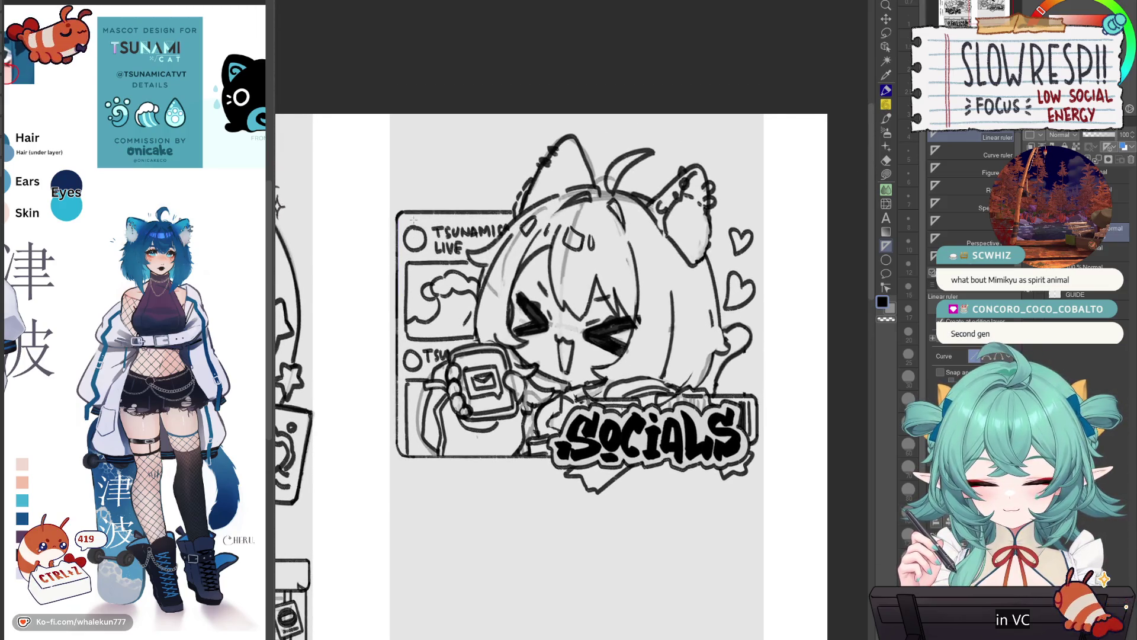
drag(402, 212, 707, 212)
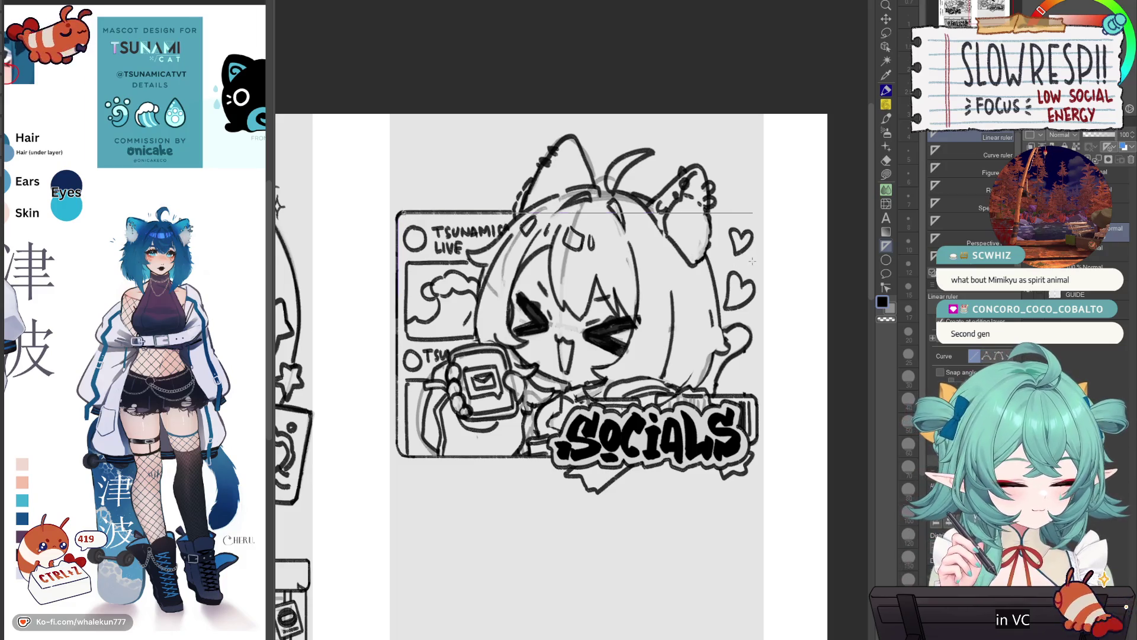
drag(753, 263, 753, 263)
key(p)
mouse_move(397, 217)
mouse_down()
mouse_move(397, 302)
mouse_move(573, 212)
mouse_move(754, 212)
mouse_up()
key(k)
drag(652, 332, 681, 148)
mouse_move(682, 148)
mouse_down()
mouse_move(673, 525)
mouse_move(682, 518)
mouse_up()
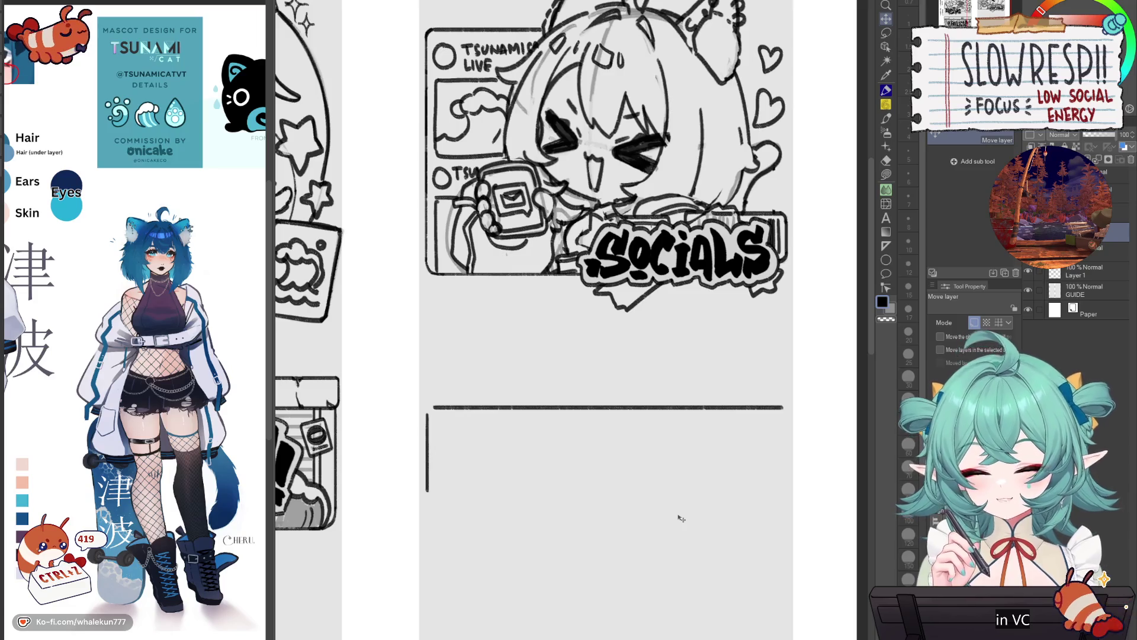
- Draw the box's rounded top-left corner at the line's left end
key(p)
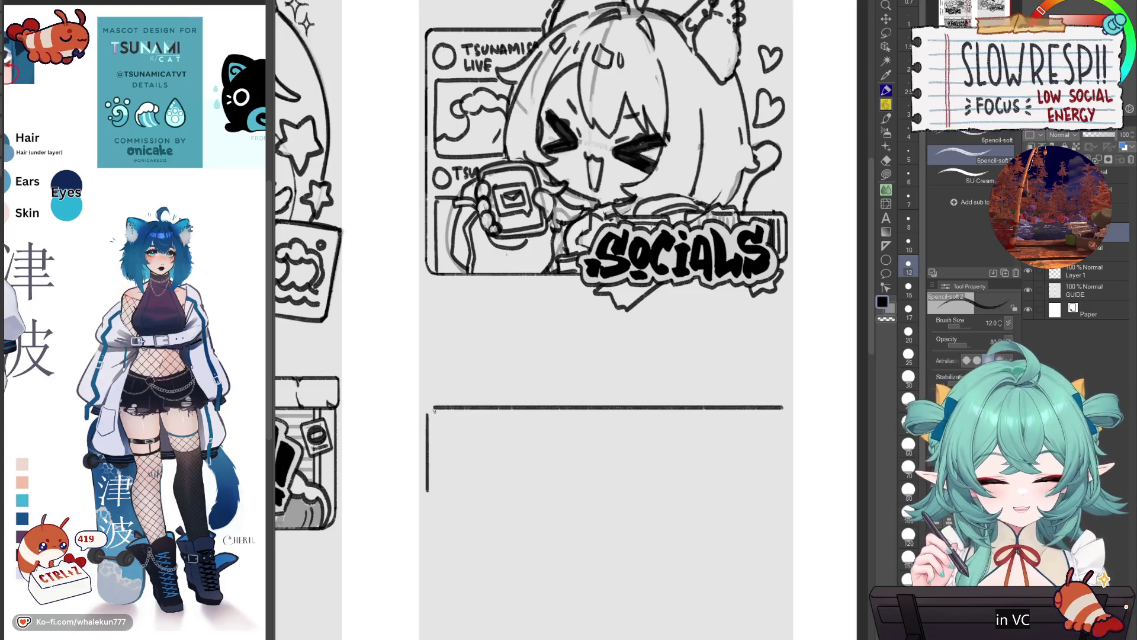
scroll(426, 408, up, 2)
key(ctrl+z)
key(ctrl+z)
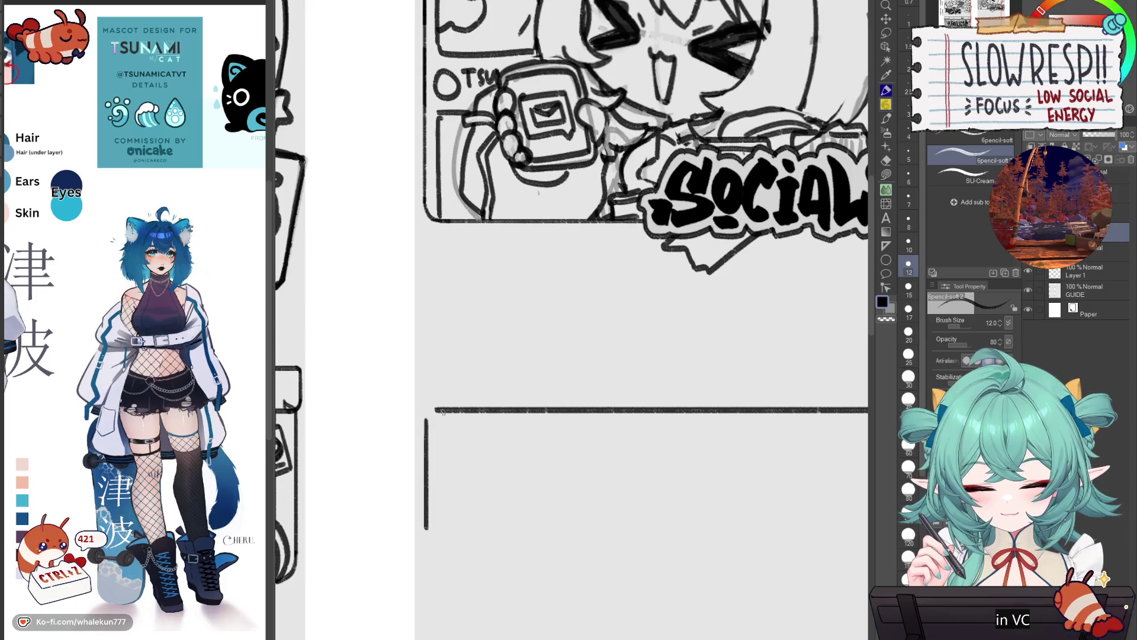
key(c)
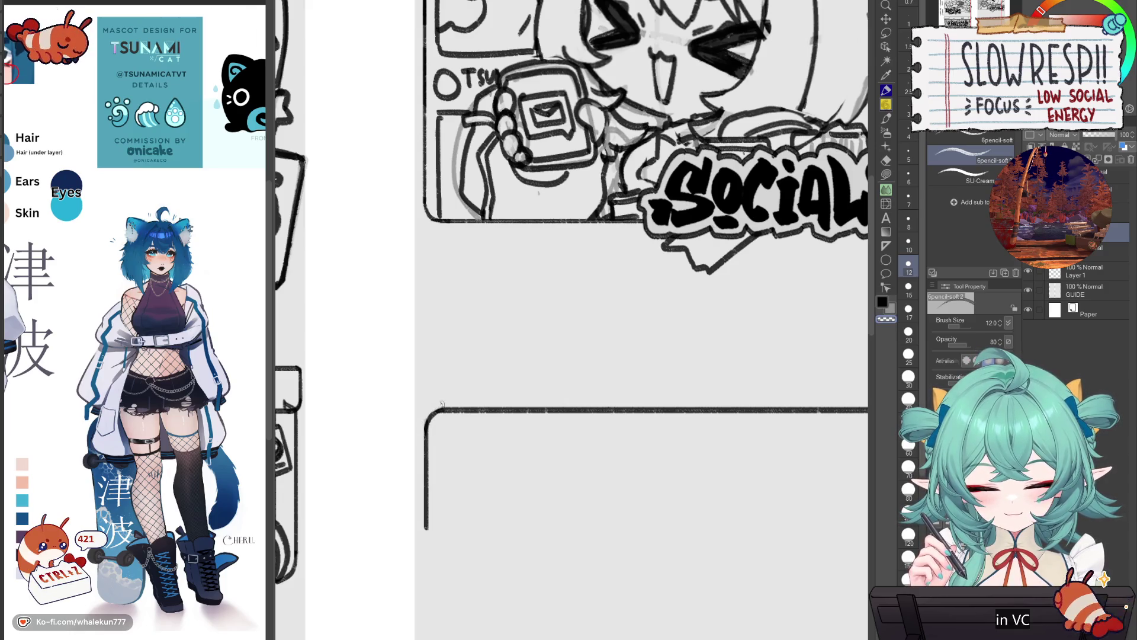
key(c)
mouse_move(459, 463)
mouse_down()
mouse_move(401, 420)
mouse_move(479, 348)
mouse_up()
scroll(457, 427, up, 1)
key(ctrl+z)
drag(407, 416, 426, 439)
key(ctrl+z)
key(ctrl+z)
key(ctrl+z)
key(l)
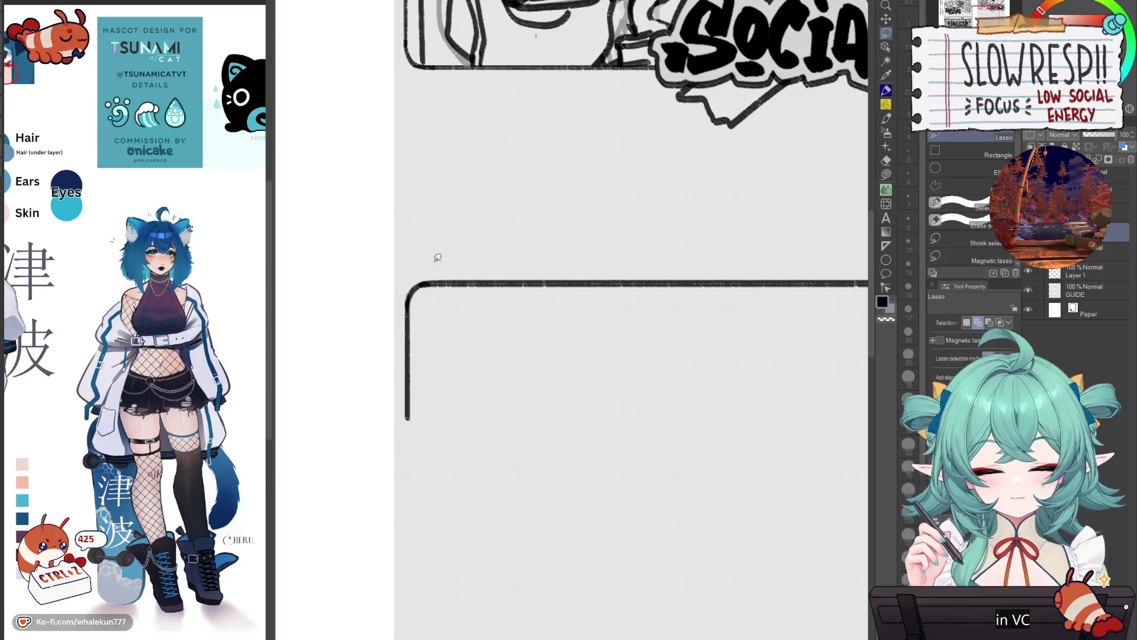
- Copy the rounded corner, flip it horizontally and merge it onto the line's right end
drag(437, 259, 441, 311)
key(ctrl+c)
key(ctrl+v)
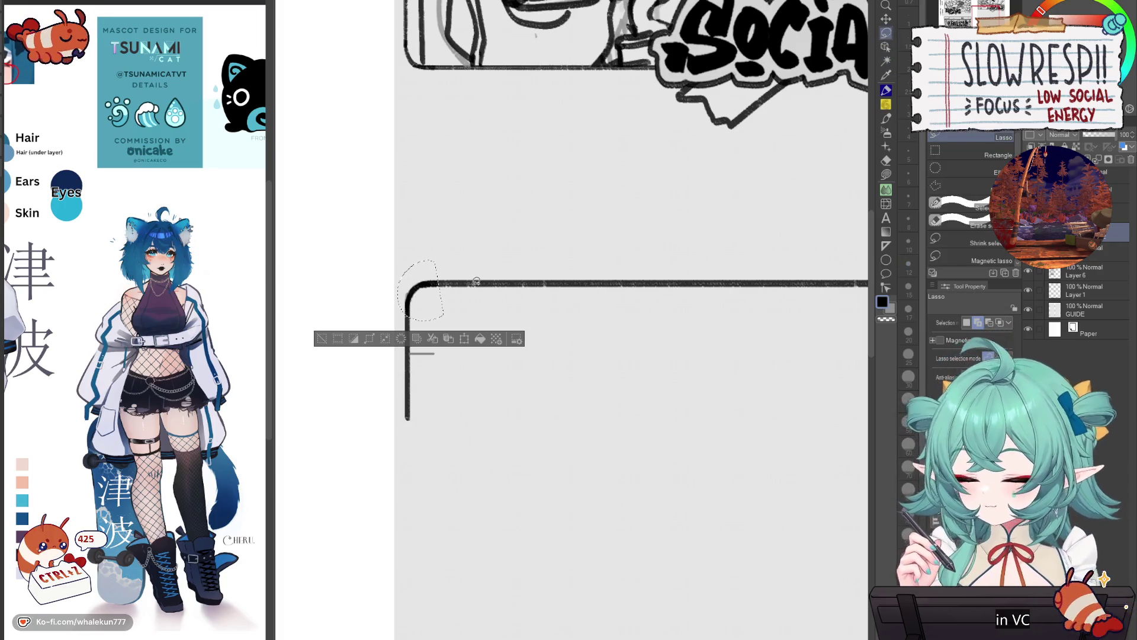
key(ctrl+t)
click(961, 322)
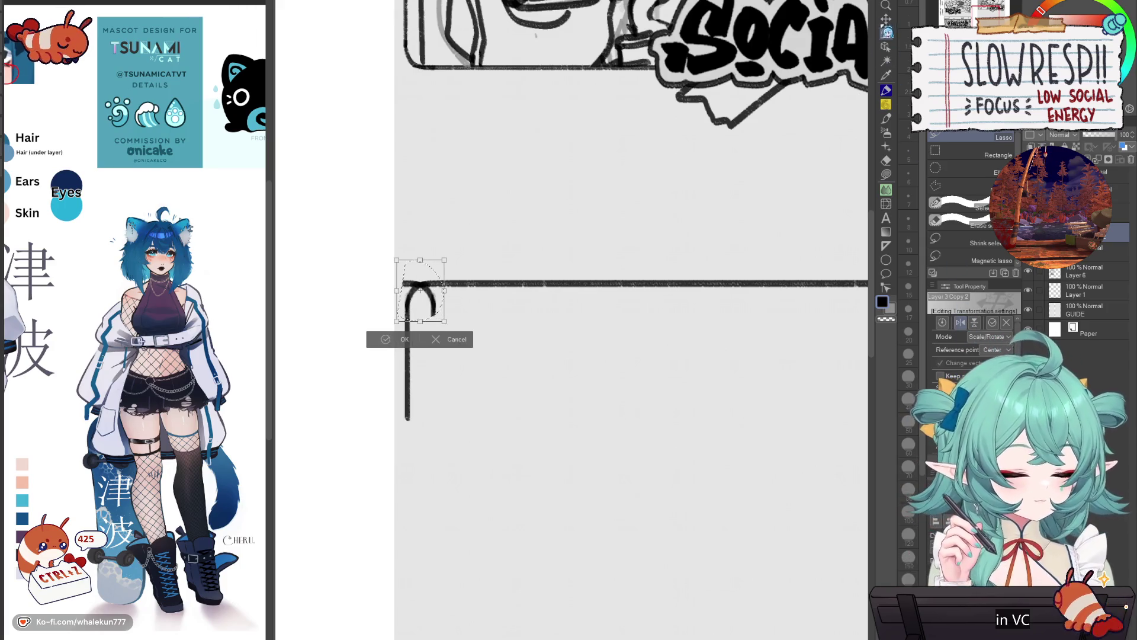
key(Return)
key(k)
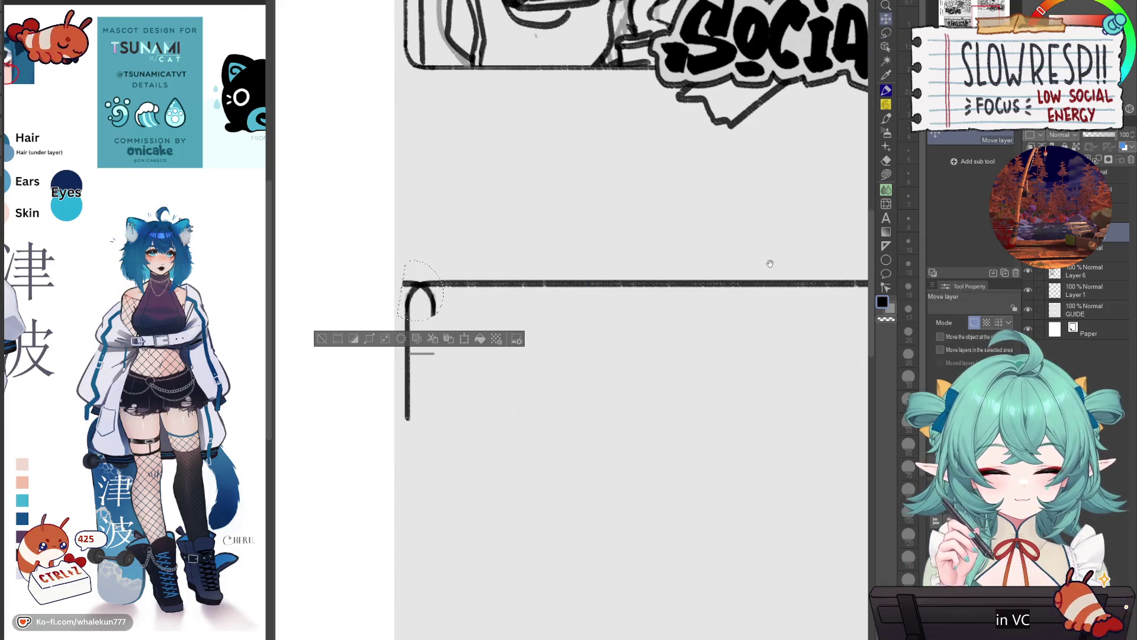
key(ctrl+d)
mouse_move(477, 319)
mouse_down()
mouse_move(515, 346)
mouse_move(856, 361)
mouse_move(811, 345)
mouse_up()
key(e)
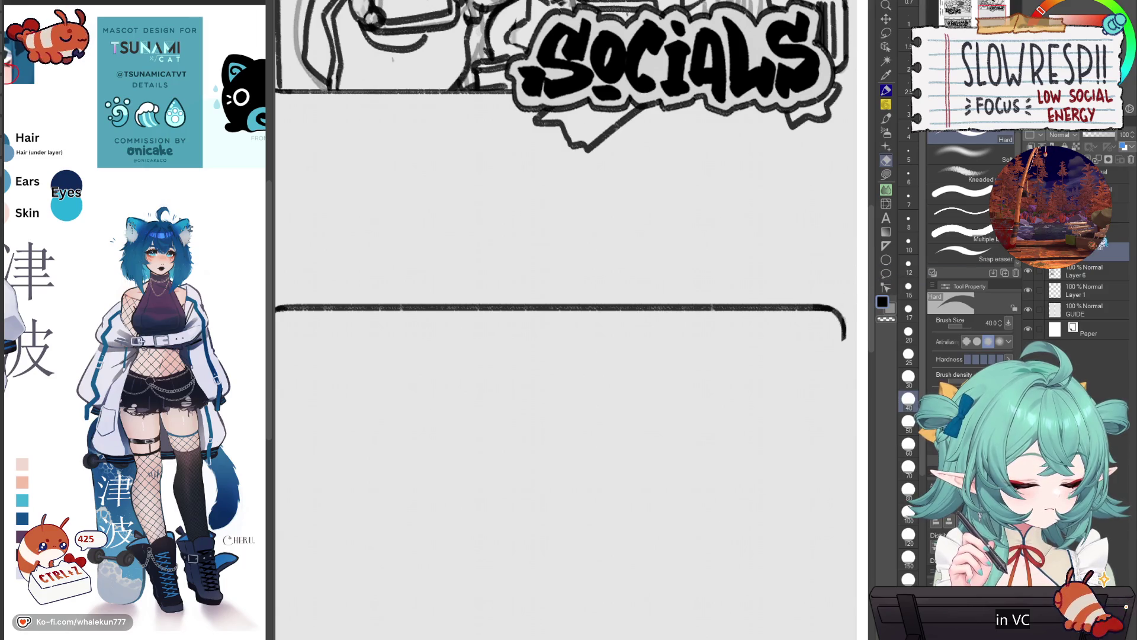
key(ctrl+e)
- Duplicate the top edge, rotate it into the bottom edge and move it down to size the box
key(ctrl+minus)
key(ctrl+c)
key(ctrl+v)
key(ctrl+t)
mouse_move(619, 513)
mouse_down()
mouse_move(706, 481)
mouse_move(668, 521)
mouse_up()
click(589, 454)
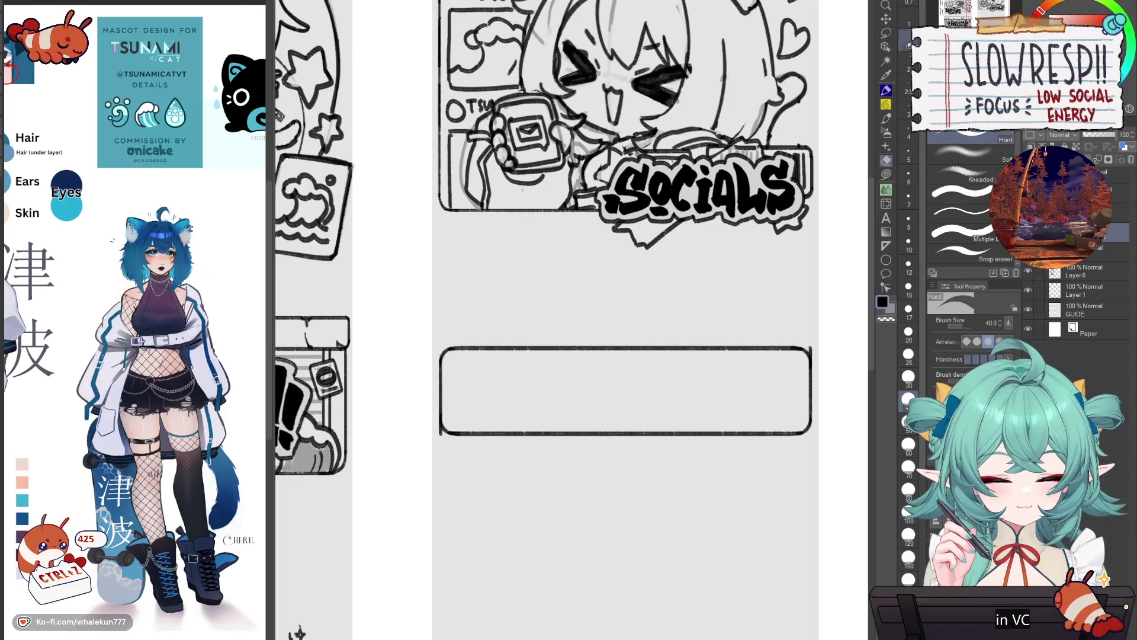
key(k)
drag(782, 429, 781, 445)
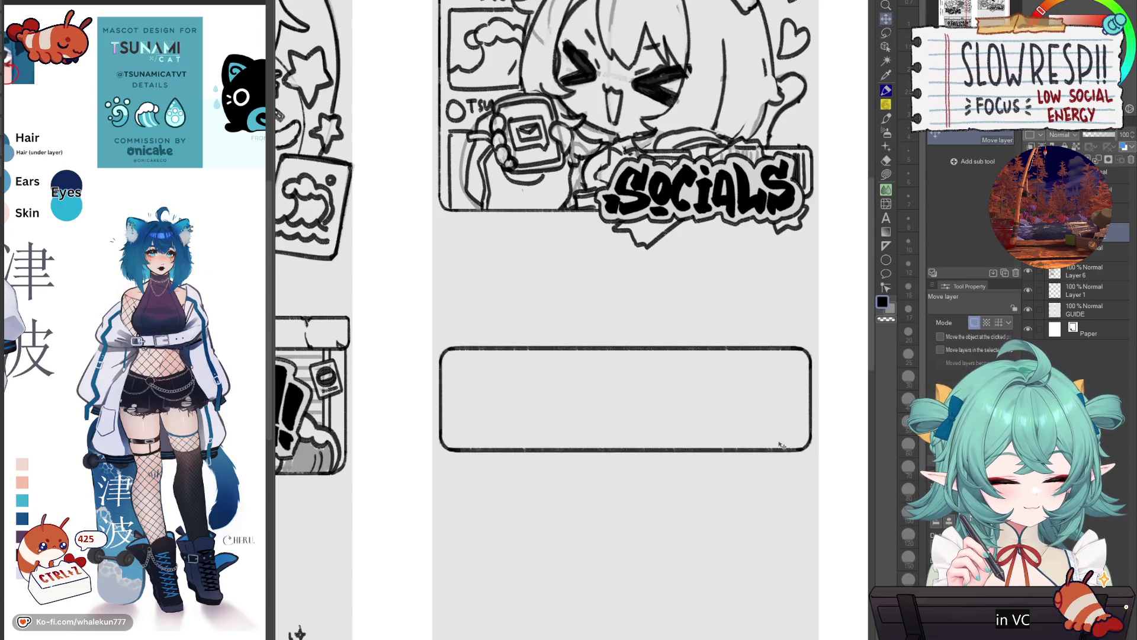
key(ctrl+e)
- Move the finished empty box under the Subscribe panel
key(ctrl+minus)
mouse_move(797, 283)
mouse_down()
mouse_move(578, 573)
mouse_move(557, 578)
mouse_move(584, 585)
mouse_up()
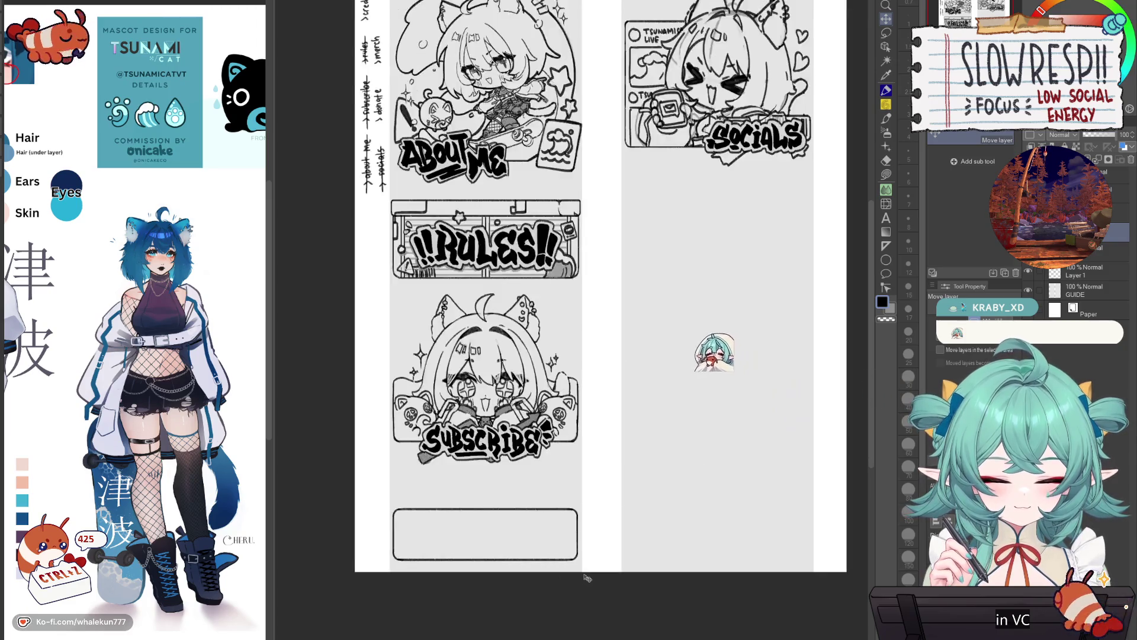
drag(586, 542, 594, 528)
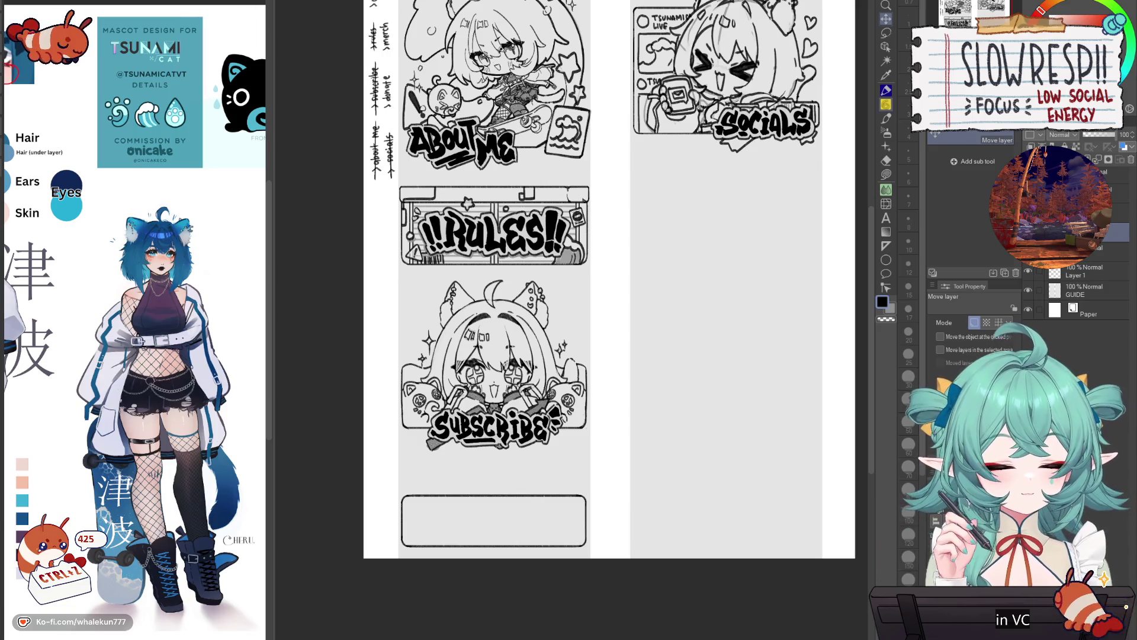
- Pan around the sheet to review Subscribe, the empty box, About Me, Rules and Socials
key(p)
mouse_move(577, 494)
mouse_down()
mouse_move(646, 425)
mouse_move(646, 453)
mouse_up()
drag(616, 410, 613, 312)
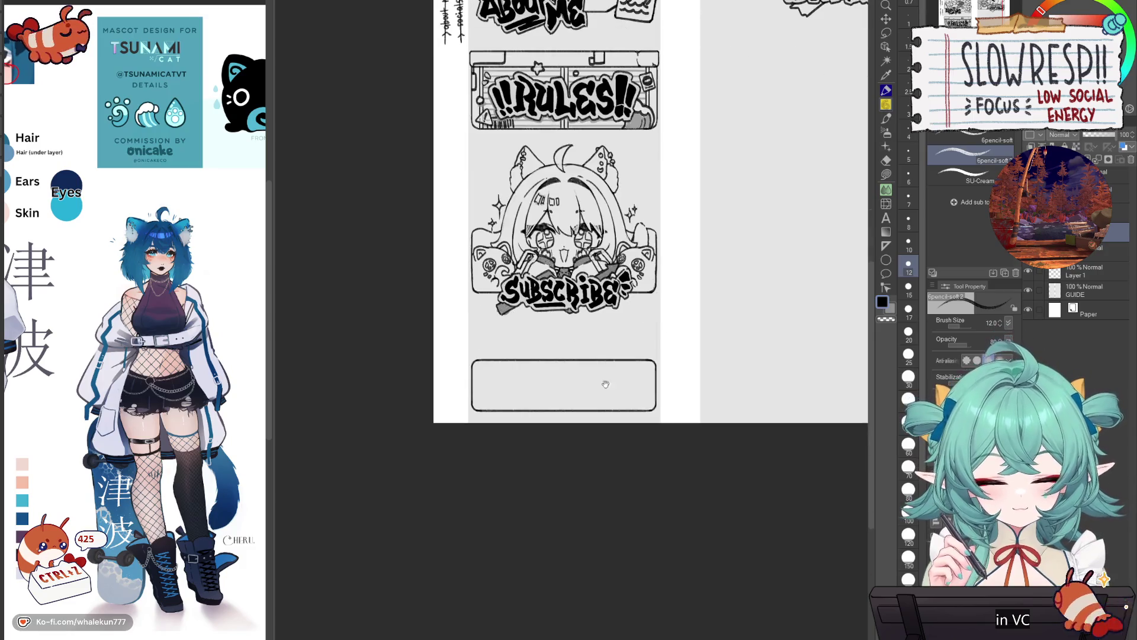
scroll(562, 354, up, 1)
mouse_move(682, 437)
mouse_down()
mouse_move(658, 517)
mouse_move(660, 573)
mouse_up()
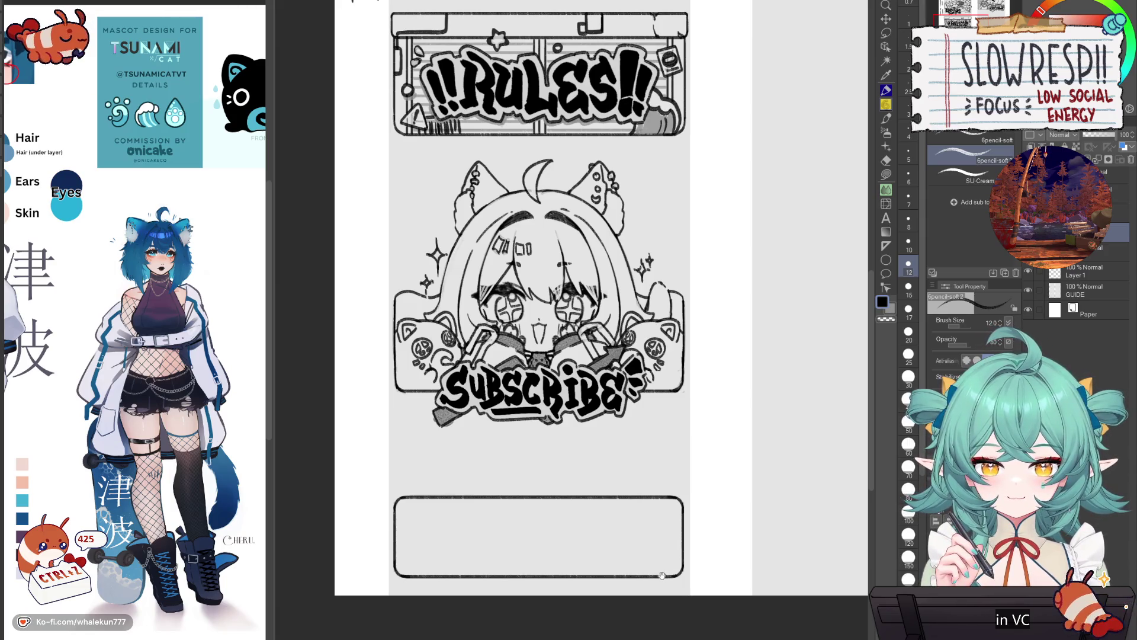
mouse_move(672, 527)
mouse_down()
mouse_move(670, 505)
mouse_move(717, 414)
mouse_up()
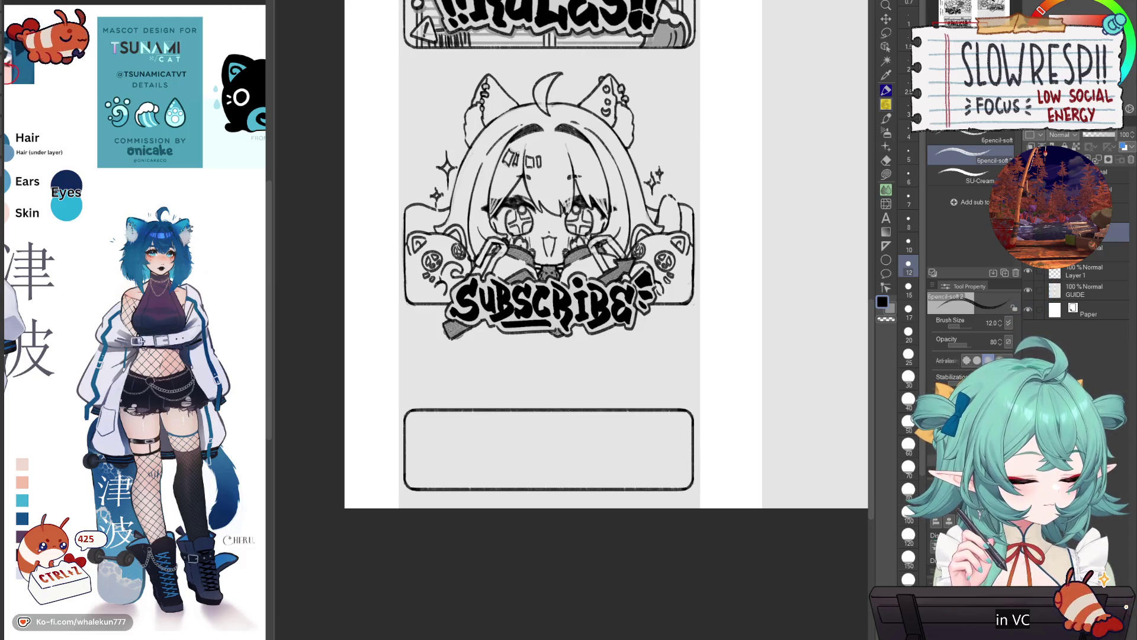
drag(800, 407, 800, 608)
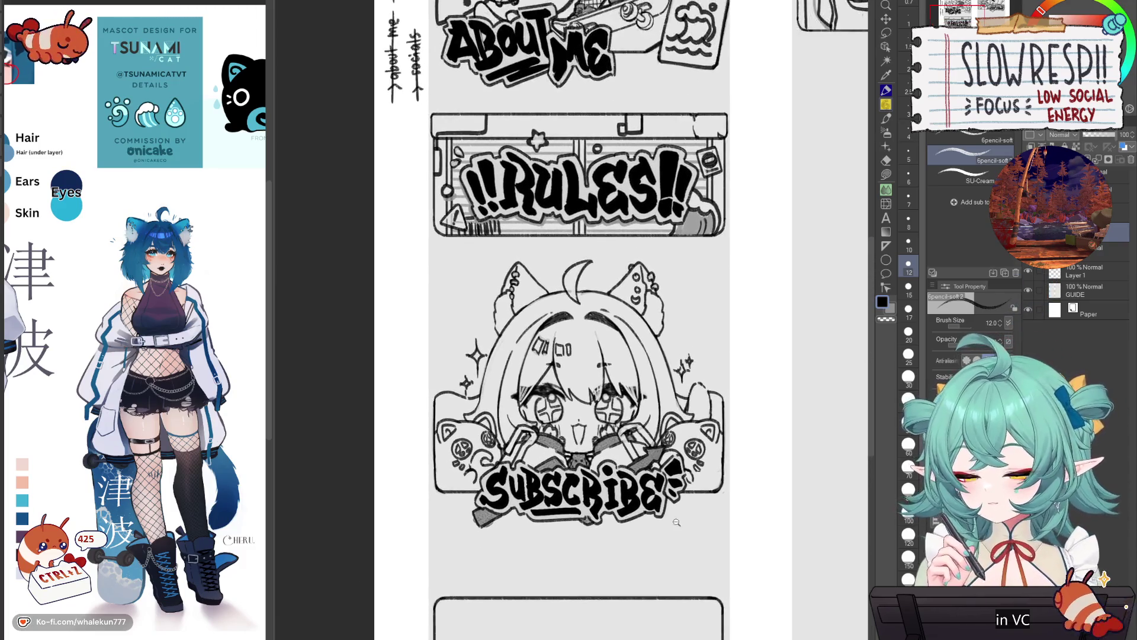
scroll(800, 608, down, 2)
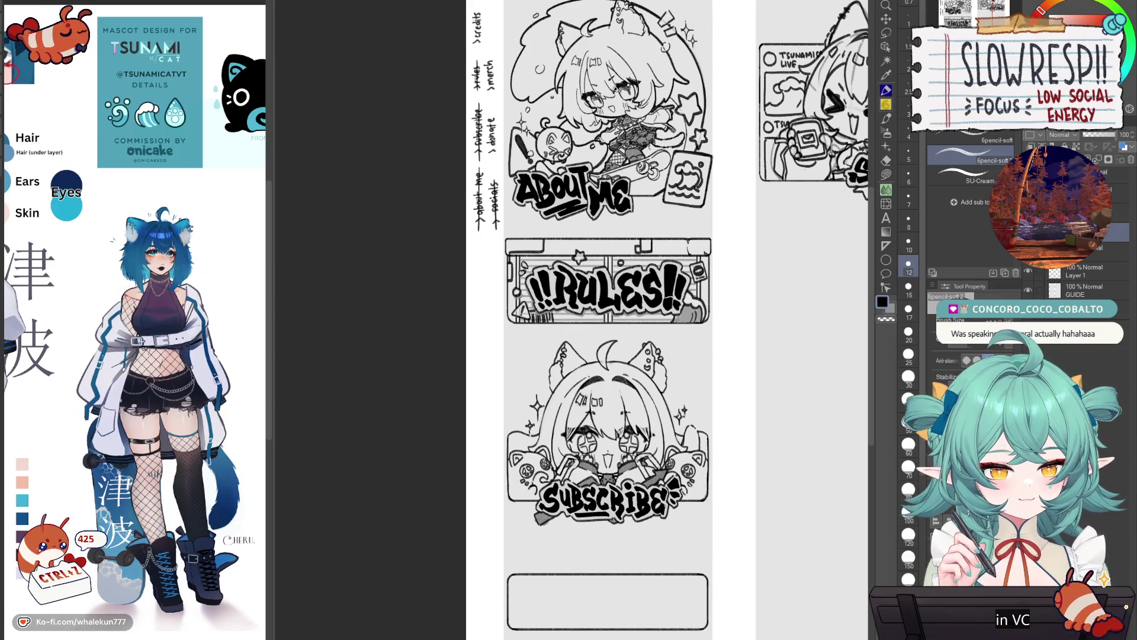
mouse_move(753, 412)
mouse_down()
mouse_move(635, 497)
mouse_move(627, 456)
mouse_up()
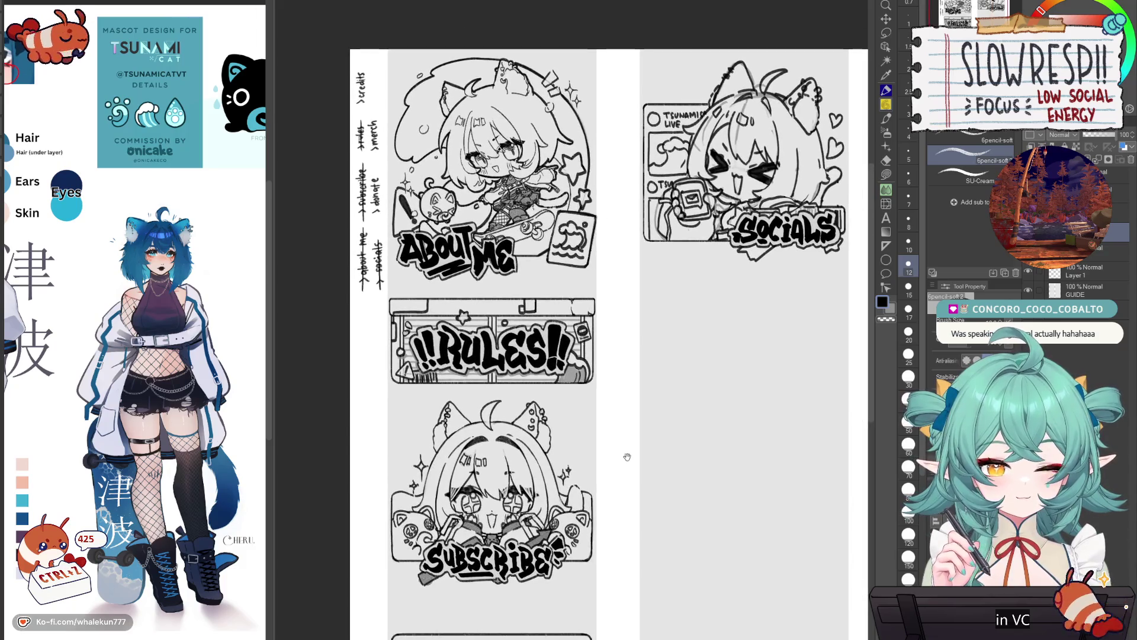
drag(688, 487, 739, 427)
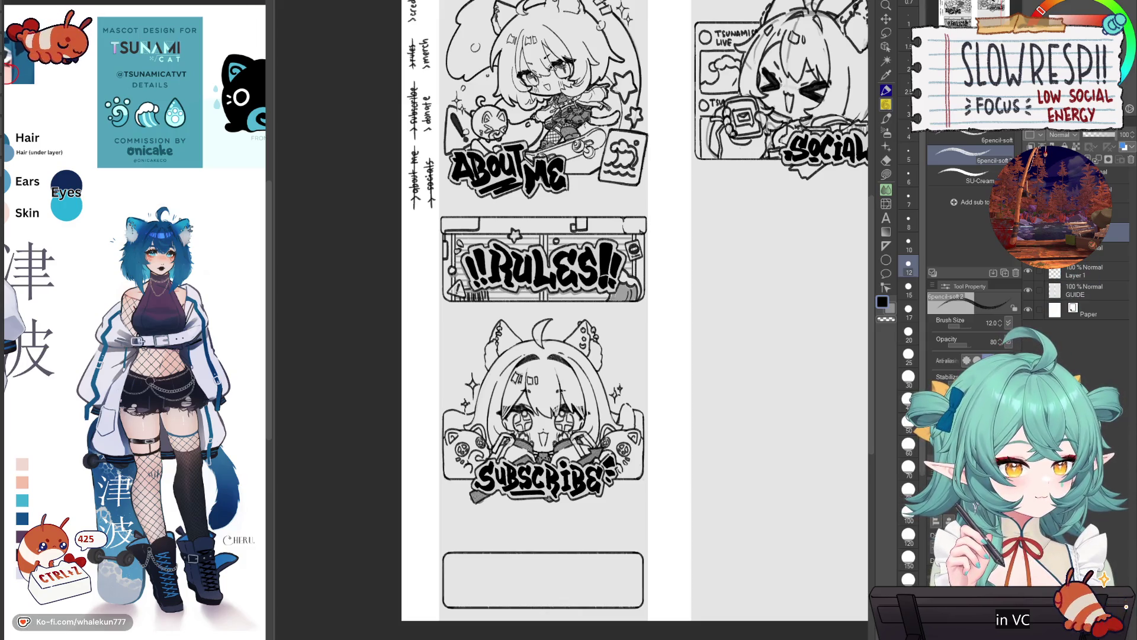
- Toggle the empty box's layer off and on, then add a new empty raster layer
key(ctrl+z)
key(ctrl+y)
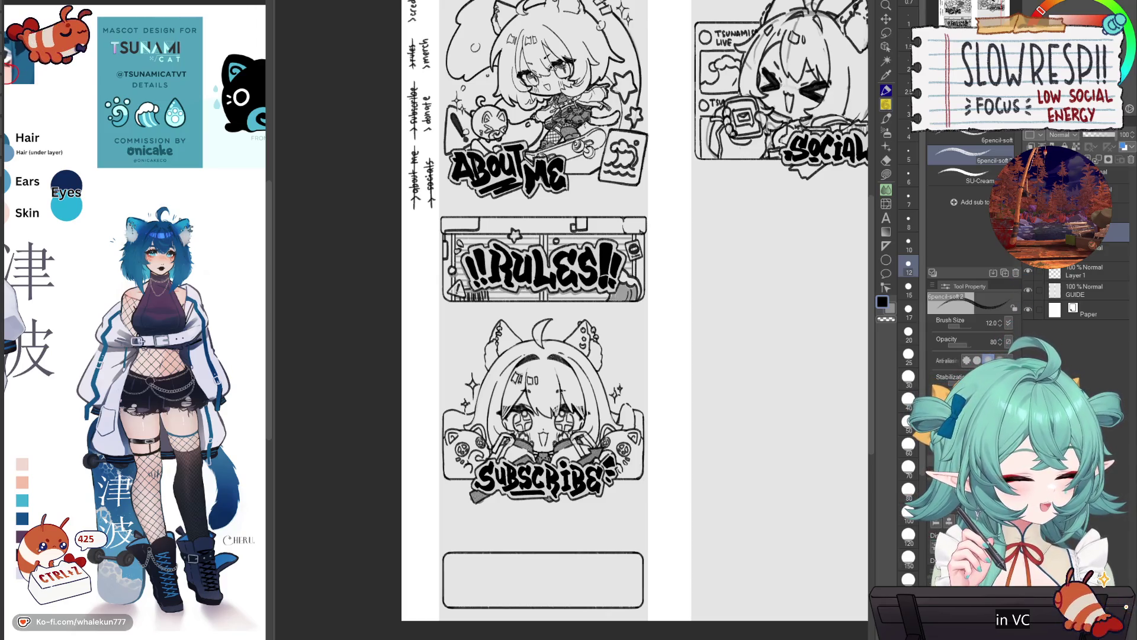
click(994, 273)
scroll(732, 530, down, 2)
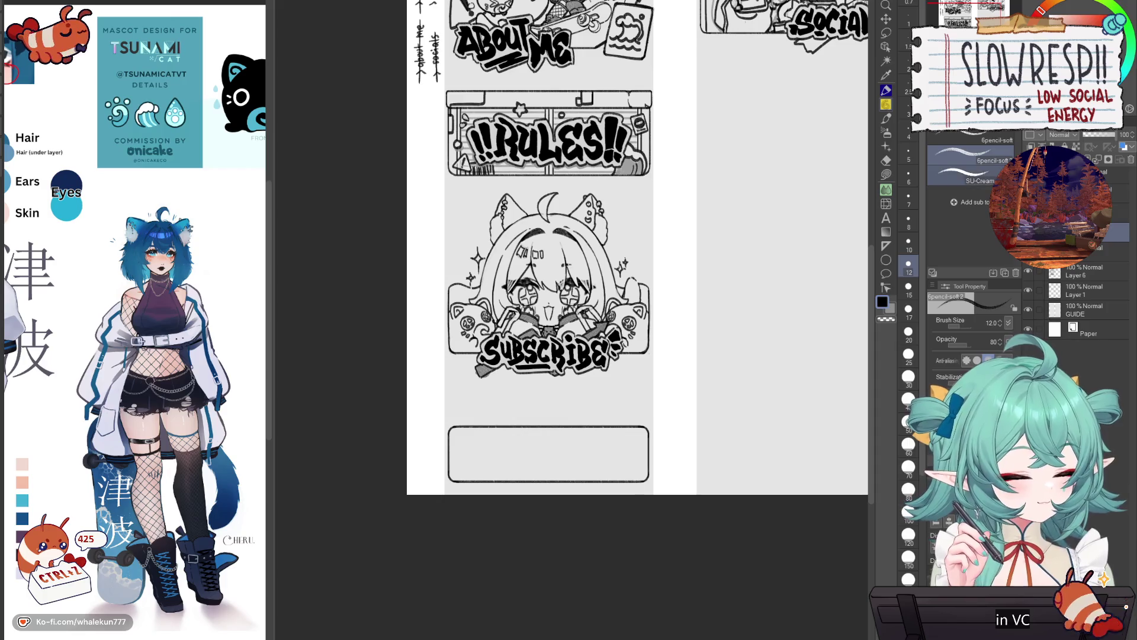
scroll(559, 363, up, 2)
scroll(628, 504, down, 3)
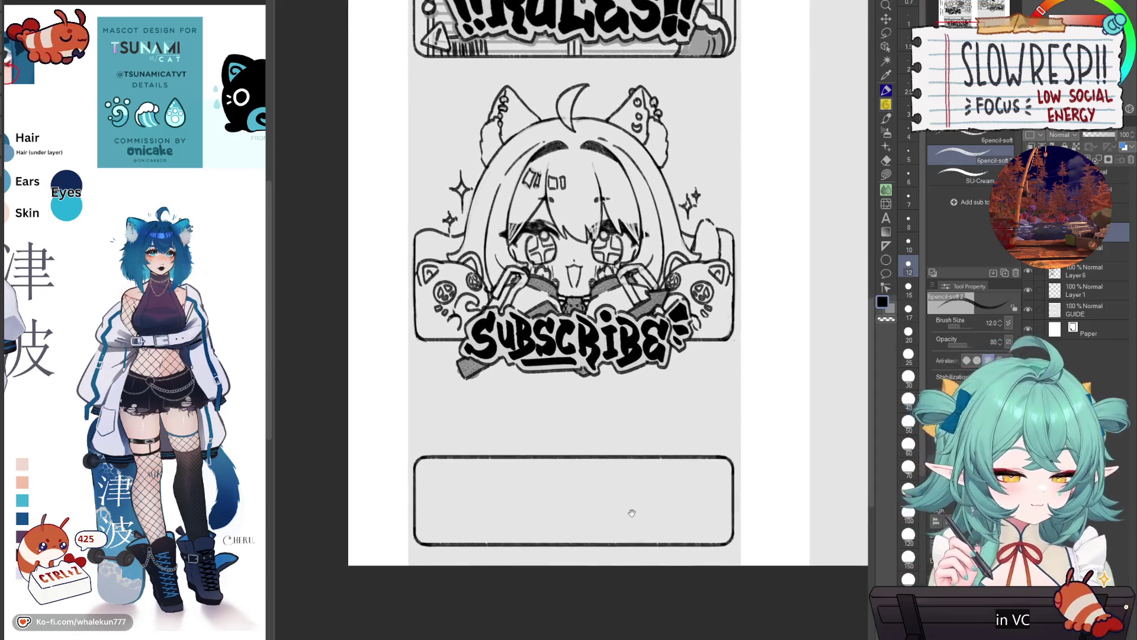
scroll(623, 493, up, 2)
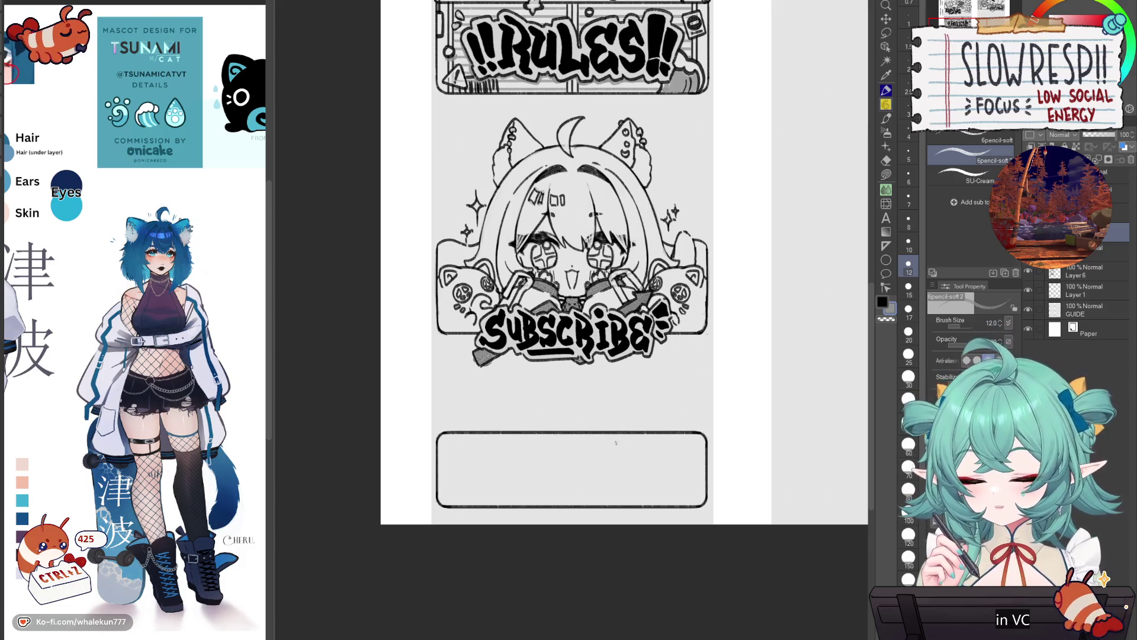
scroll(177, 589, up, 3)
scroll(176, 590, down, 3)
- Make a layer above Layer 6 the drawing layer and frame the empty area below Socials
mouse_move(170, 551)
mouse_down()
mouse_move(176, 590)
mouse_move(126, 578)
mouse_up()
key(ctrl+Tab)
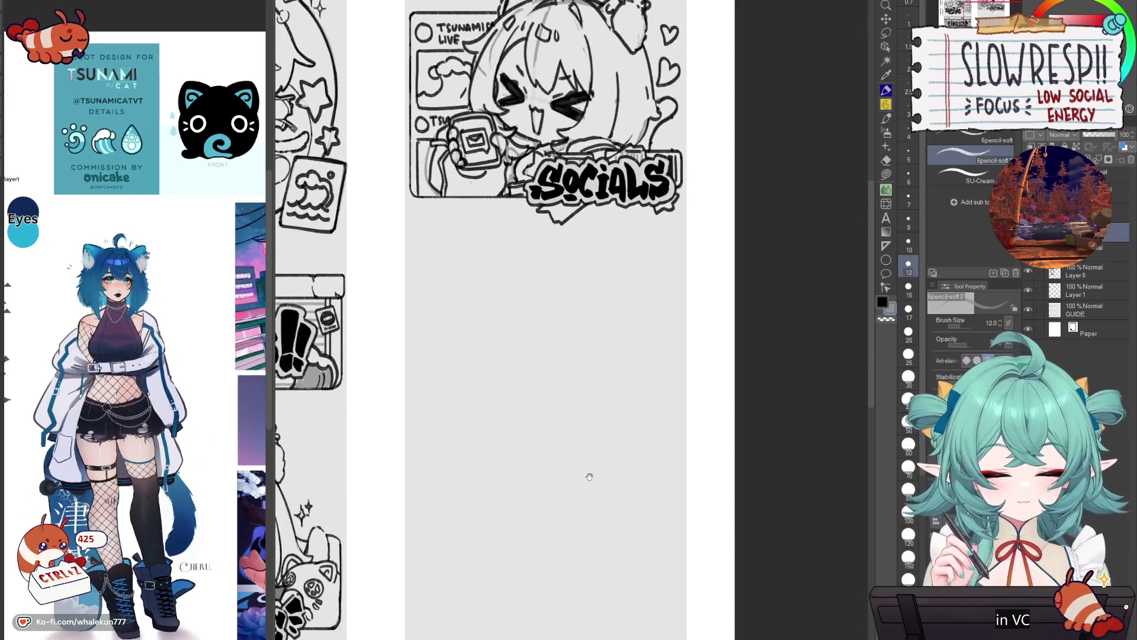
drag(590, 481, 632, 565)
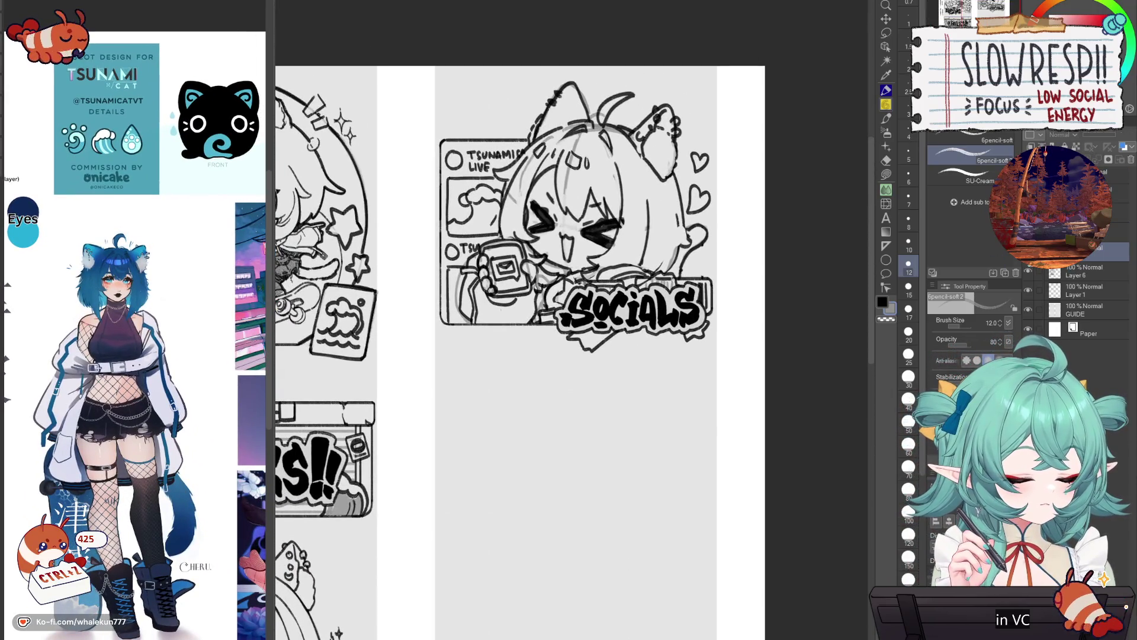
click(1072, 272)
click(589, 245)
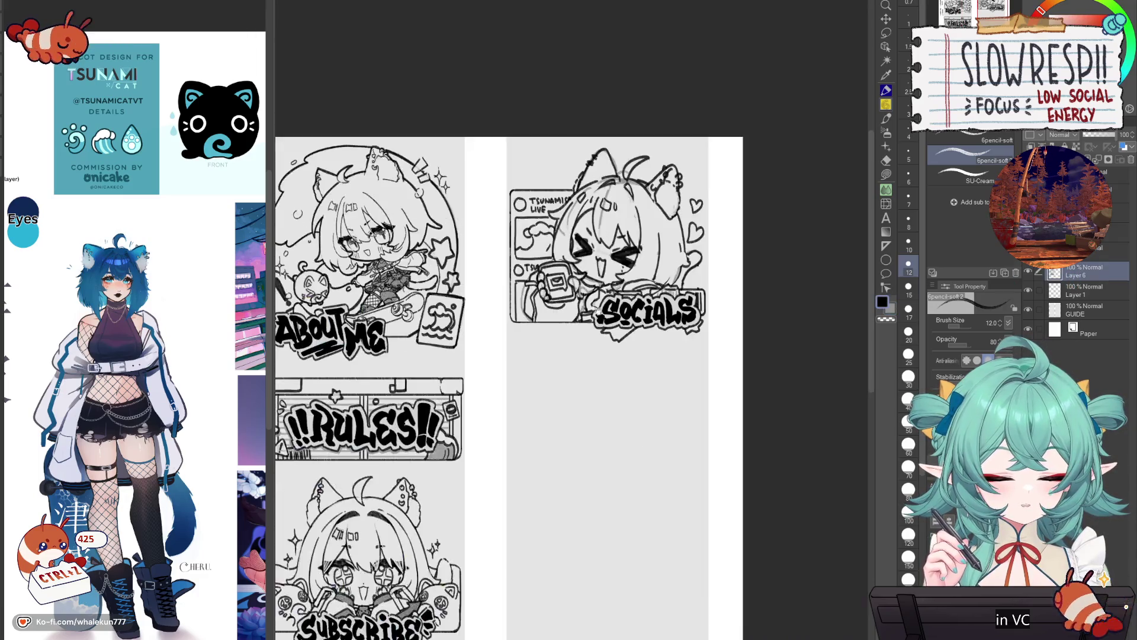
scroll(743, 380, down, 5)
scroll(743, 379, up, 2)
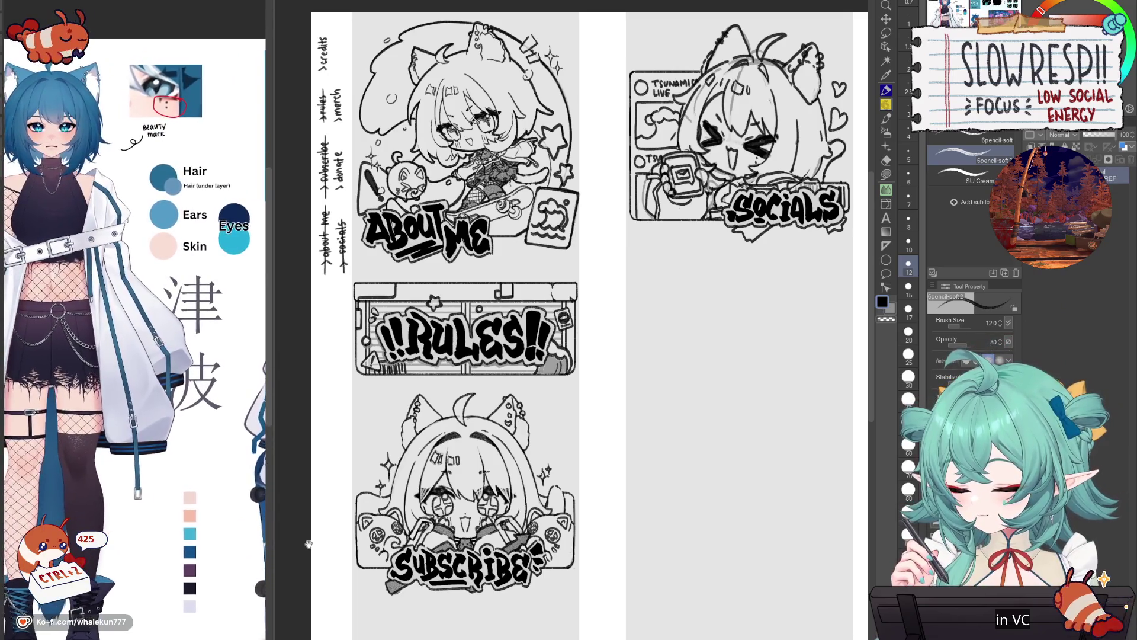
drag(669, 513, 675, 396)
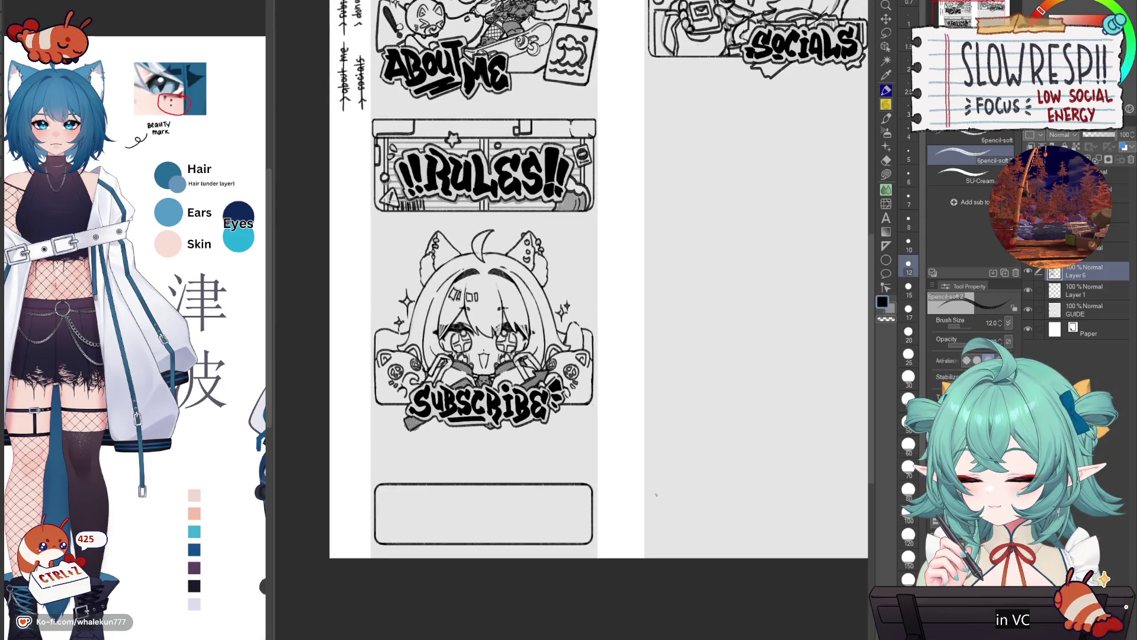
click(1114, 252)
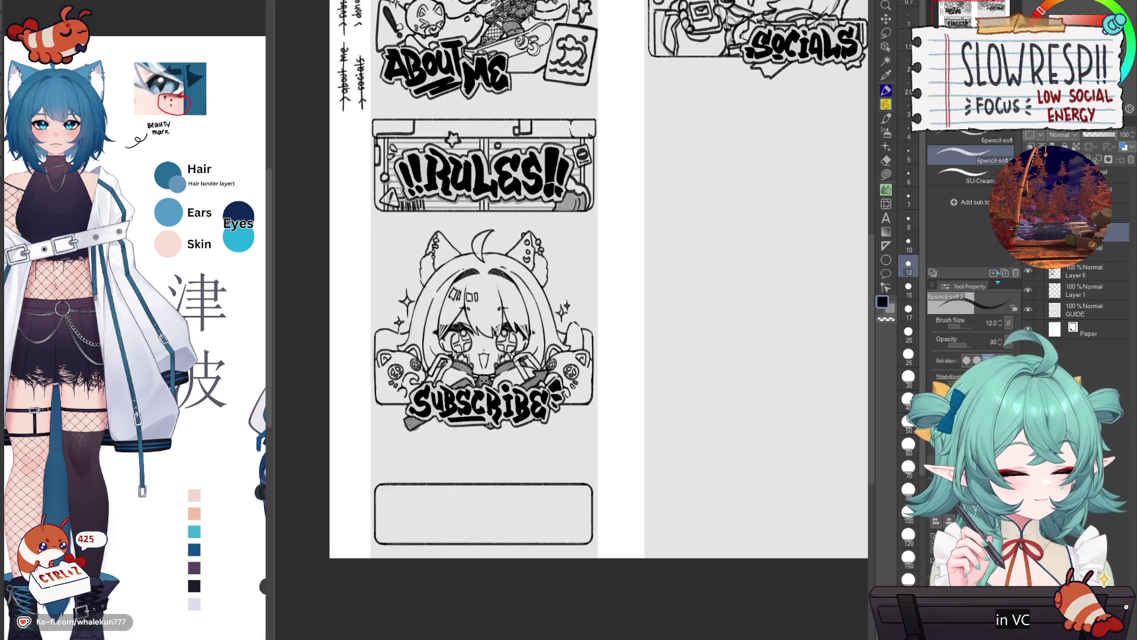
scroll(604, 518, down, 2)
scroll(616, 537, down, 1)
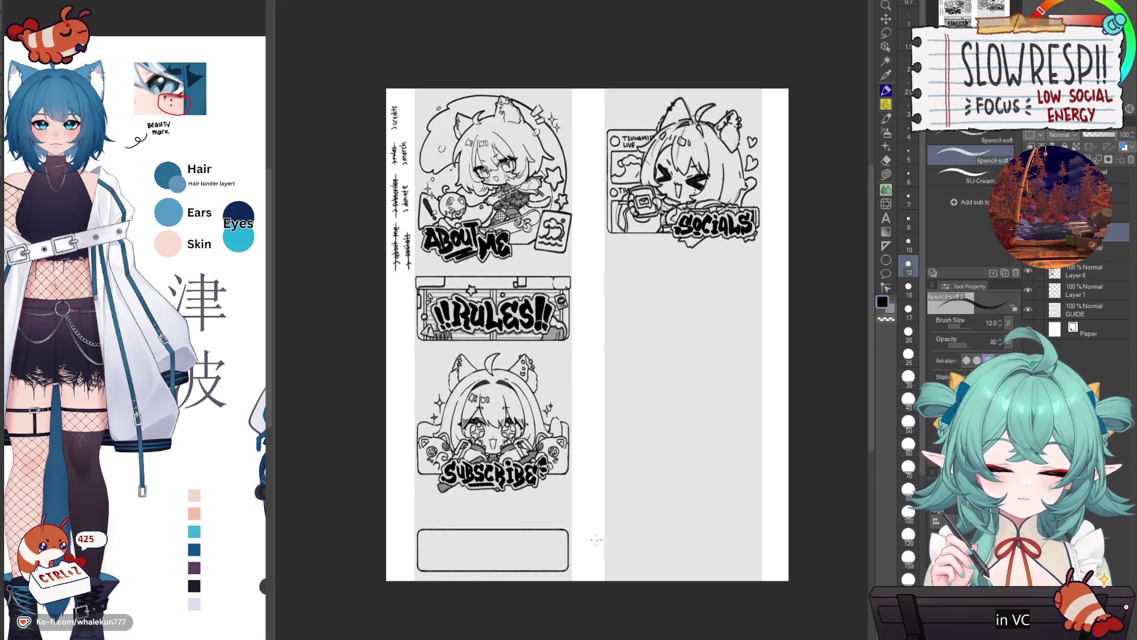
click(1118, 192)
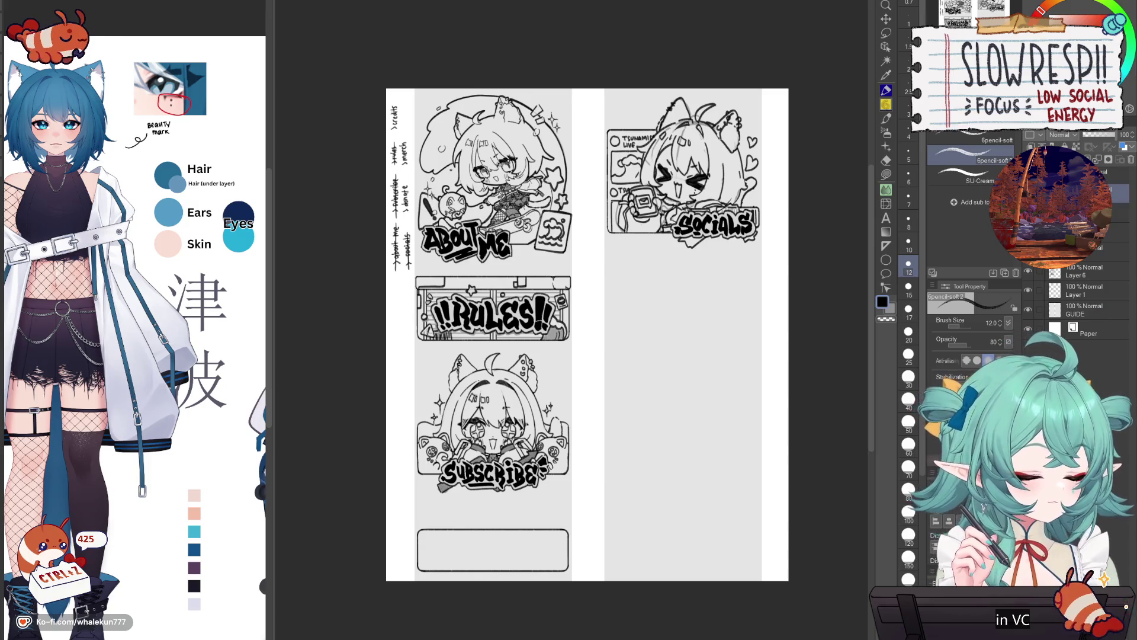
- Ink the bold letters DONA with the brush below Socials, undoing stray marks
key(b)
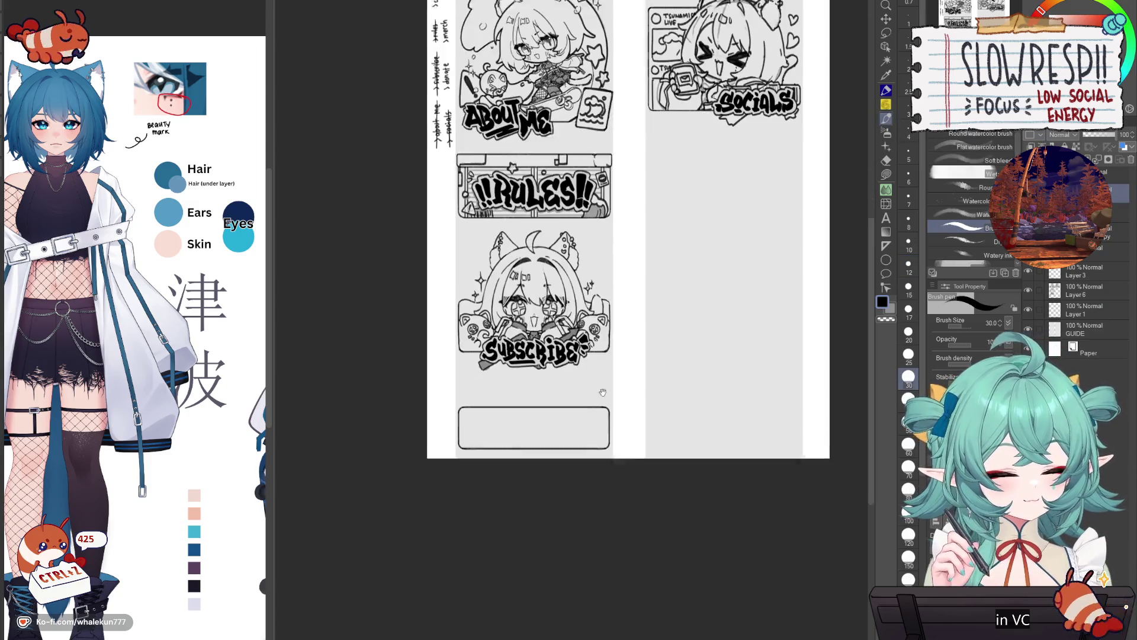
scroll(585, 377, up, 2)
scroll(585, 377, up, 5)
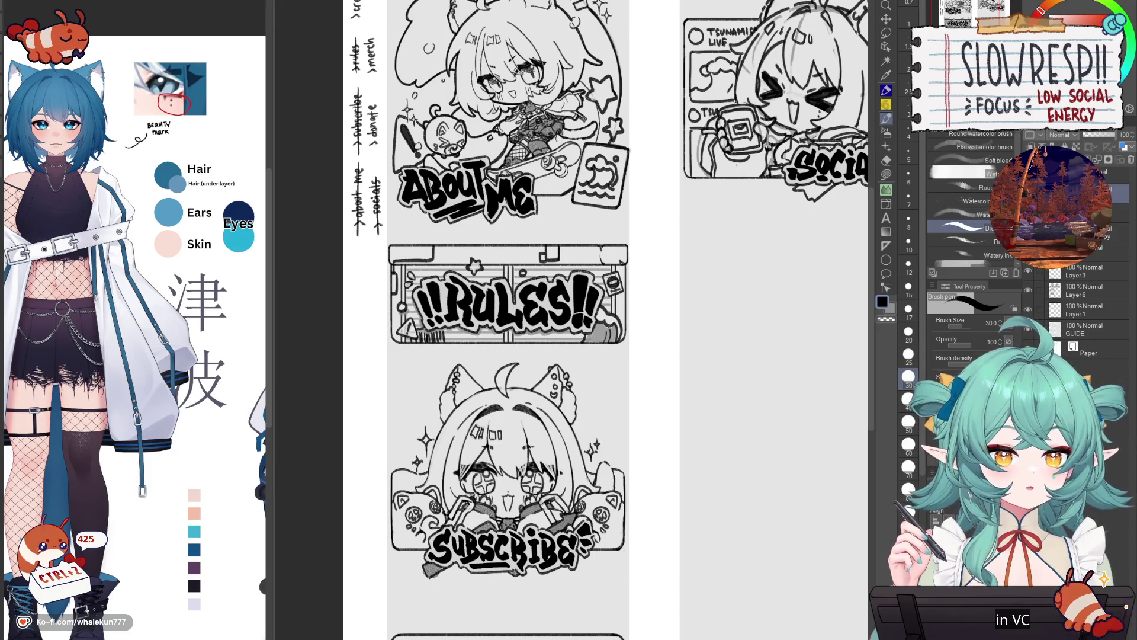
mouse_move(701, 444)
mouse_down()
mouse_move(681, 350)
mouse_move(650, 437)
mouse_move(655, 457)
mouse_move(664, 415)
mouse_move(640, 460)
mouse_move(652, 431)
mouse_move(653, 447)
mouse_up()
key(ctrl+z)
key(ctrl+z)
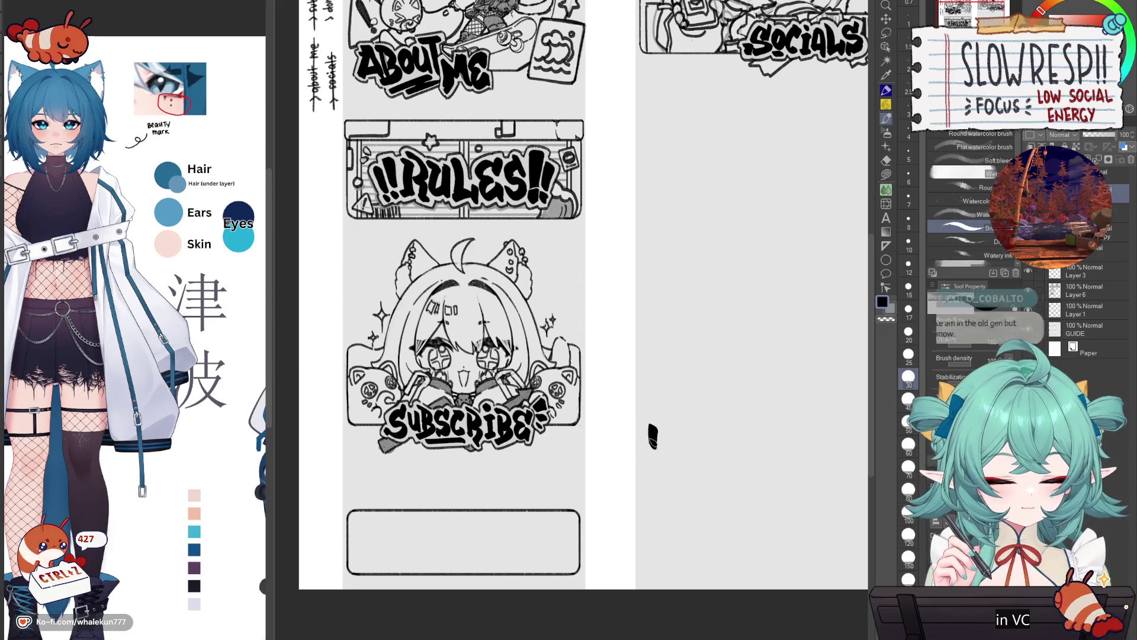
key(ctrl+shift+z)
key(ctrl+shift+z)
key(ctrl+shift+z)
mouse_move(764, 410)
mouse_down()
mouse_move(740, 415)
mouse_move(727, 471)
mouse_move(730, 458)
mouse_up()
key(ctrl+z)
- Finish DONATE by redrawing the T stem and the final E
key(ctrl+z)
key(ctrl+z)
key(ctrl+z)
key(ctrl+z)
key(ctrl+z)
key(ctrl+z)
key(ctrl+z)
key(ctrl+z)
mouse_move(725, 432)
mouse_down()
mouse_move(725, 466)
mouse_move(724, 444)
mouse_move(750, 439)
mouse_move(737, 444)
mouse_move(751, 468)
mouse_move(747, 447)
mouse_move(733, 456)
mouse_up()
key(ctrl+z)
key(ctrl+z)
mouse_move(749, 448)
mouse_down()
mouse_move(738, 465)
mouse_move(754, 470)
mouse_move(755, 447)
mouse_up()
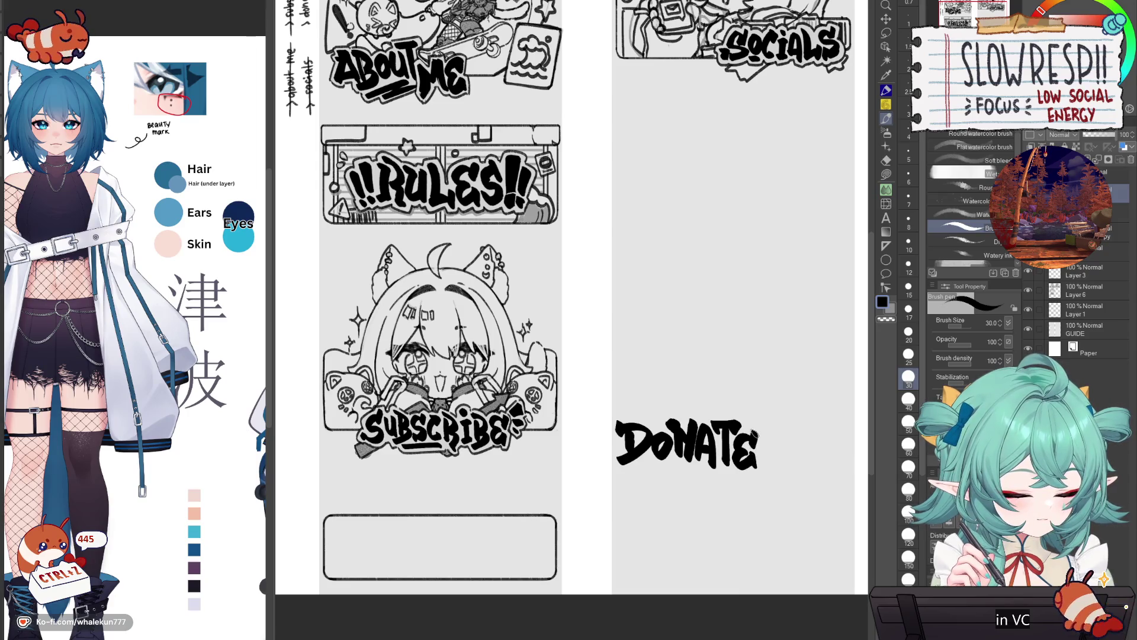
key(c)
key(c)
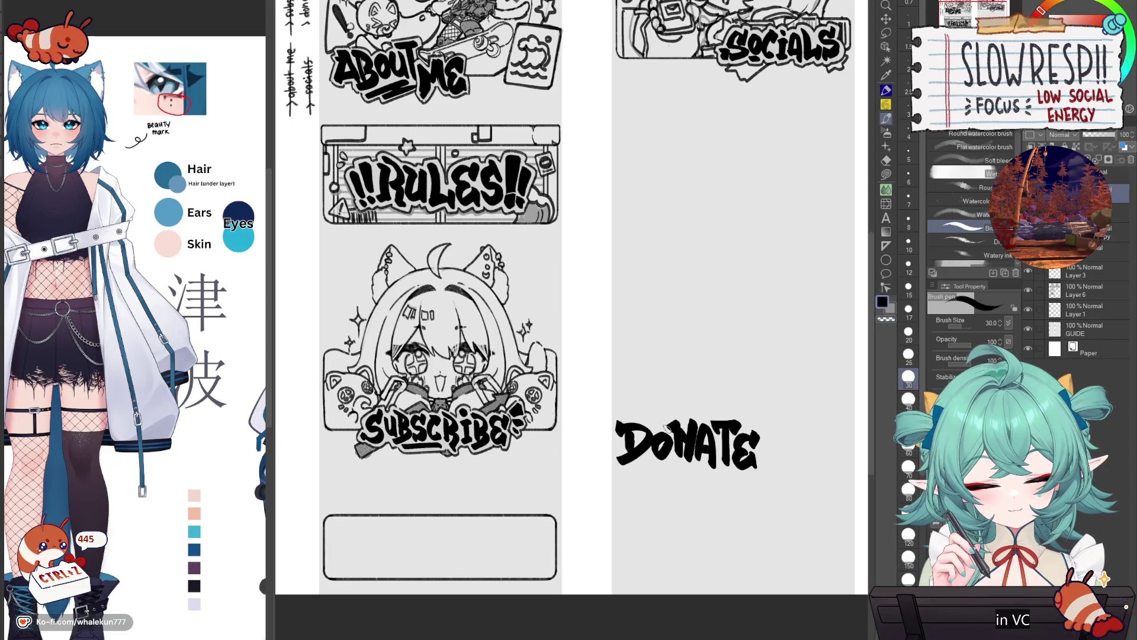
key(ctrl+z)
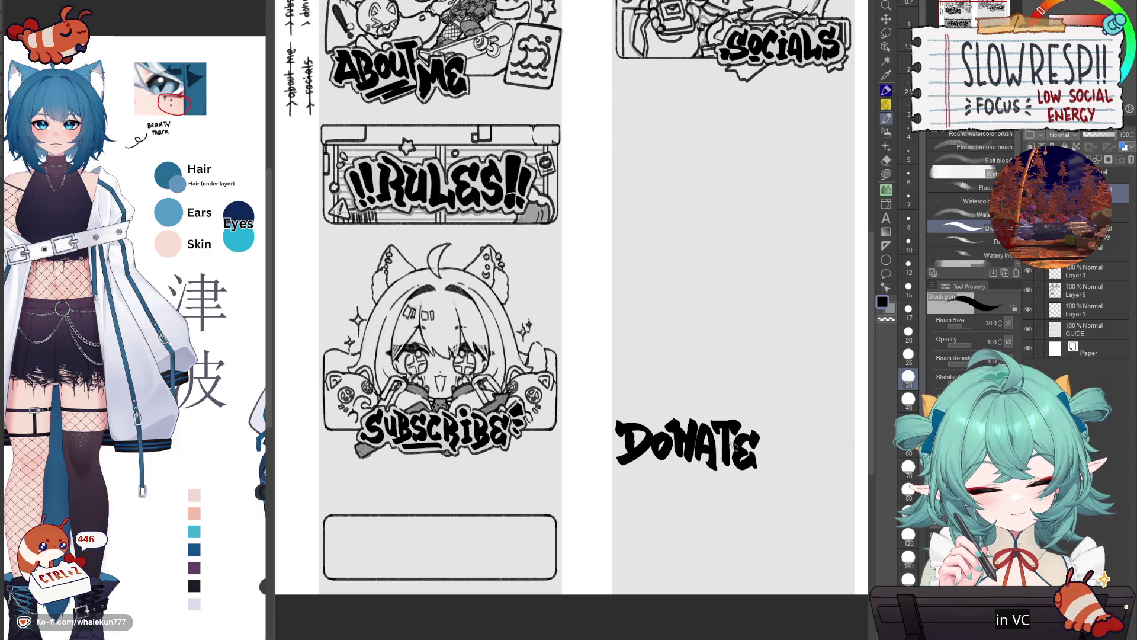
key(m)
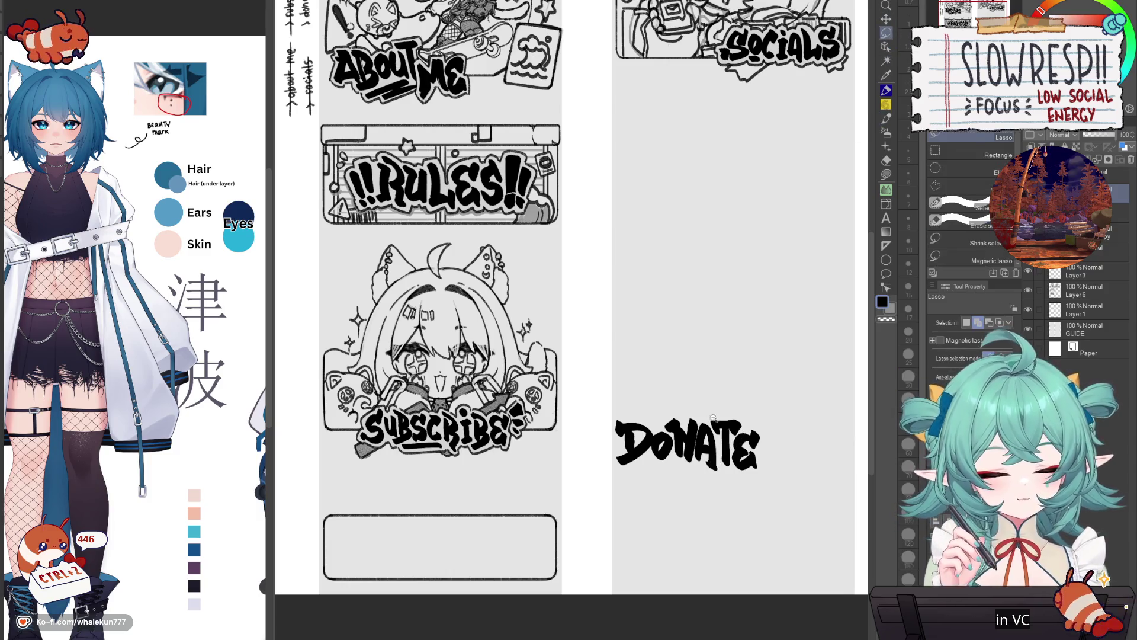
scroll(739, 429, up, 2)
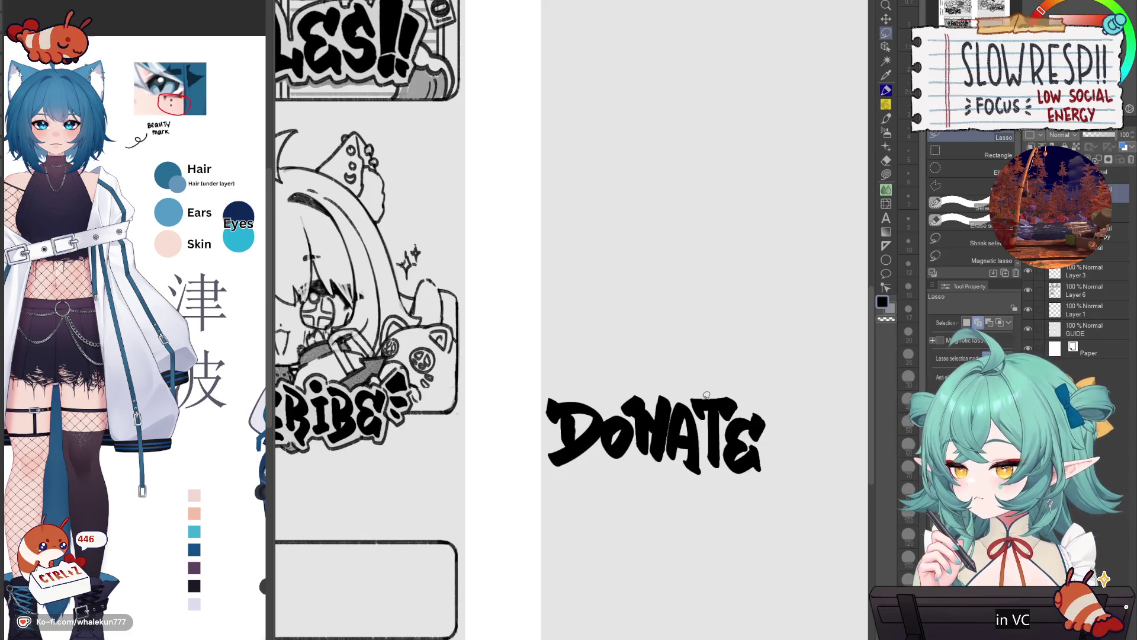
scroll(712, 337, down, 1)
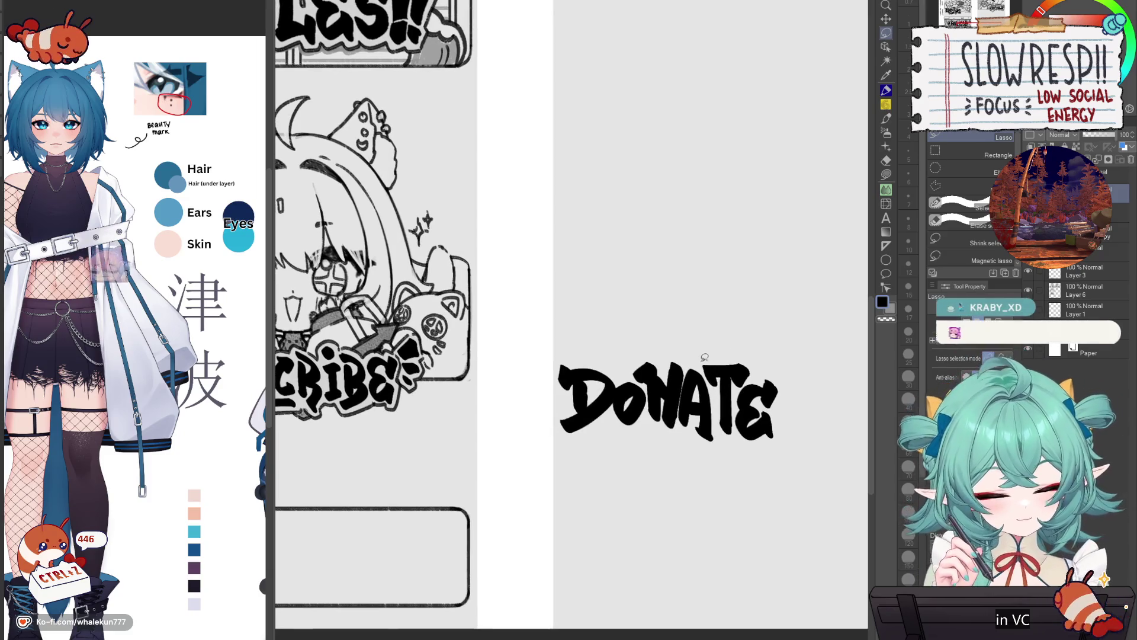
mouse_move(704, 369)
mouse_down()
mouse_move(720, 394)
mouse_move(801, 299)
mouse_move(785, 291)
mouse_up()
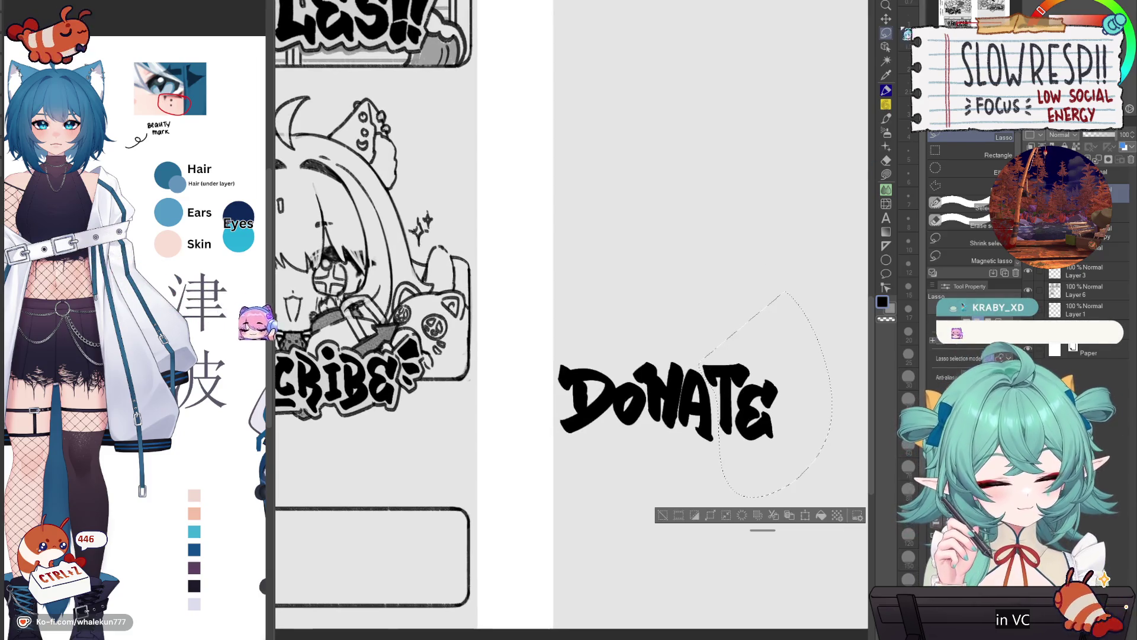
key(v)
drag(755, 428, 764, 420)
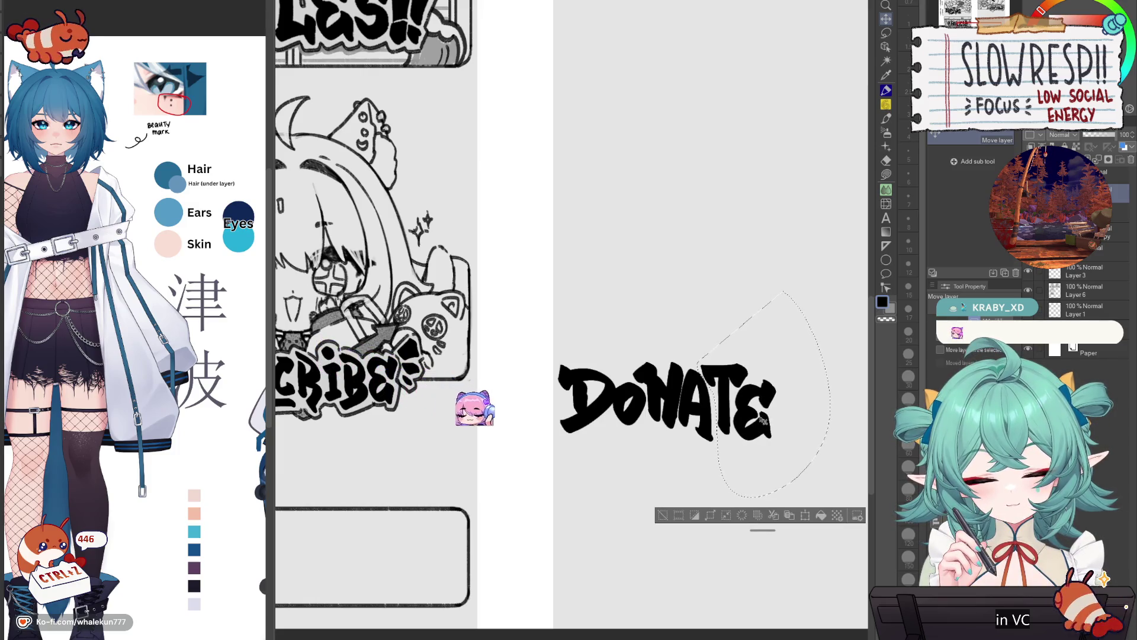
key(ctrl+d)
key(p)
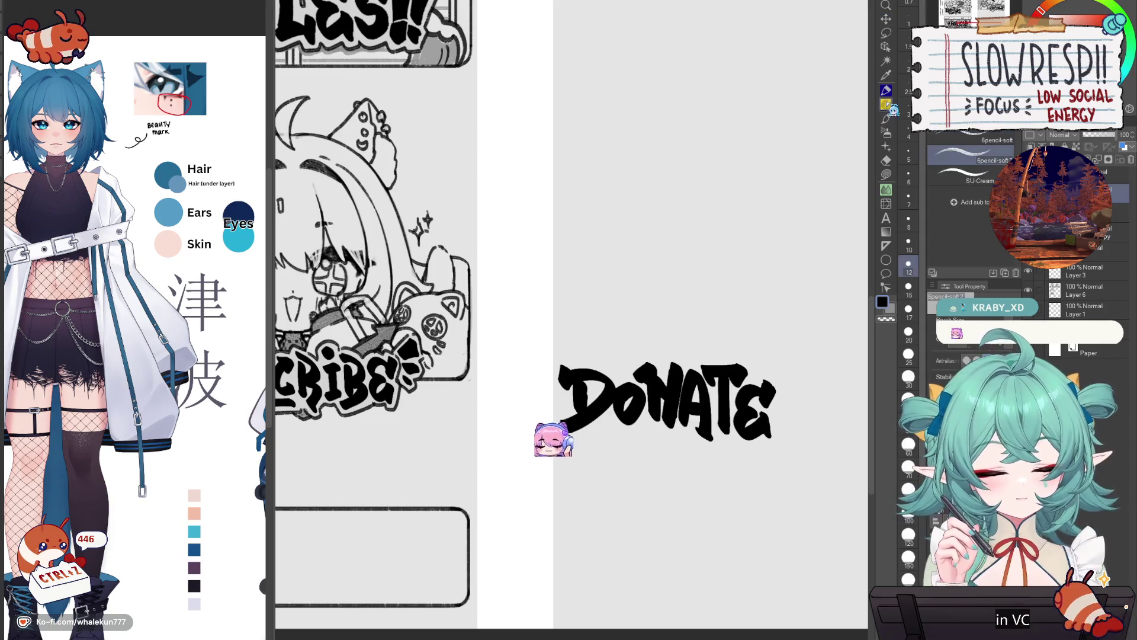
mouse_move(555, 357)
mouse_down()
mouse_move(552, 429)
mouse_move(587, 439)
mouse_move(609, 422)
mouse_move(572, 357)
mouse_move(728, 355)
mouse_move(781, 377)
mouse_up()
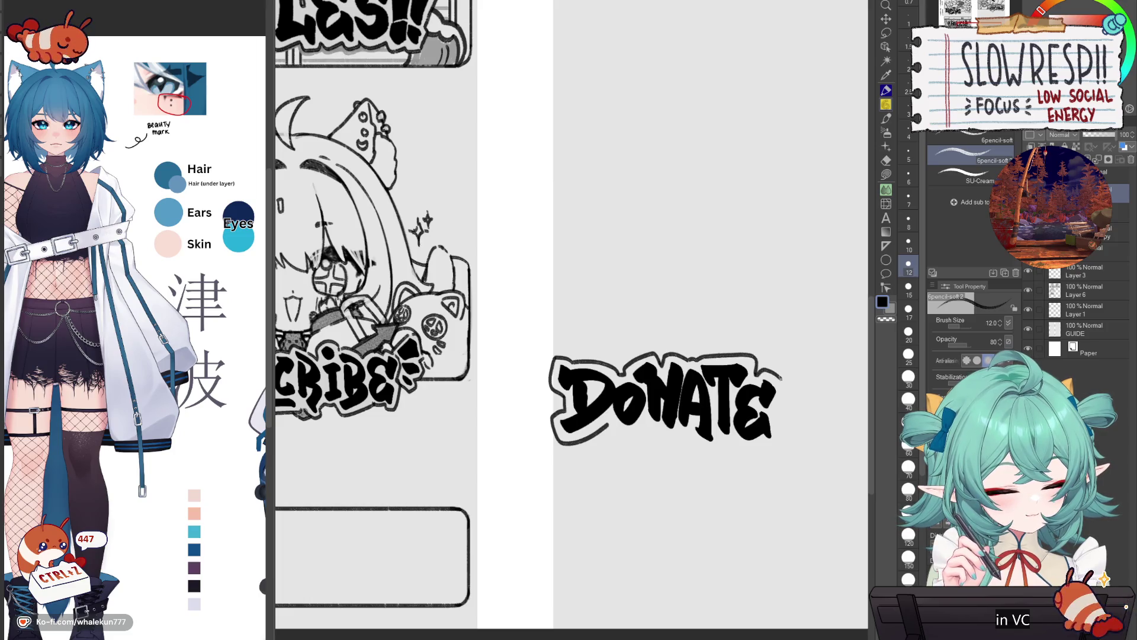
- Trace the rough outline along DONATE's bottom edge, closing the border around the final E
mouse_move(610, 431)
mouse_down()
mouse_move(715, 448)
mouse_move(767, 441)
mouse_move(751, 456)
mouse_up()
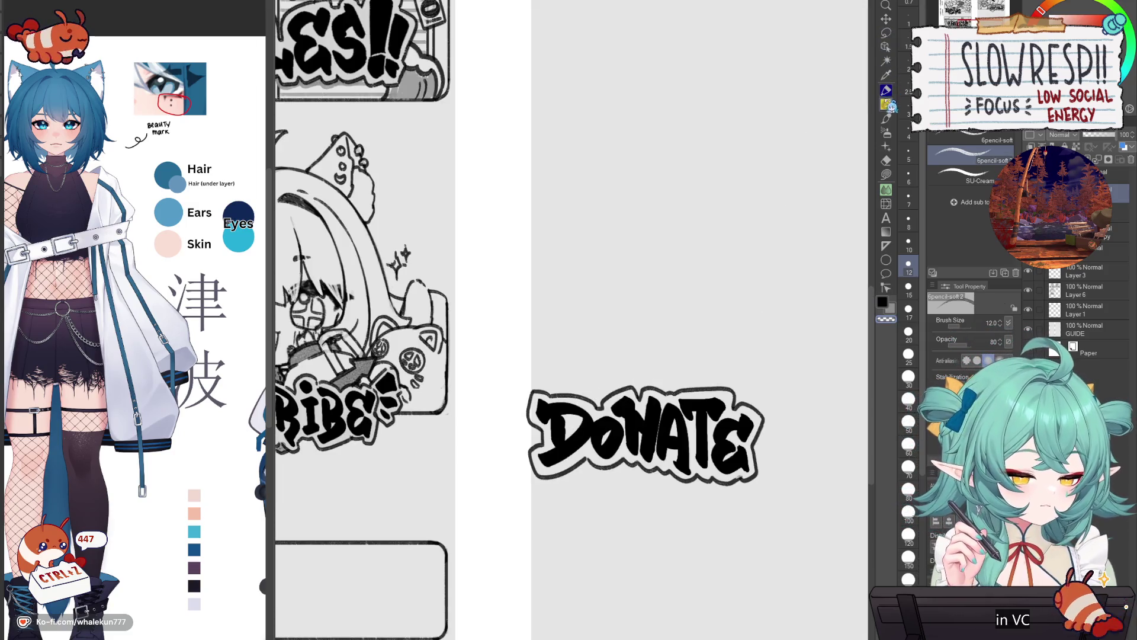
click(887, 119)
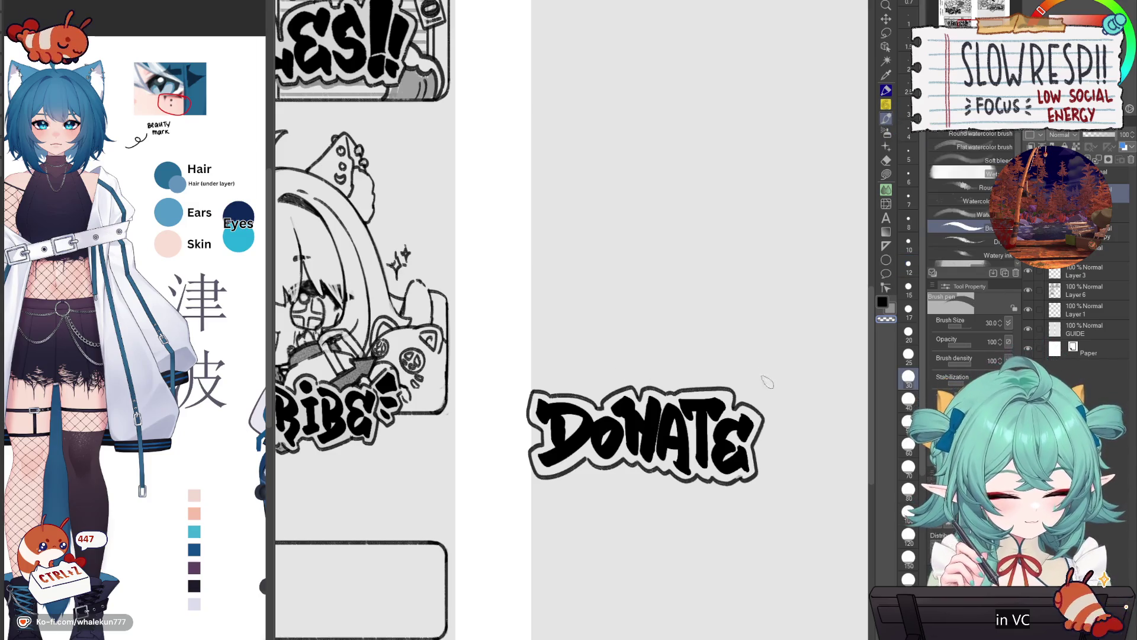
- Draw a small bold plus sign right of the E in black and outline it
key(p)
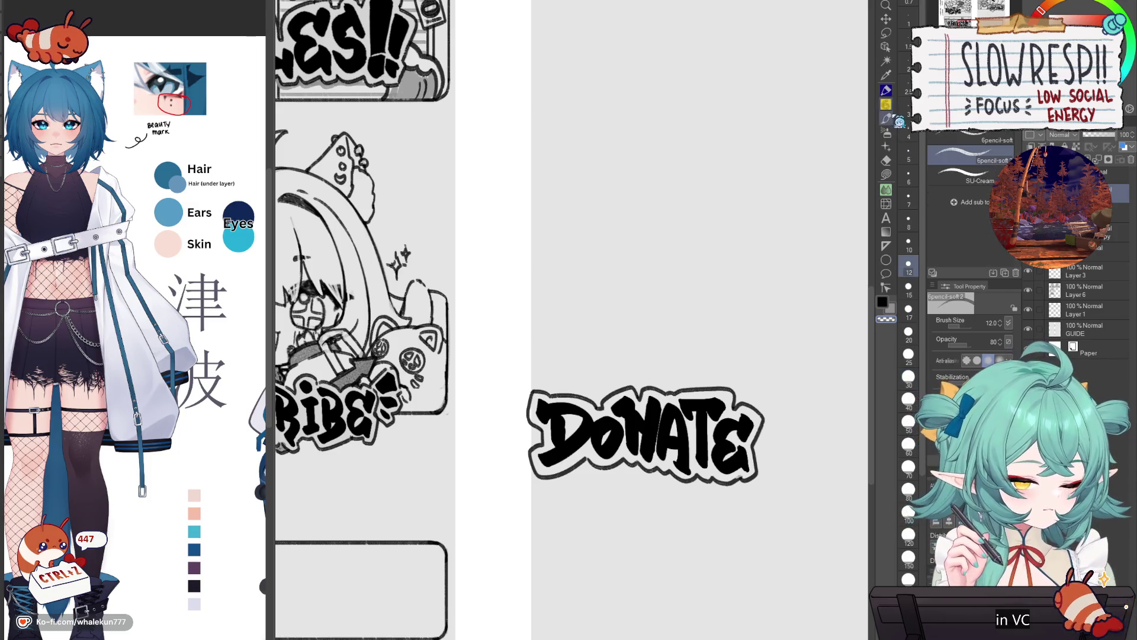
scroll(702, 388, down, 5)
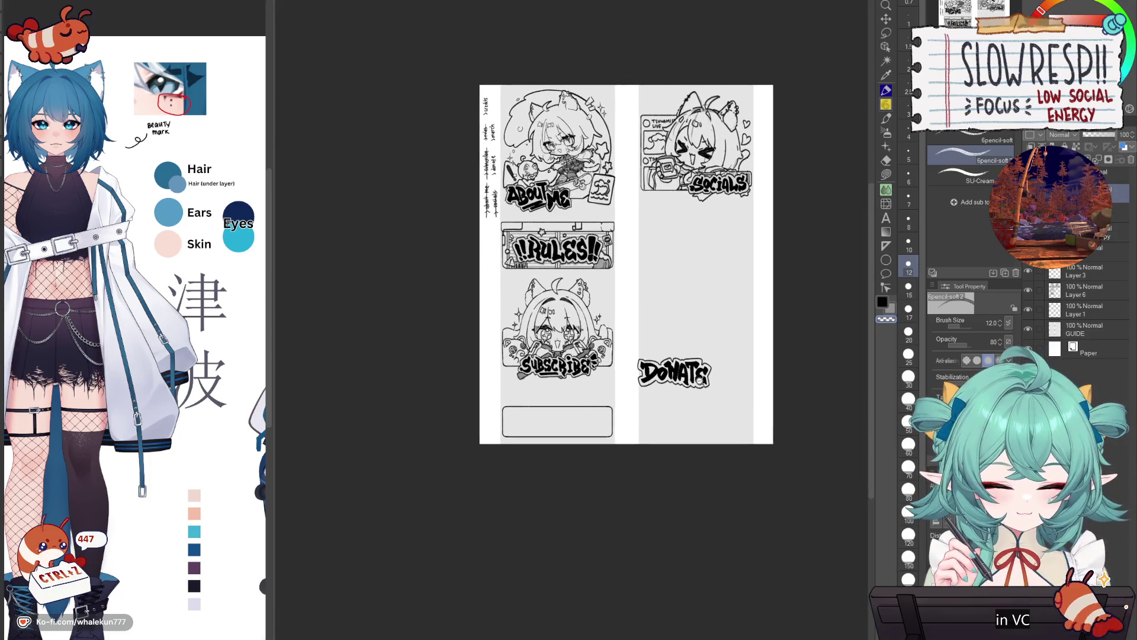
scroll(703, 388, up, 2)
scroll(706, 382, up, 4)
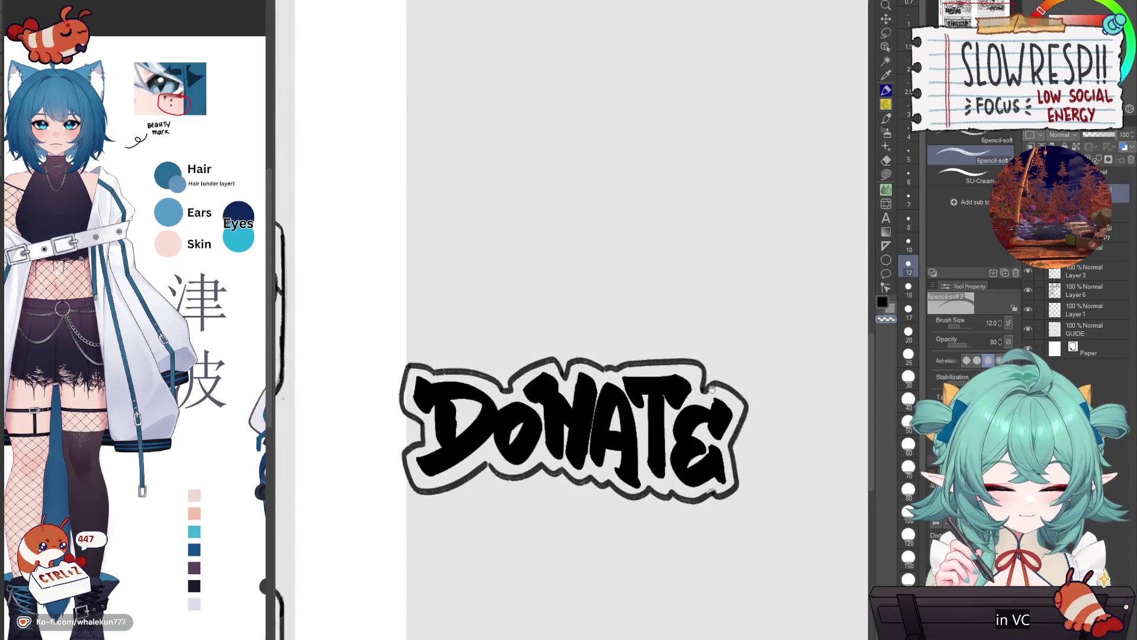
key(ctrl+z)
mouse_move(725, 369)
mouse_down()
mouse_move(770, 388)
mouse_move(778, 420)
mouse_up()
key(ctrl+z)
click(886, 118)
mouse_move(723, 369)
mouse_down()
mouse_move(757, 374)
mouse_move(738, 379)
mouse_move(741, 398)
mouse_move(739, 385)
mouse_up()
key(p)
mouse_move(723, 337)
mouse_down()
mouse_move(748, 339)
mouse_move(708, 359)
mouse_move(710, 385)
mouse_move(758, 386)
mouse_up()
key(x)
mouse_move(749, 343)
mouse_down()
mouse_move(770, 359)
mouse_move(770, 388)
mouse_move(667, 437)
mouse_move(572, 434)
mouse_move(582, 455)
mouse_move(610, 441)
mouse_move(559, 435)
mouse_move(592, 448)
mouse_move(597, 463)
mouse_up()
- Scale DONATE down and place it at the right end of the box beneath Subscribe
key(ctrl+minus)
key(ctrl+minus)
key(k)
key(ctrl+t)
key(ctrl+z)
key(ctrl+z)
key(ctrl+z)
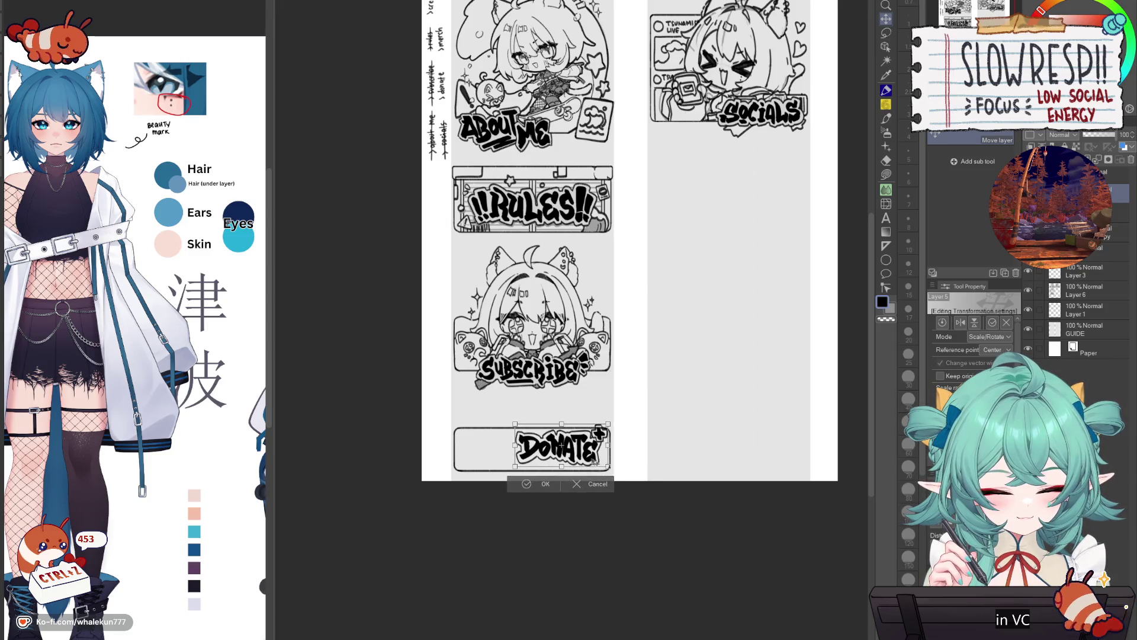
click(546, 486)
- On the layer below, erase the DONATE box's straight top border with the hard eraser
click(1114, 212)
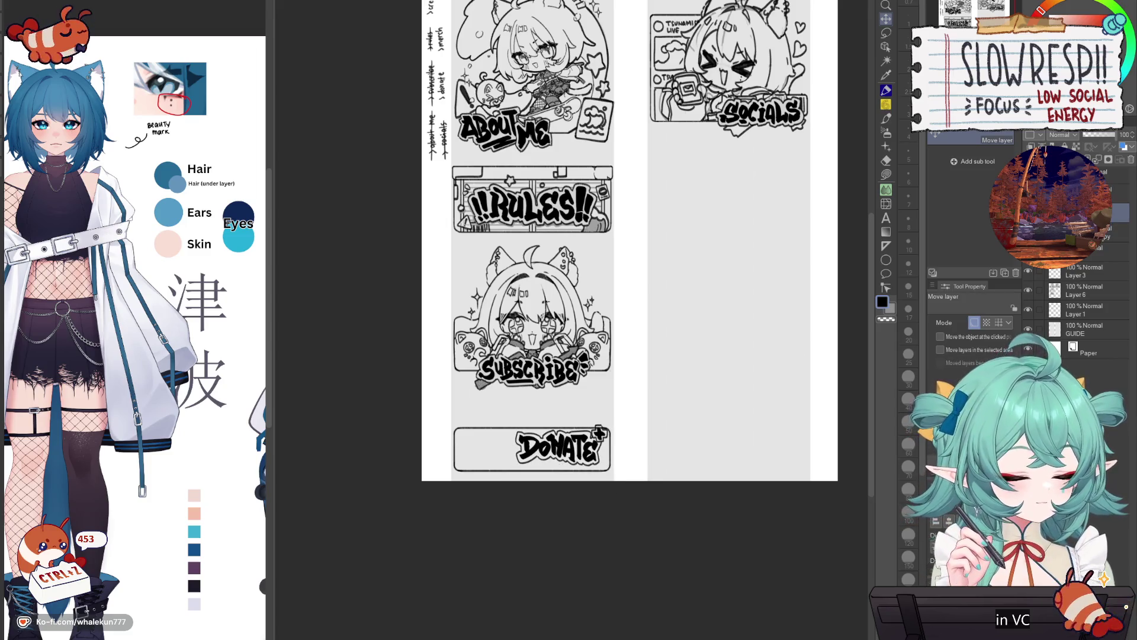
scroll(841, 231, up, 3)
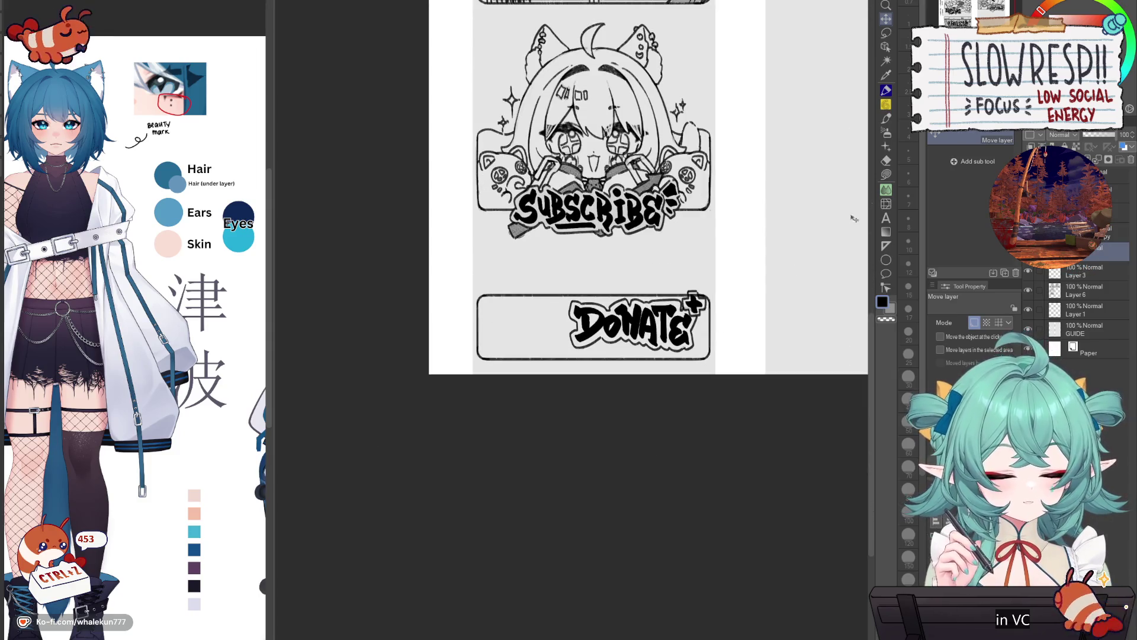
key(p)
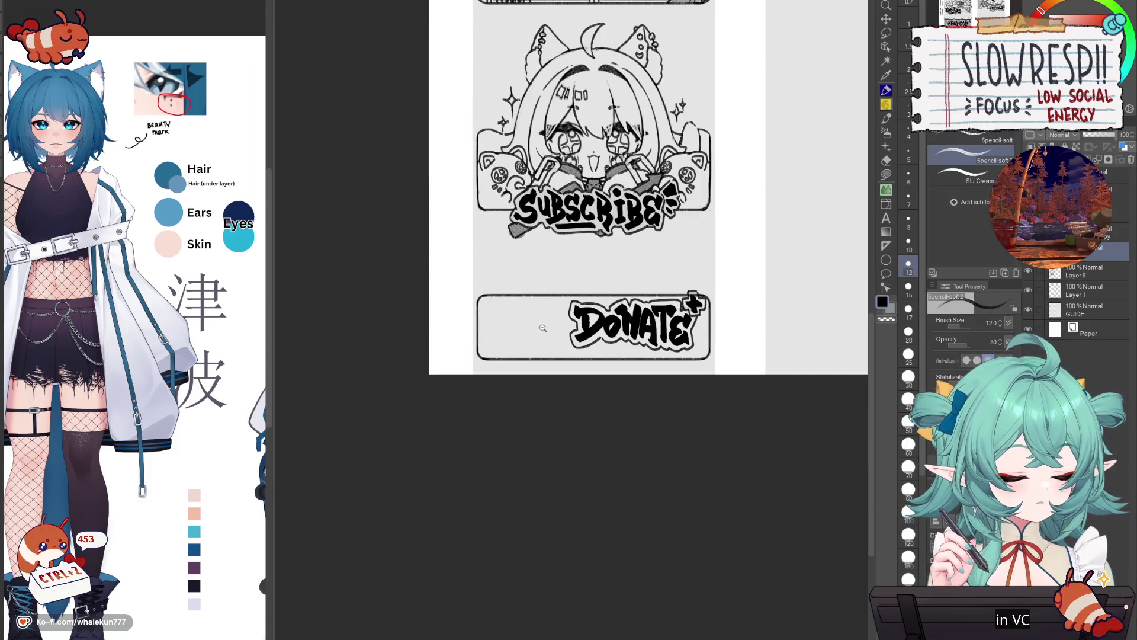
scroll(476, 421, up, 2)
key(e)
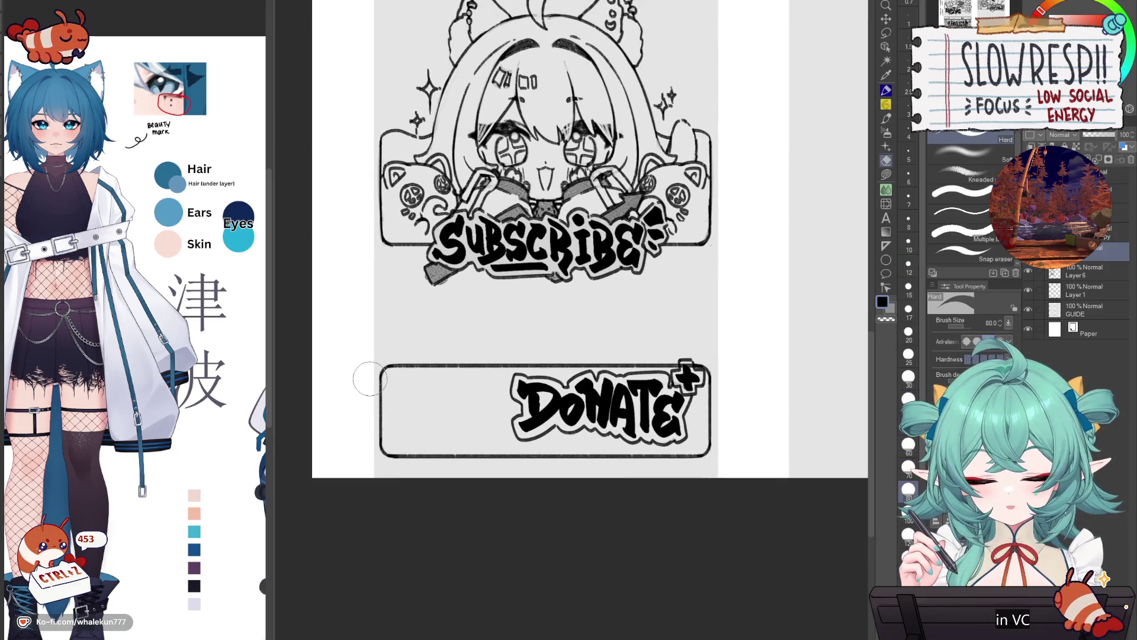
drag(370, 371, 746, 374)
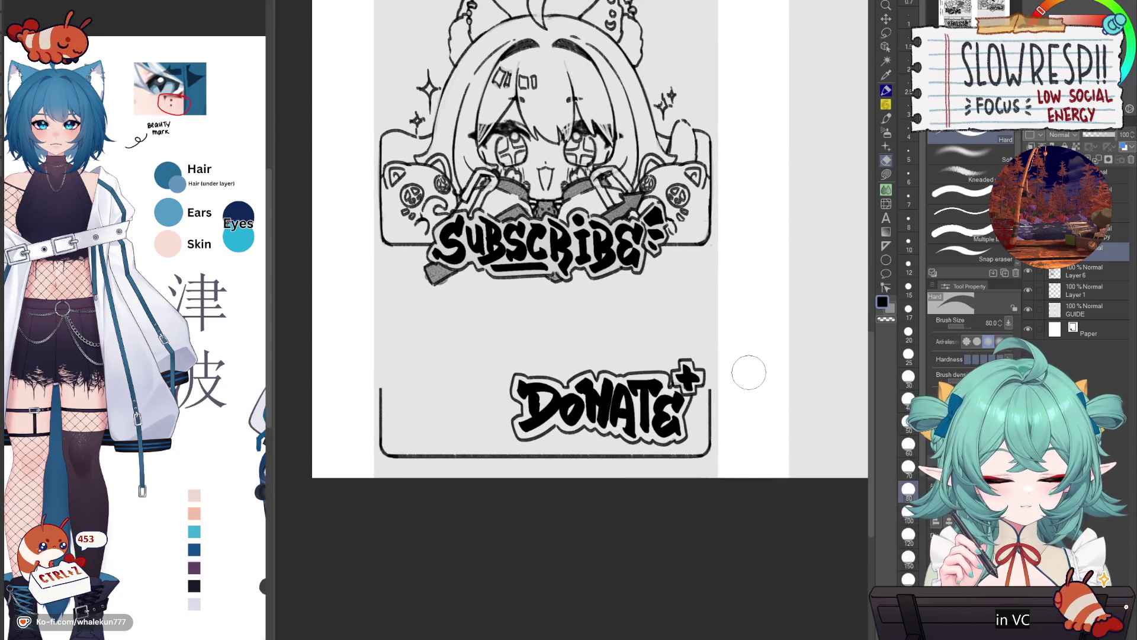
- Try several wavy top-edge strokes with the pencil, then lasso-select the DONATE lettering
key(p)
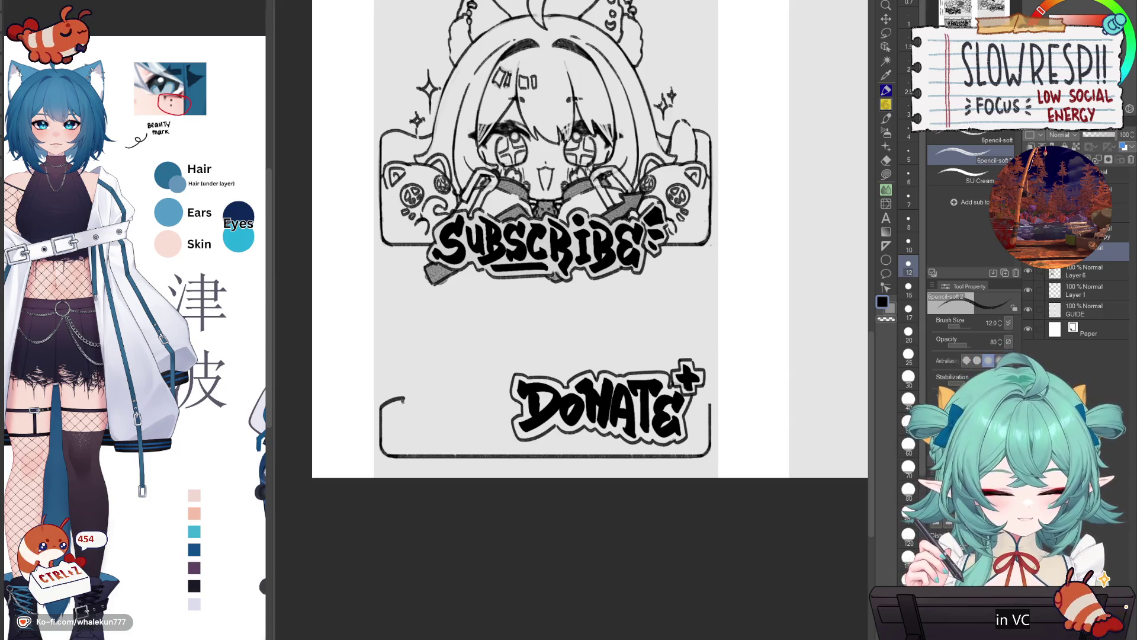
key(ctrl+z)
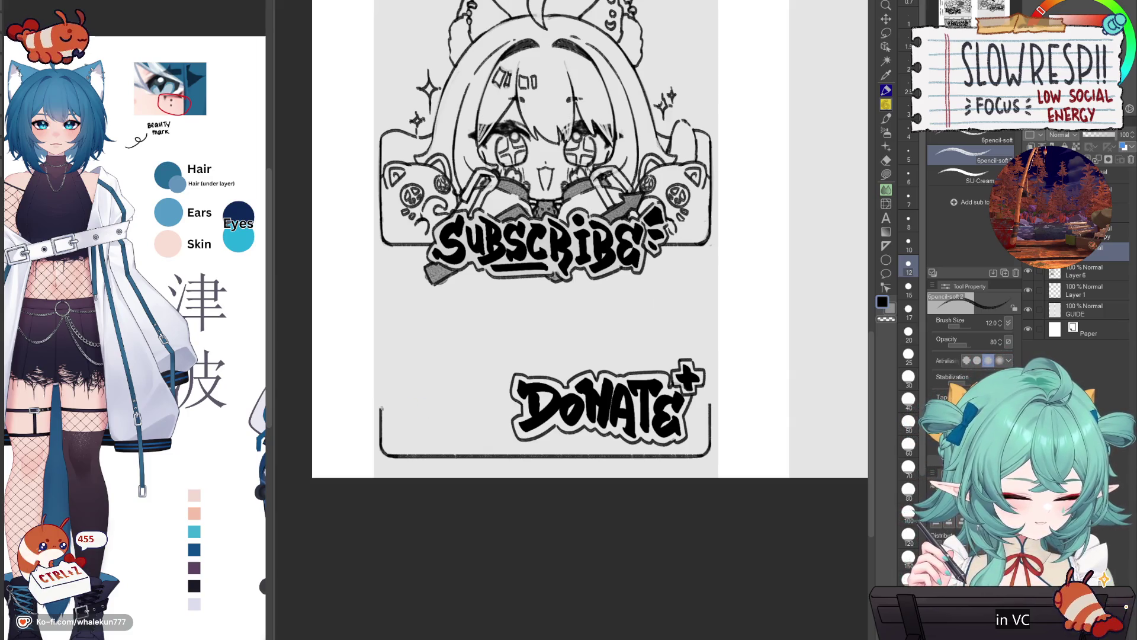
drag(398, 398, 480, 404)
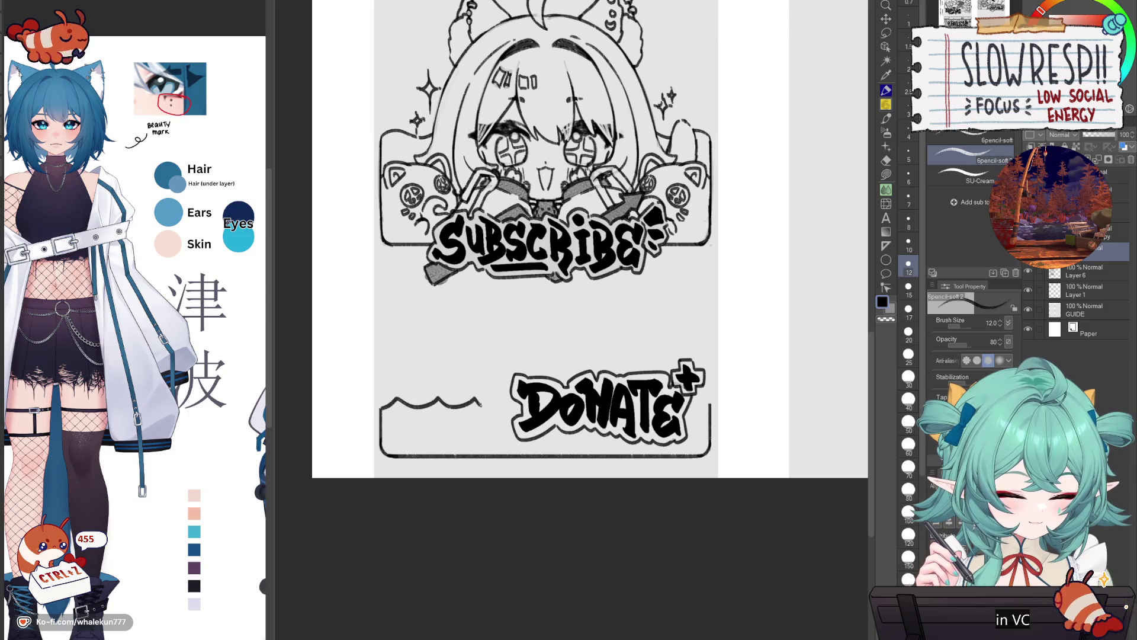
key(ctrl+z)
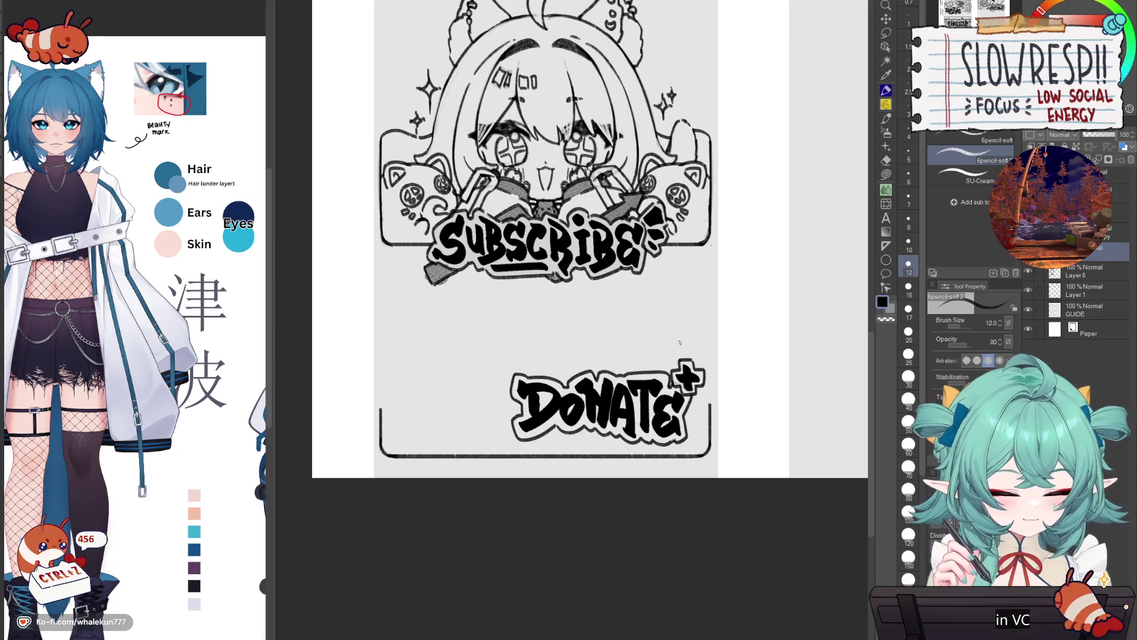
key(ctrl+z)
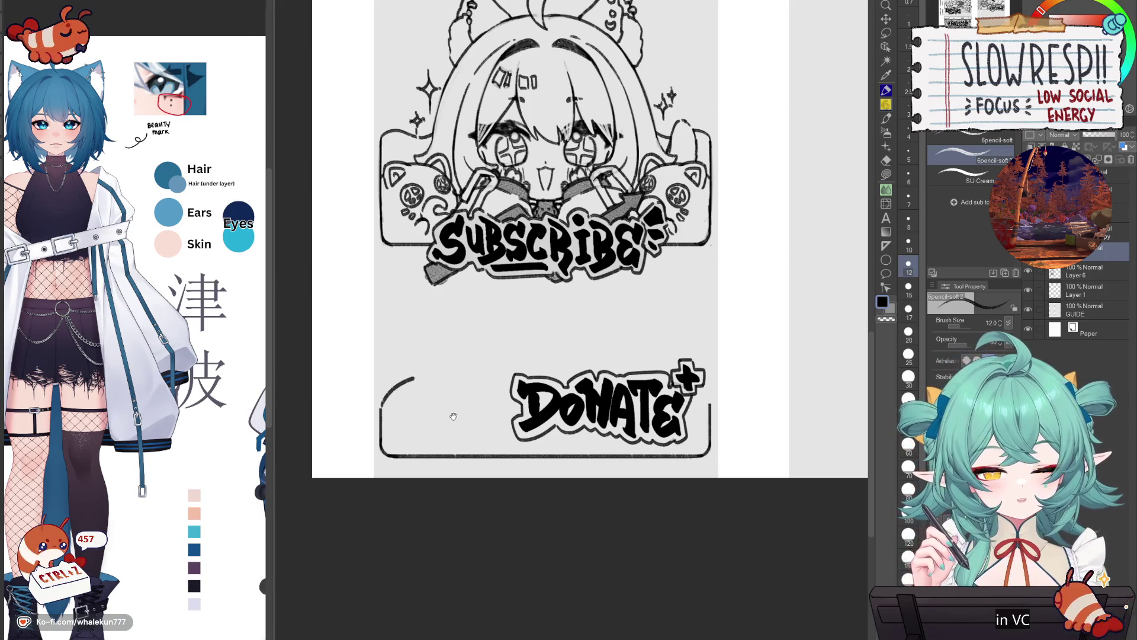
key(ctrl+z)
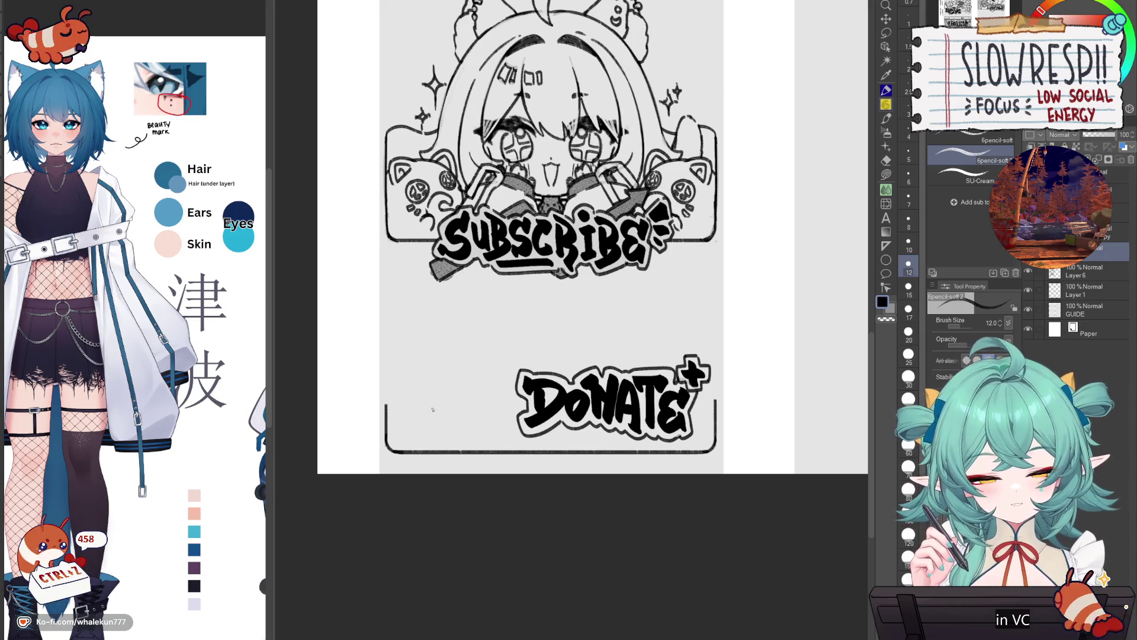
drag(385, 408, 527, 406)
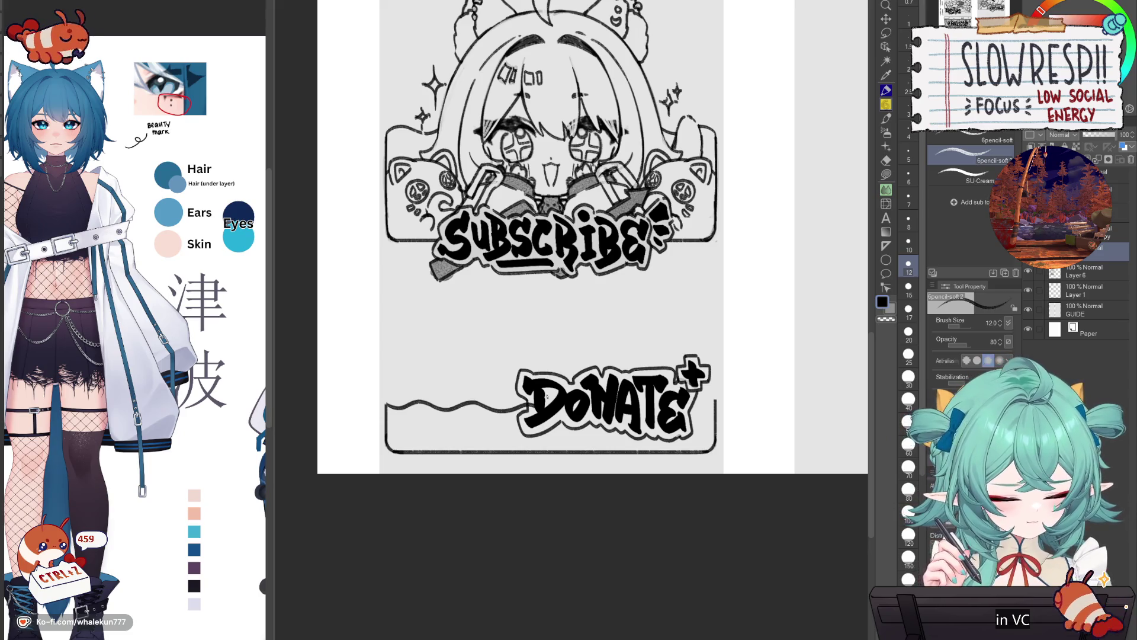
key(ctrl+z)
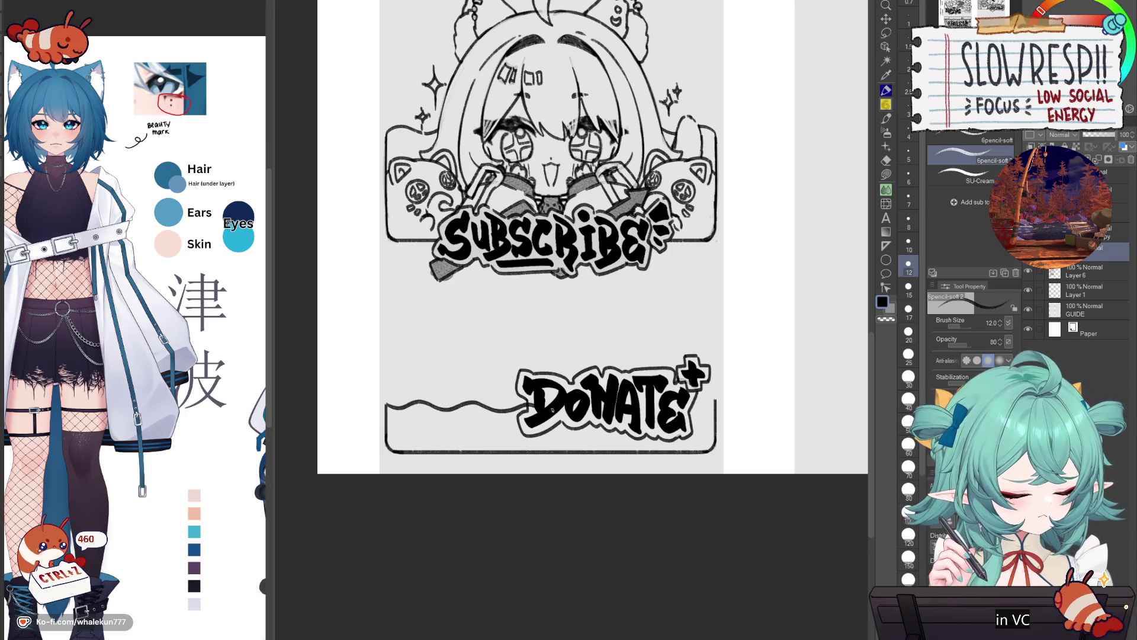
key(m)
mouse_move(560, 422)
mouse_down()
mouse_move(449, 365)
mouse_move(533, 426)
mouse_up()
- Slide the DONATE lettering right and erase the wavy line beside it
key(k)
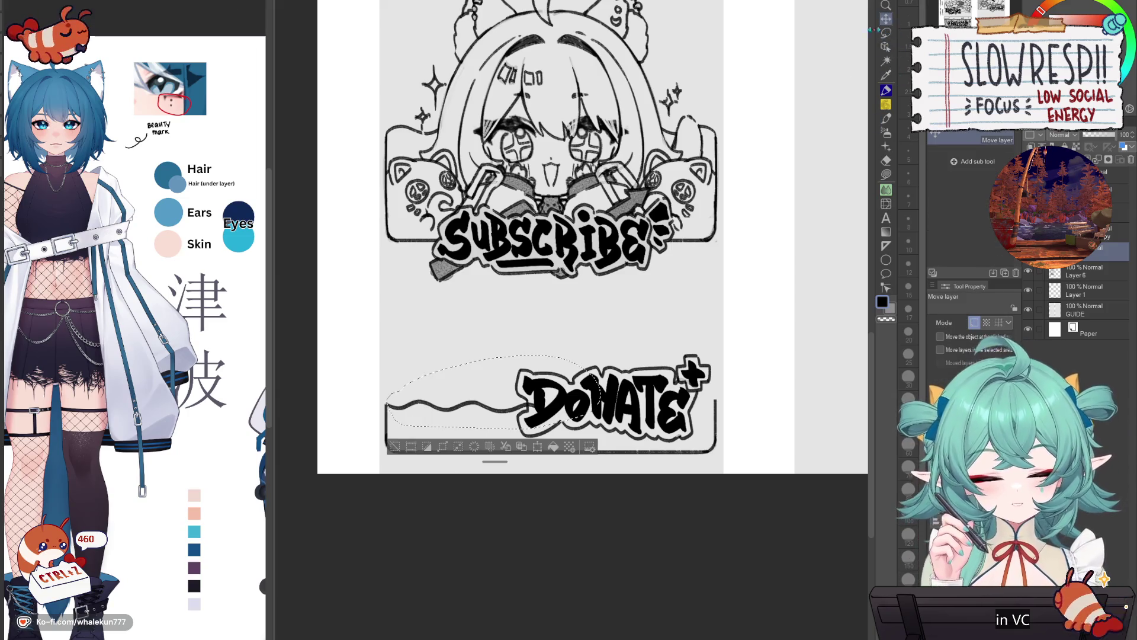
mouse_move(608, 416)
mouse_down()
mouse_move(657, 426)
mouse_move(755, 413)
mouse_move(652, 415)
mouse_up()
key(ctrl+d)
key(e)
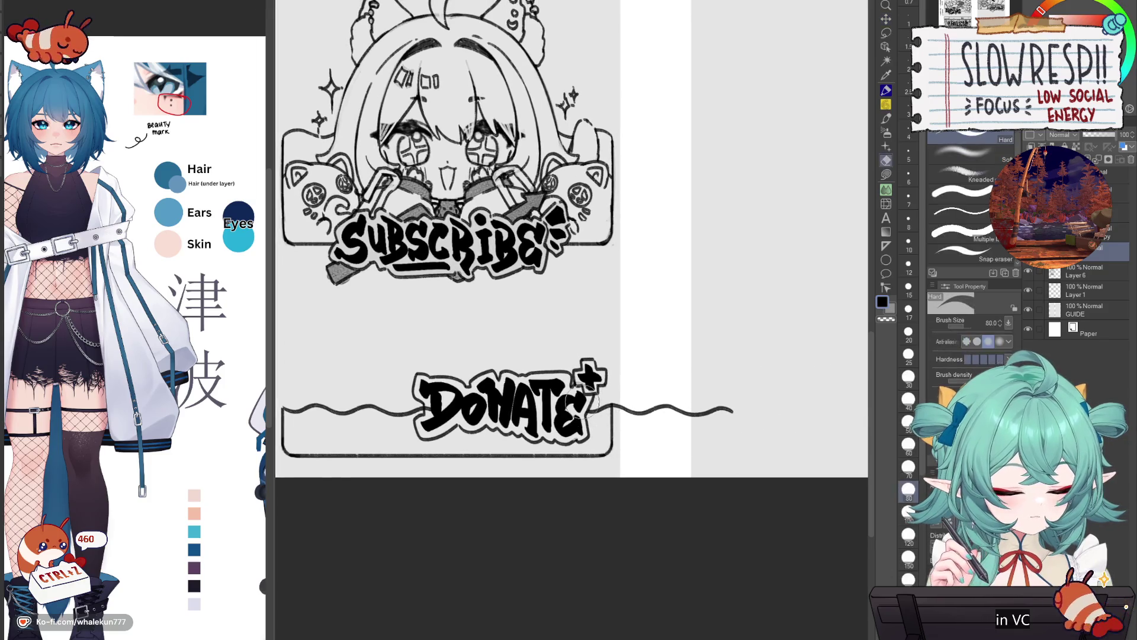
key(ctrl+z)
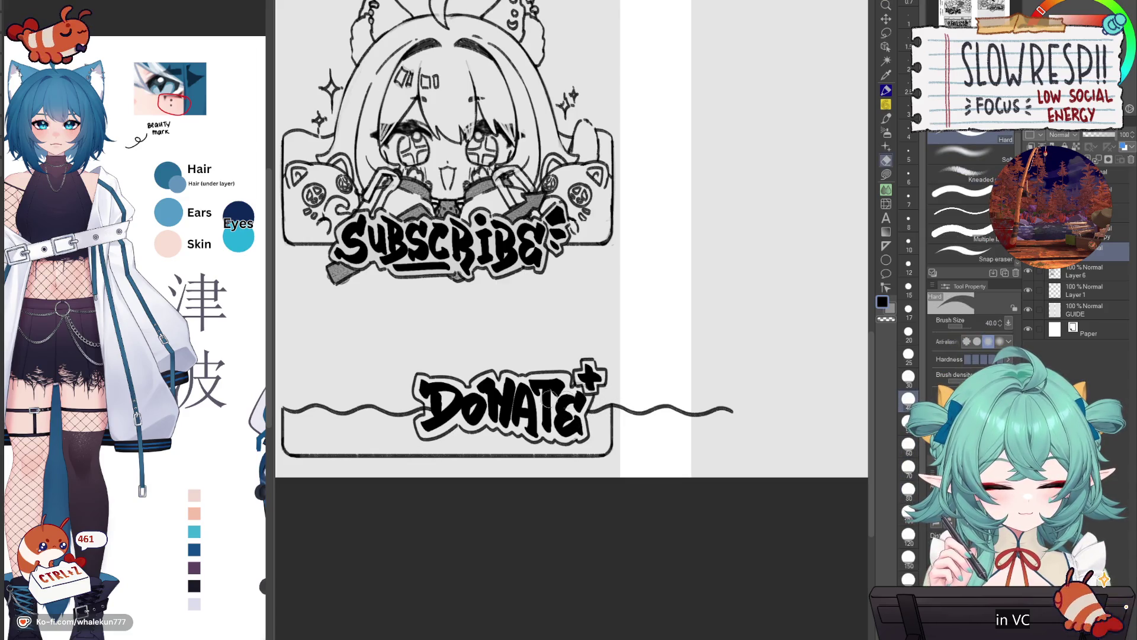
mouse_move(625, 403)
mouse_down()
mouse_move(711, 410)
mouse_move(699, 417)
mouse_up()
- Extend the wavy top edge further right across the DONATE box with the pencil
key(p)
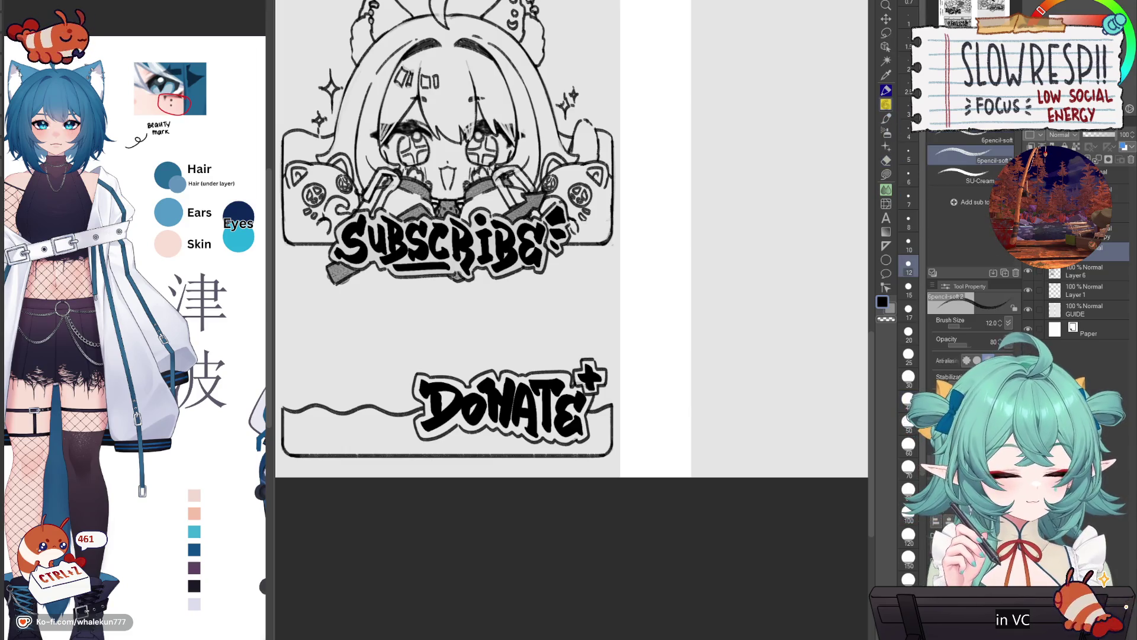
scroll(514, 380, up, 3)
key(ctrl+space)
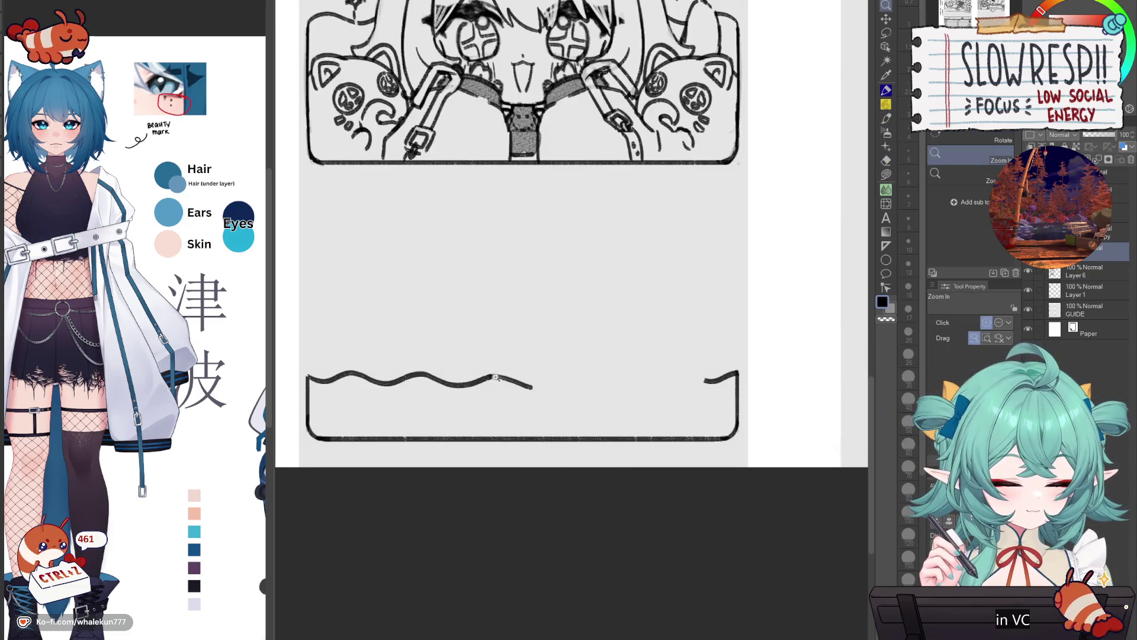
scroll(498, 379, up, 3)
scroll(540, 359, down, 4)
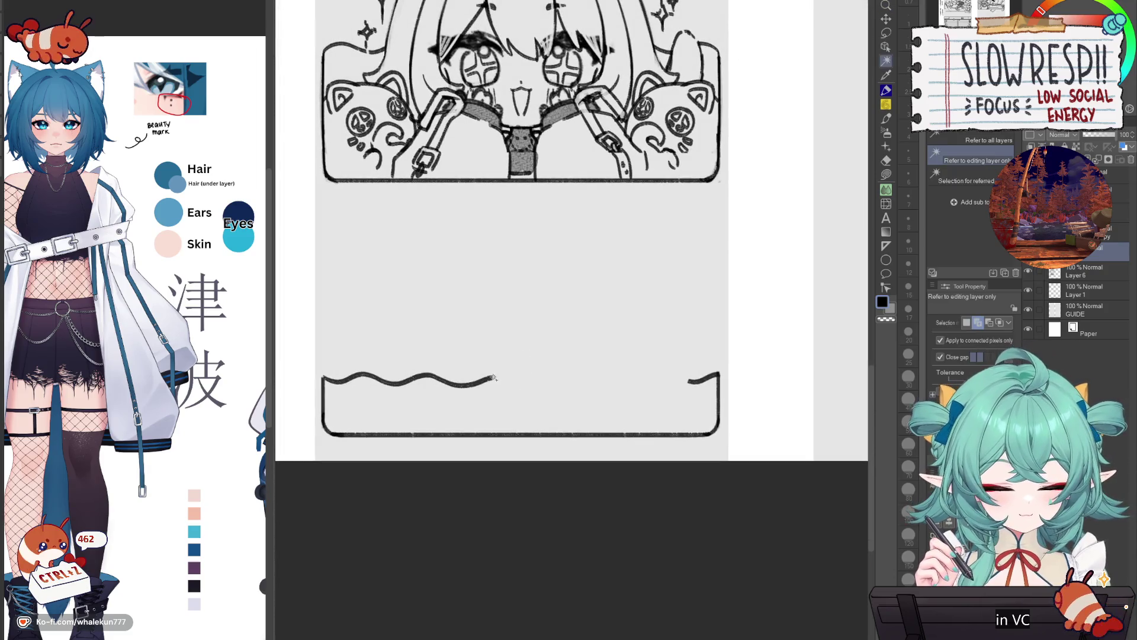
drag(492, 379, 652, 376)
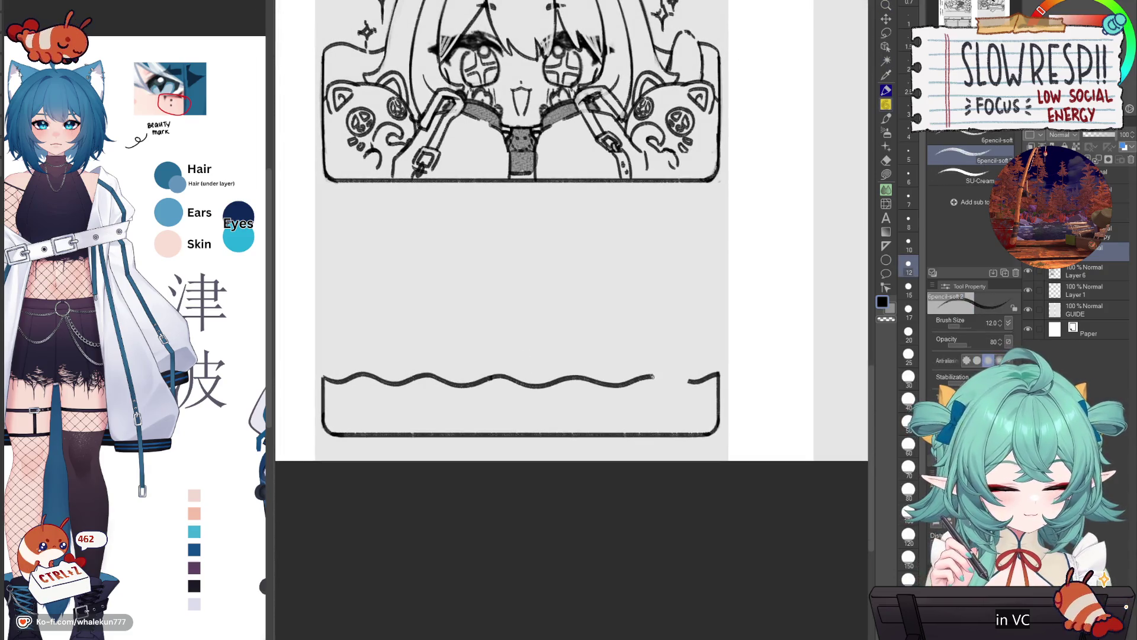
key(ctrl+z)
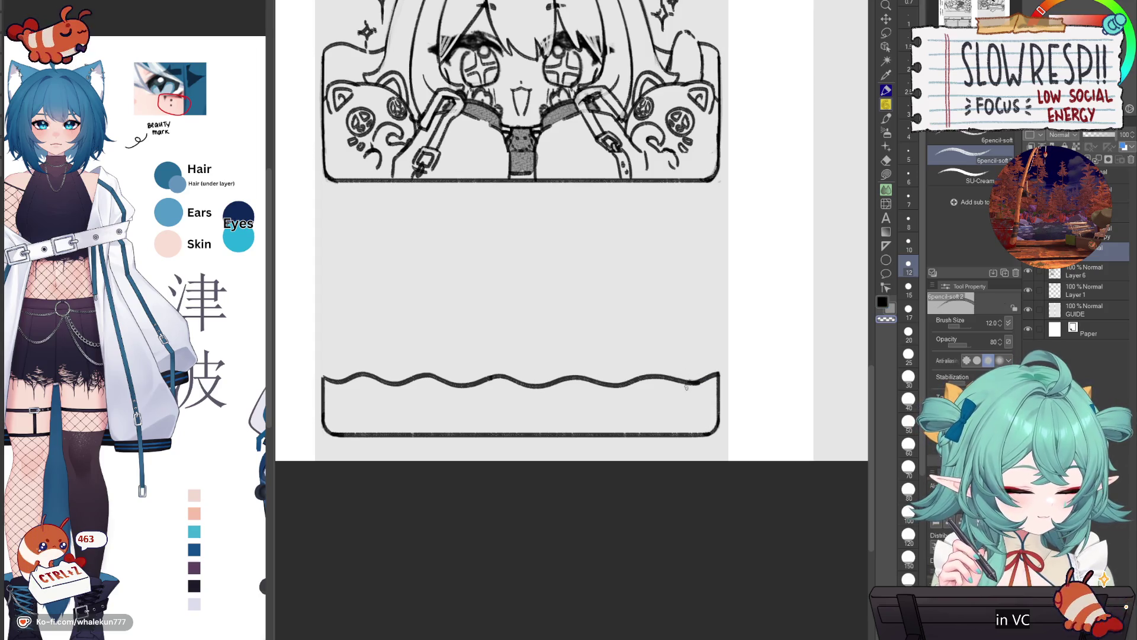
key(ctrl+0)
- Restore the SUBSCRIBE and DONATE lettering and delete Layer 6
key(ctrl+plus)
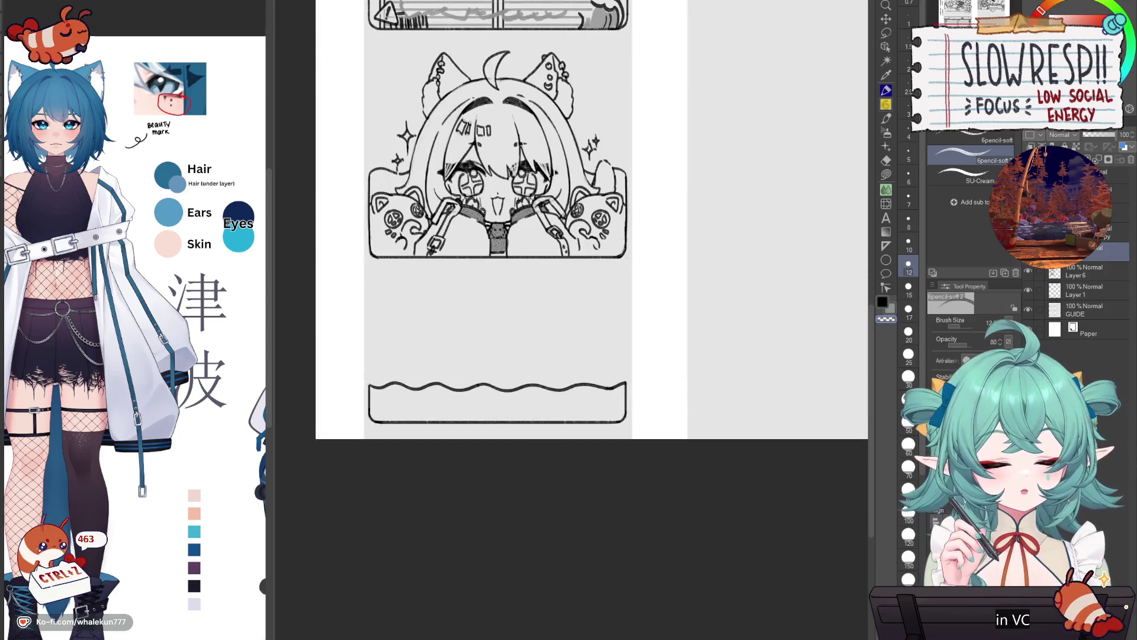
click(1116, 192)
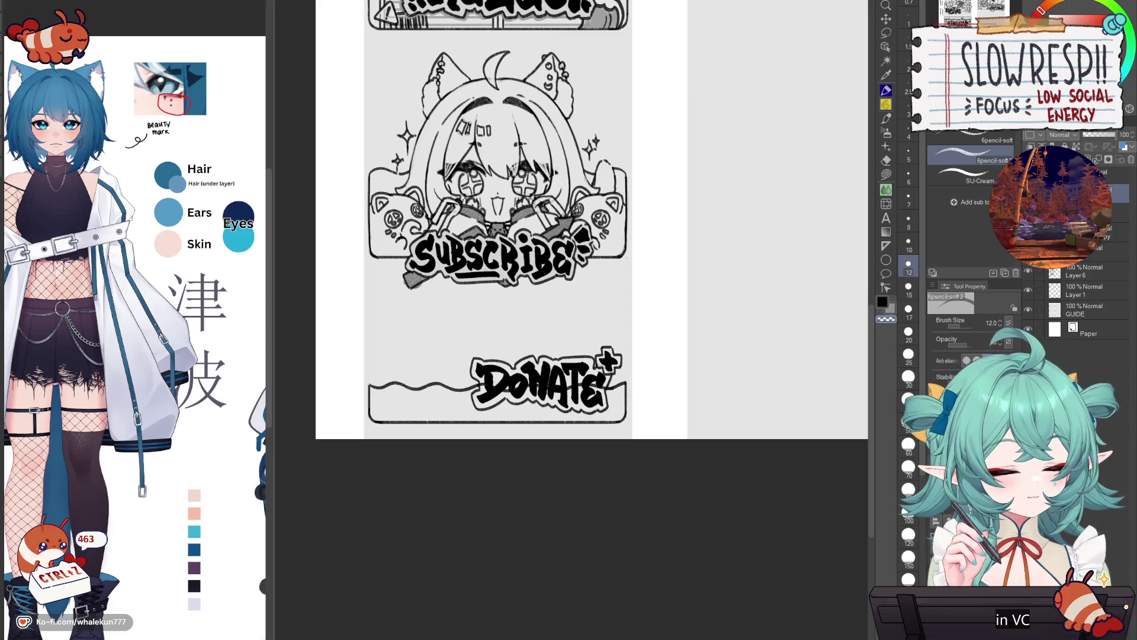
click(1131, 160)
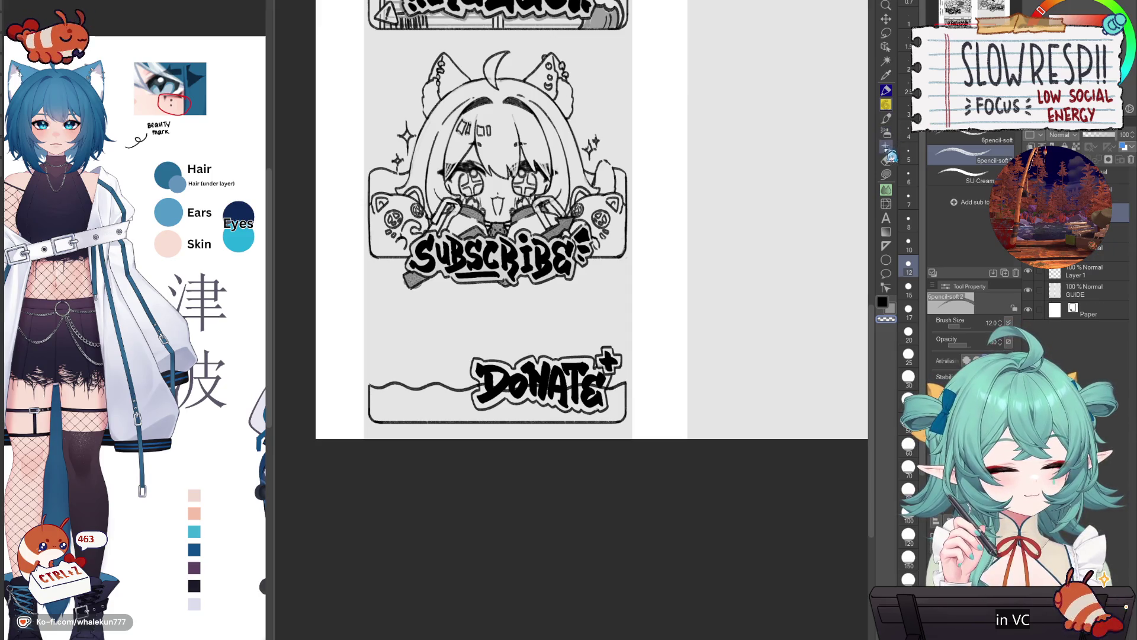
click(886, 174)
scroll(566, 391, up, 3)
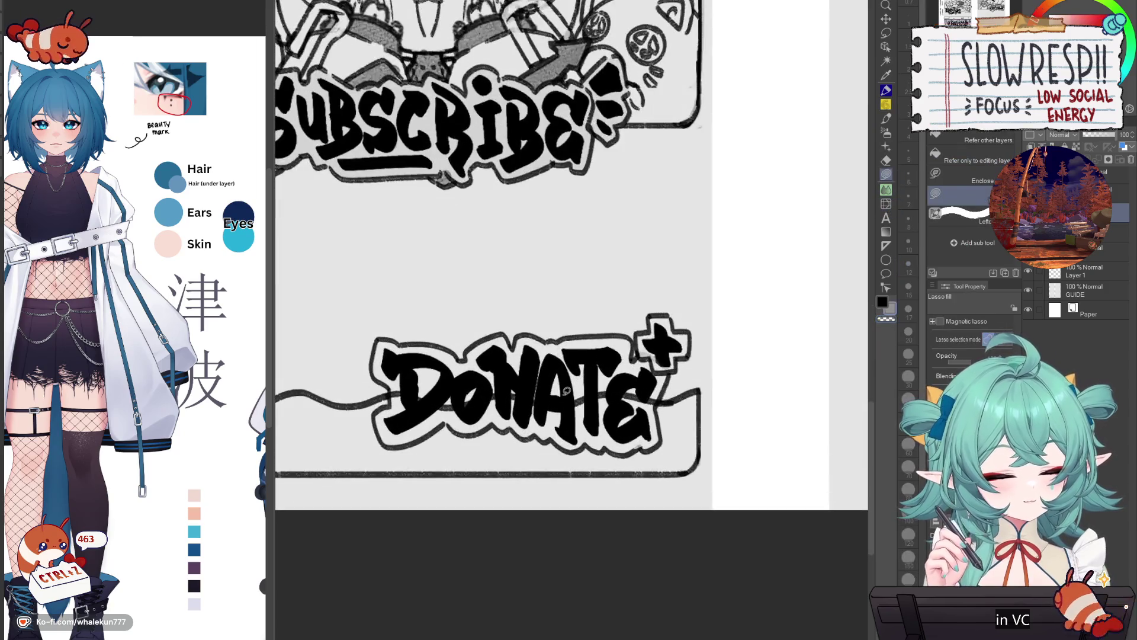
- Sample the SUBSCRIBE grey and lasso-fill around the D, N, A and plus sign of DONATE
drag(567, 391, 622, 389)
alt+click(564, 118)
mouse_move(474, 347)
mouse_down()
mouse_move(441, 336)
mouse_move(431, 367)
mouse_move(452, 400)
mouse_up()
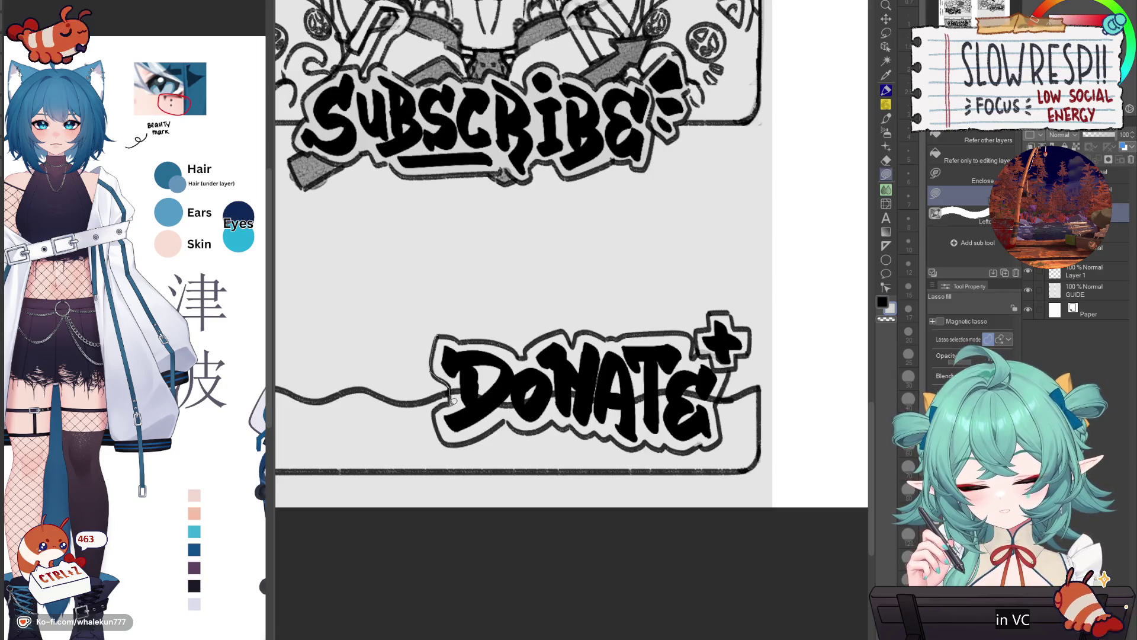
mouse_move(474, 337)
mouse_down()
mouse_move(523, 355)
mouse_move(557, 421)
mouse_move(451, 440)
mouse_move(478, 389)
mouse_up()
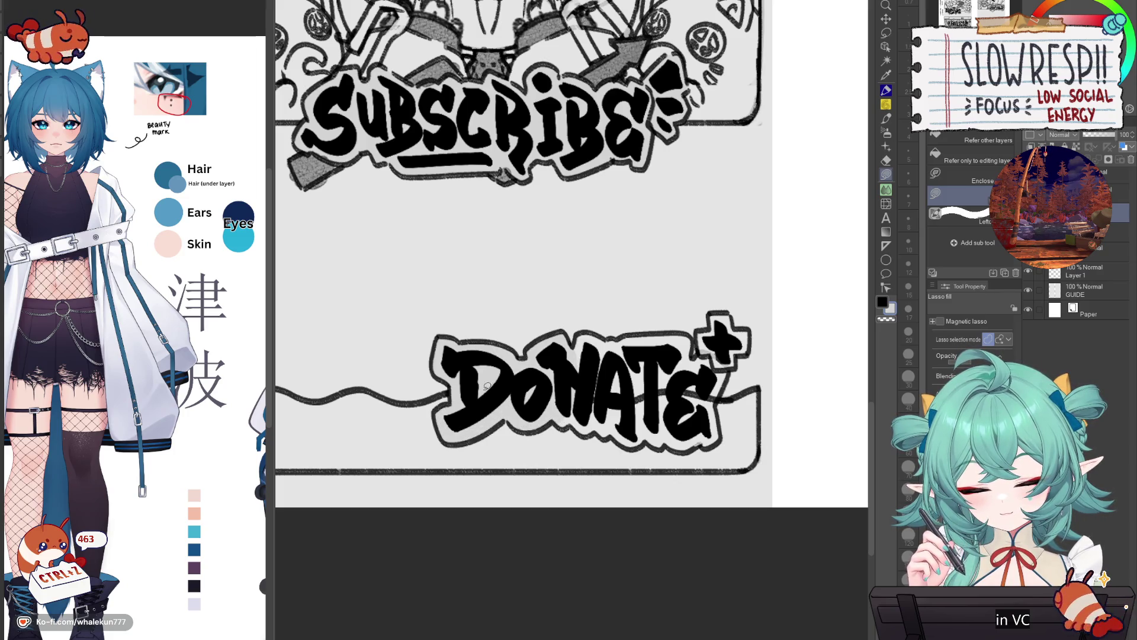
scroll(465, 379, right, 2)
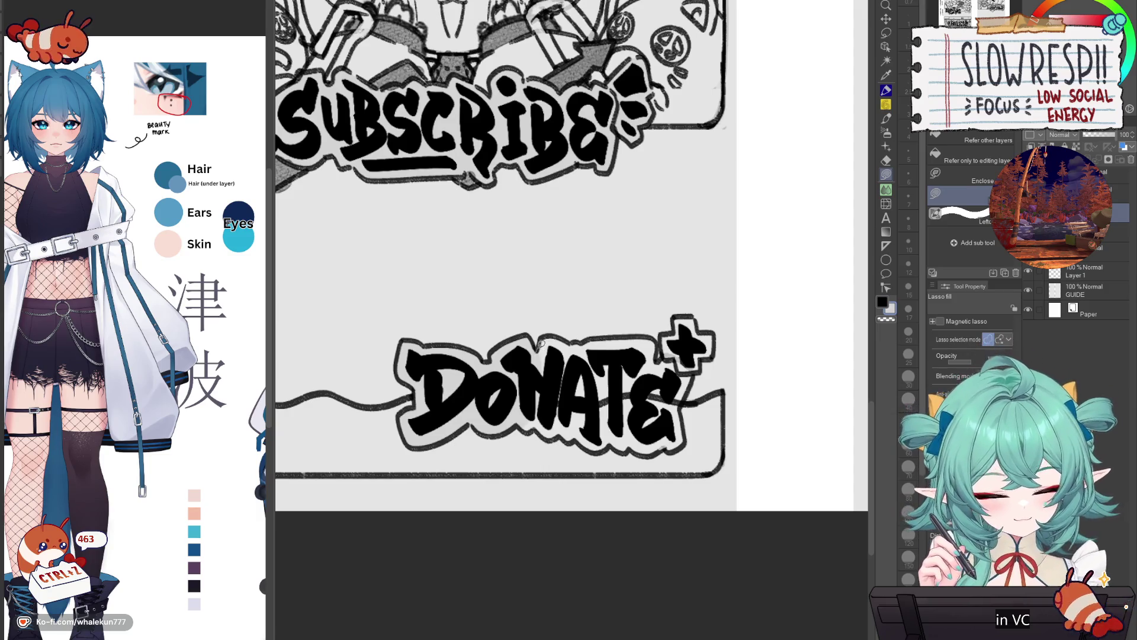
drag(545, 427, 535, 368)
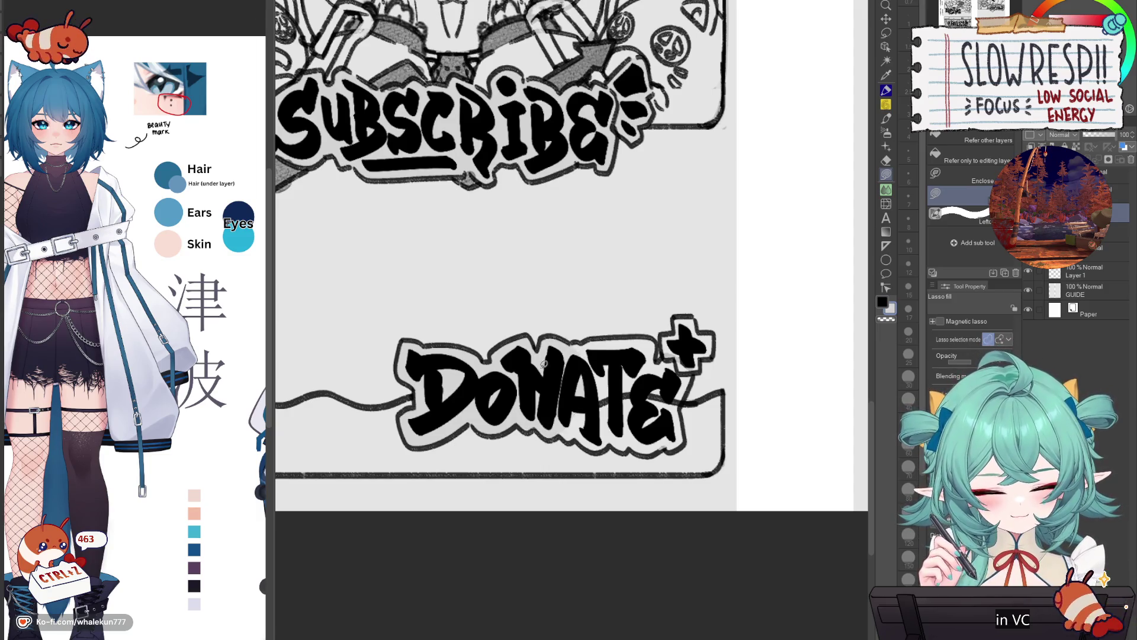
mouse_move(583, 437)
mouse_down()
mouse_move(613, 361)
mouse_move(589, 336)
mouse_move(555, 374)
mouse_up()
mouse_move(630, 333)
mouse_down()
mouse_move(690, 366)
mouse_move(686, 420)
mouse_move(649, 451)
mouse_move(587, 443)
mouse_up()
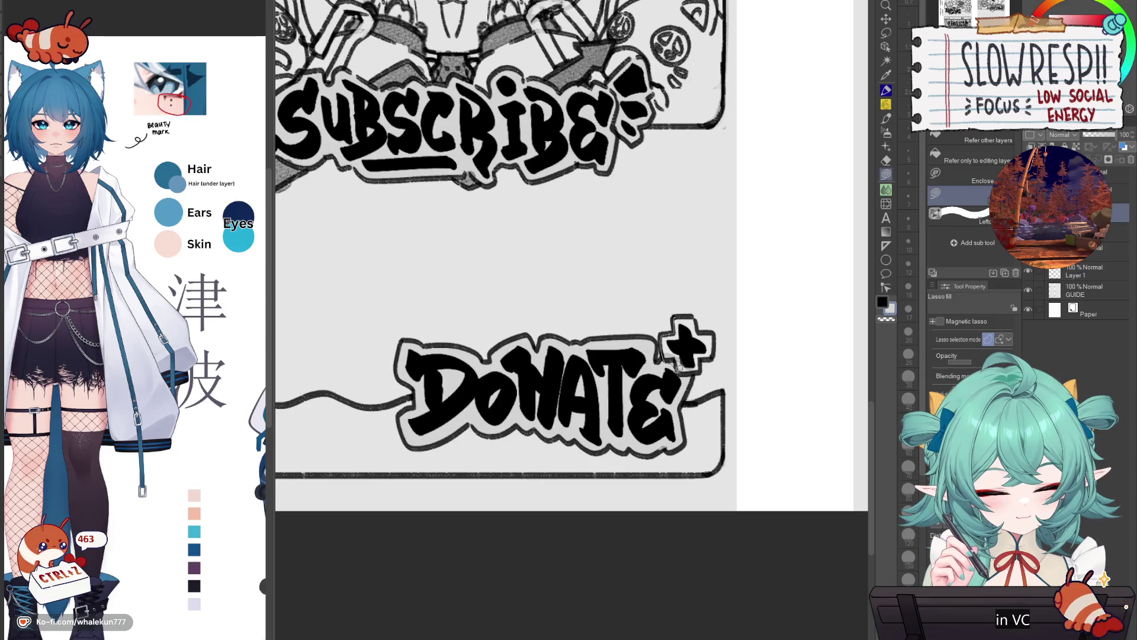
drag(704, 327, 687, 306)
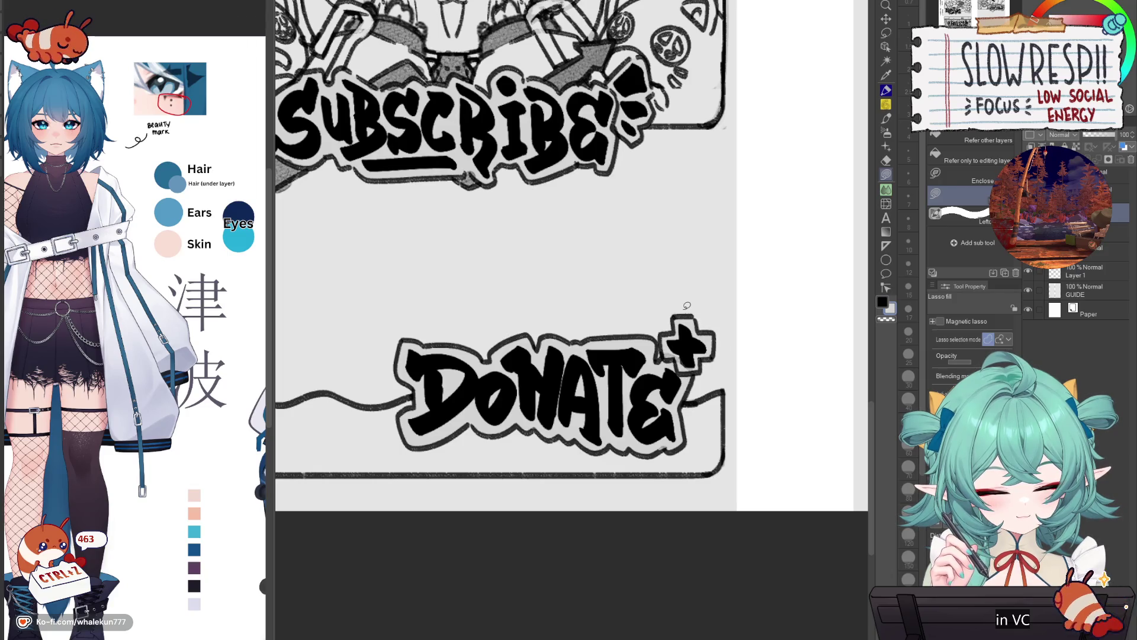
scroll(724, 320, down, 5)
scroll(724, 320, up, 4)
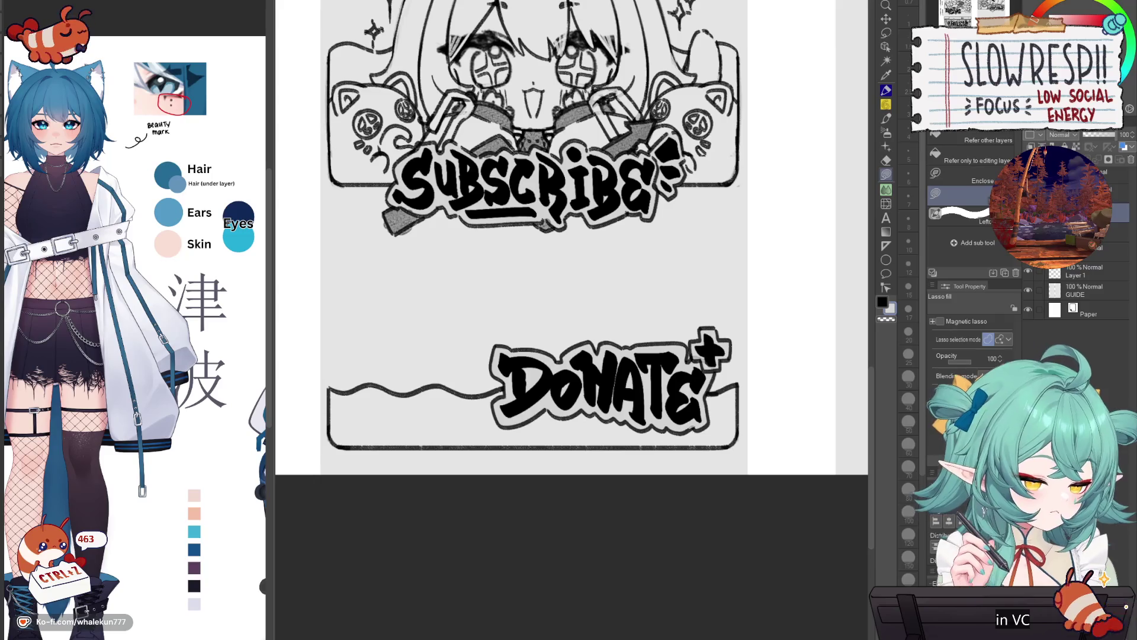
- Return to the pencil and bring the ABOUT ME and SOCIALS banners into view
key(p)
scroll(585, 407, down, 3)
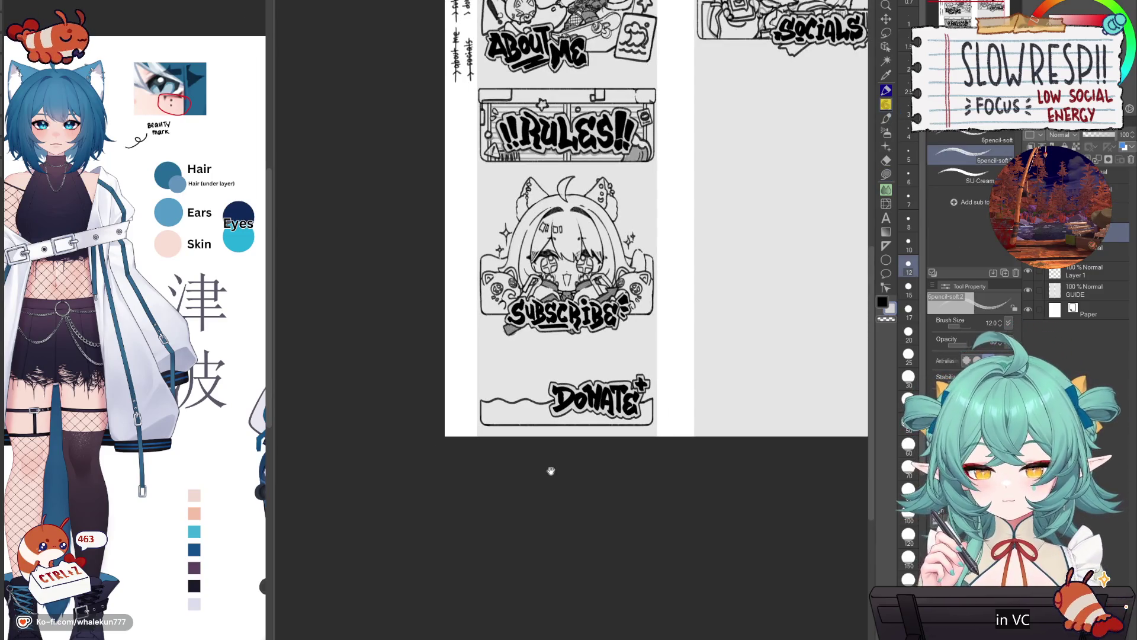
drag(605, 409, 537, 550)
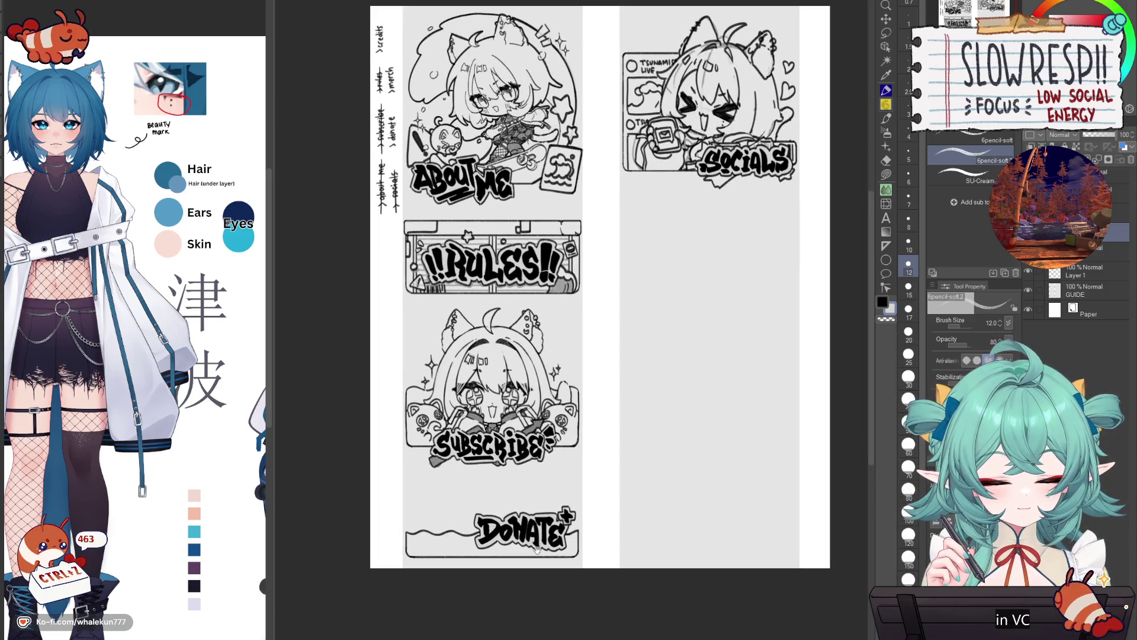
scroll(628, 424, up, 1)
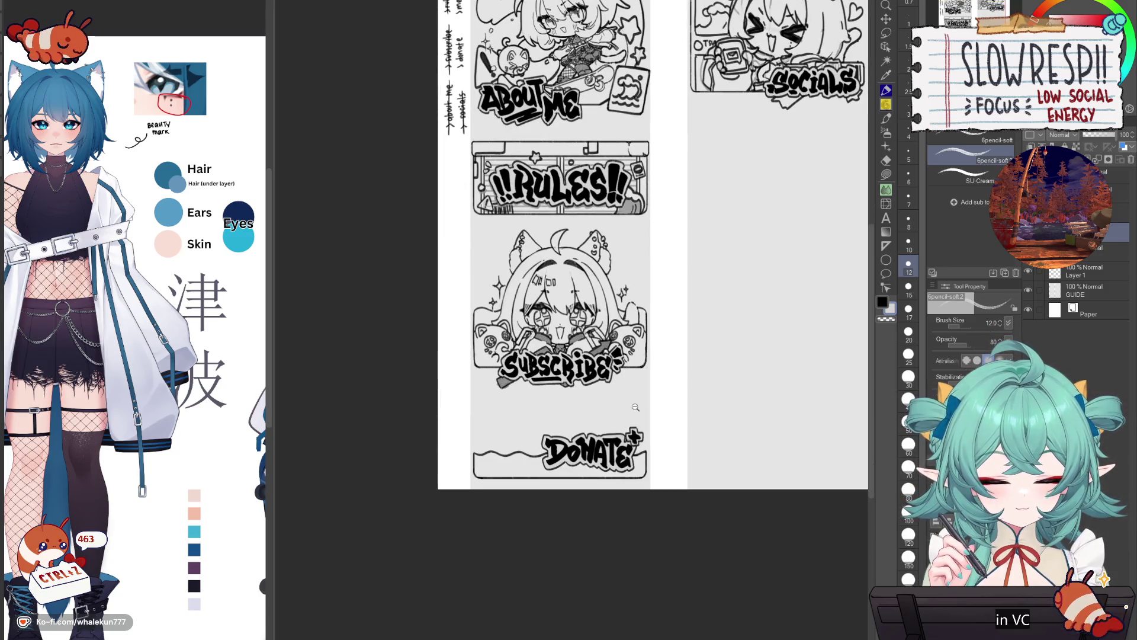
scroll(634, 409, up, 3)
- Erase the wavy line and close the box top with a rotated outline copy, merged into Layer 1
key(e)
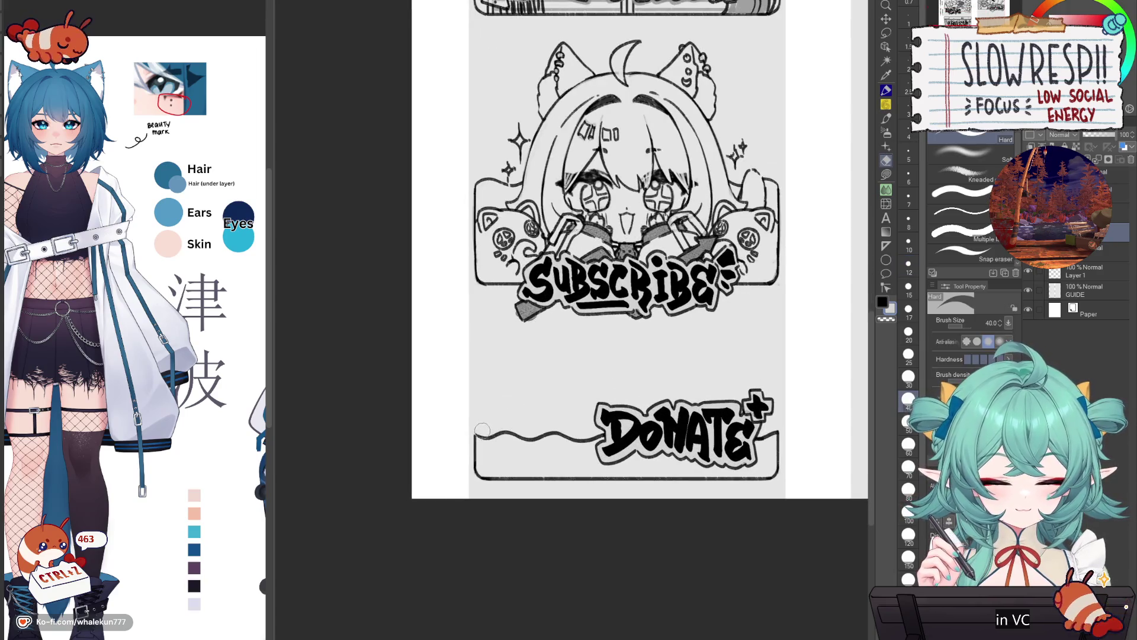
drag(485, 436, 767, 435)
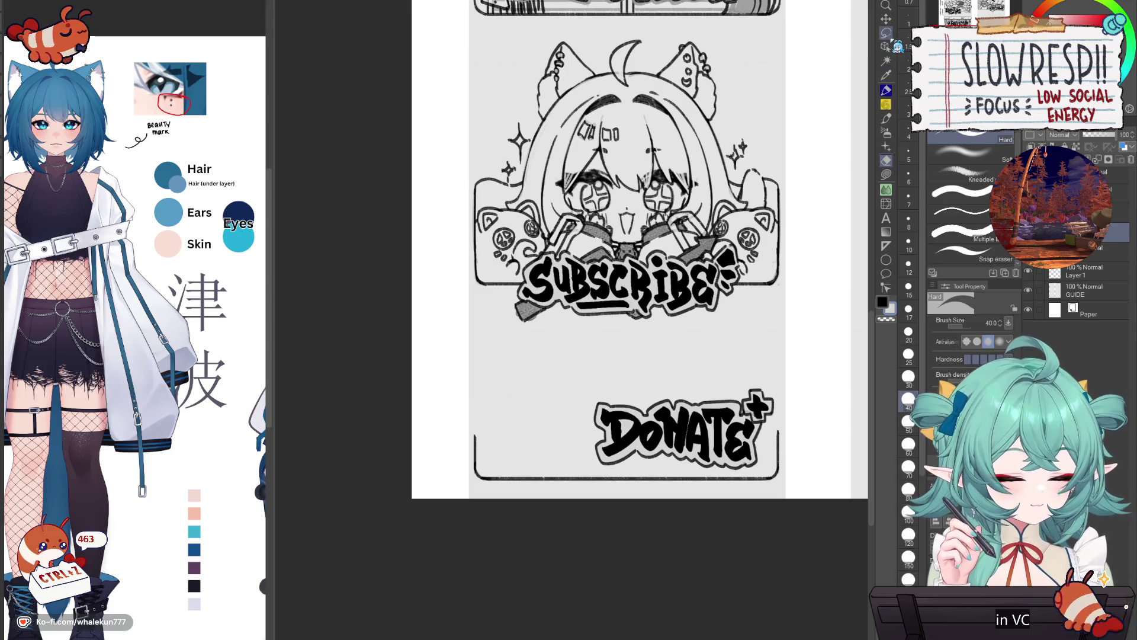
key(ctrl+v)
key(ctrl+t)
mouse_move(728, 477)
mouse_down()
mouse_move(677, 533)
mouse_move(718, 457)
mouse_move(720, 418)
mouse_move(726, 435)
mouse_up()
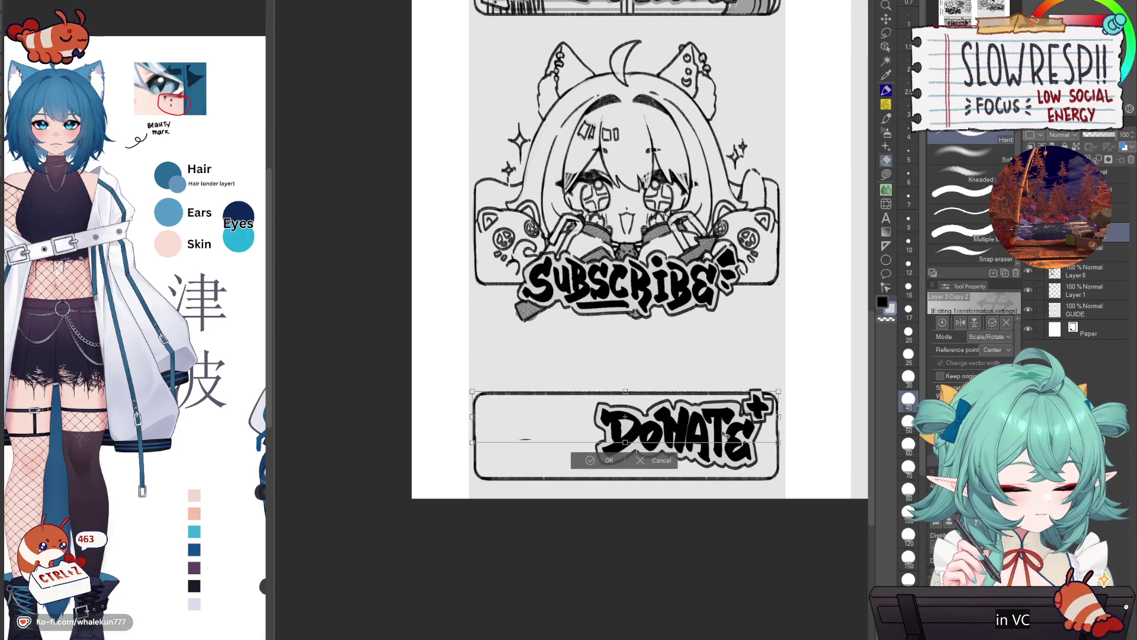
key(Return)
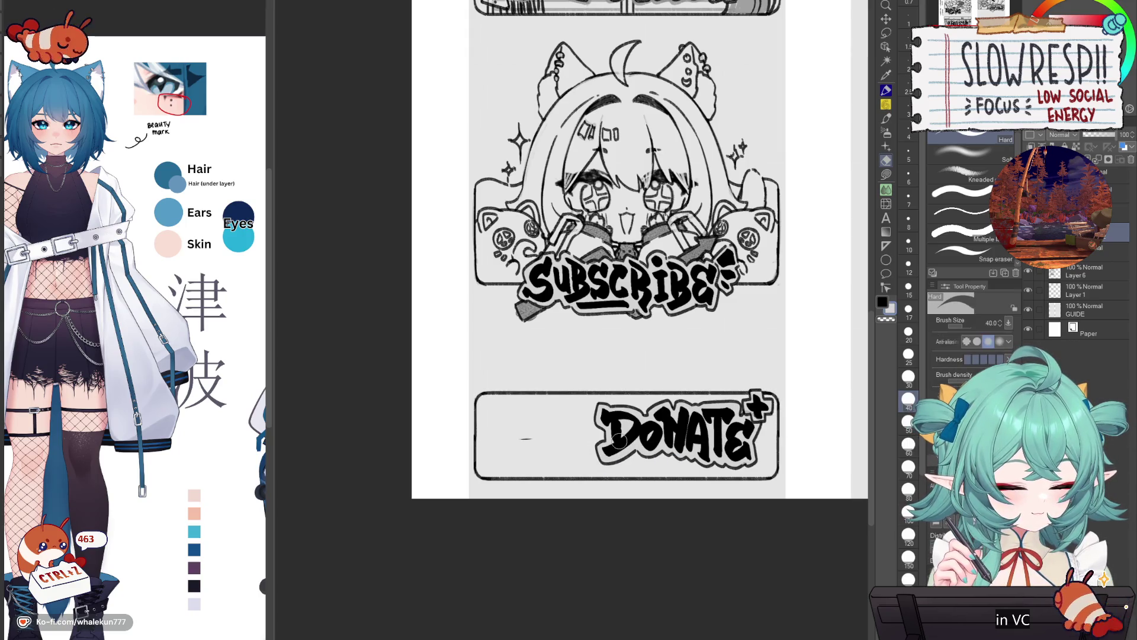
key(k)
drag(763, 492, 762, 492)
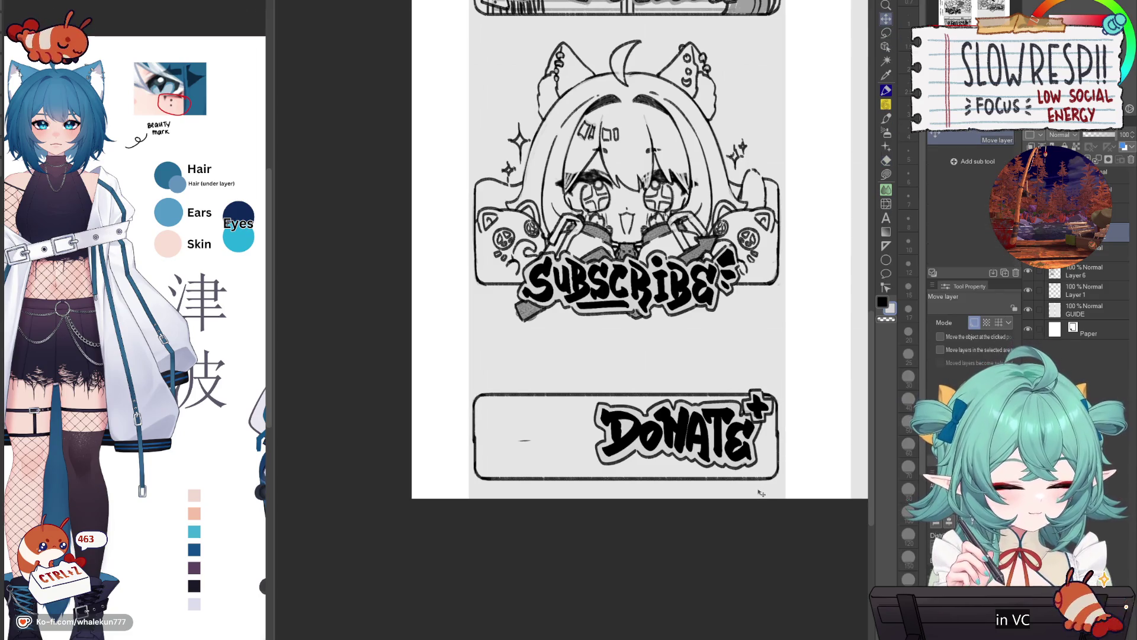
key(e)
click(525, 439)
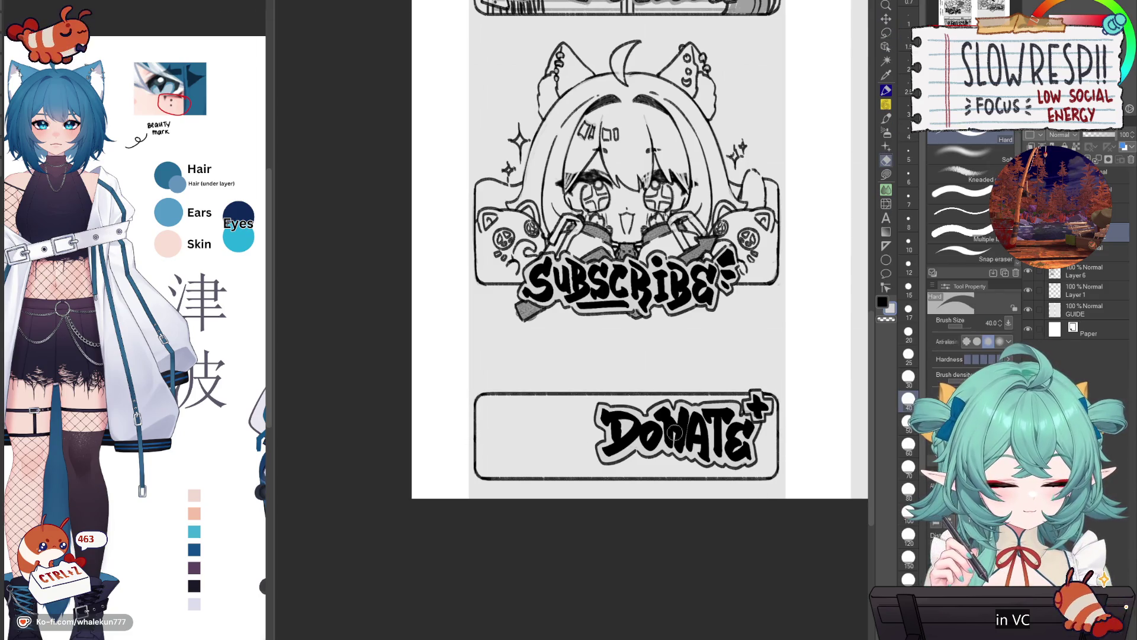
key(ctrl+e)
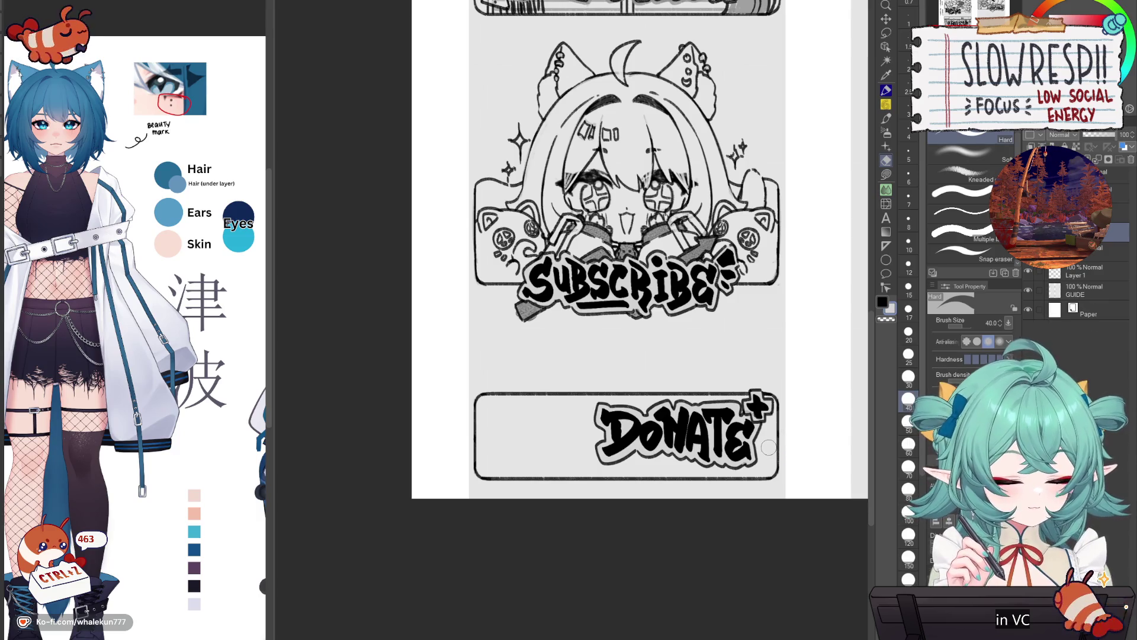
- Lasso-select the DONATE lettering and nudge it slightly into position within its box
click(1075, 291)
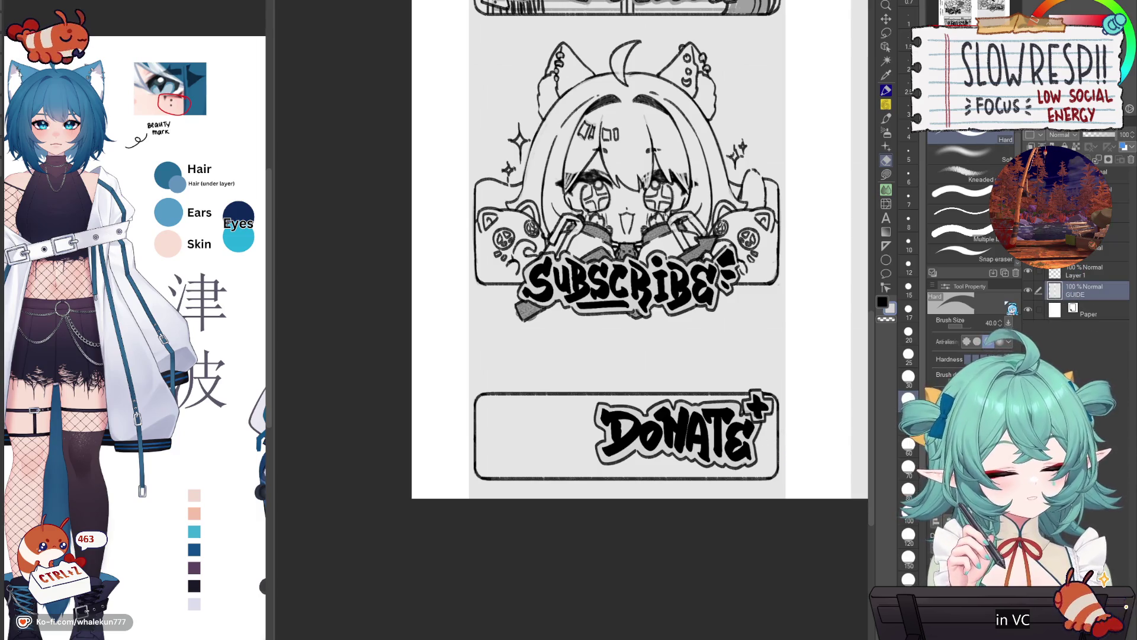
key(w)
click(670, 437)
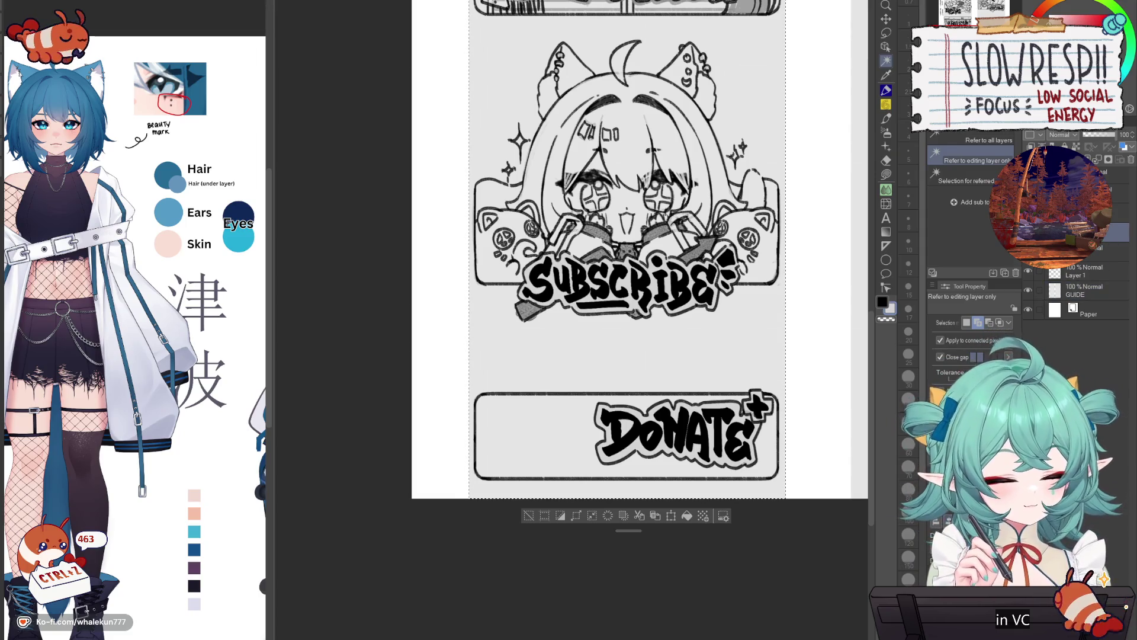
key(ctrl+d)
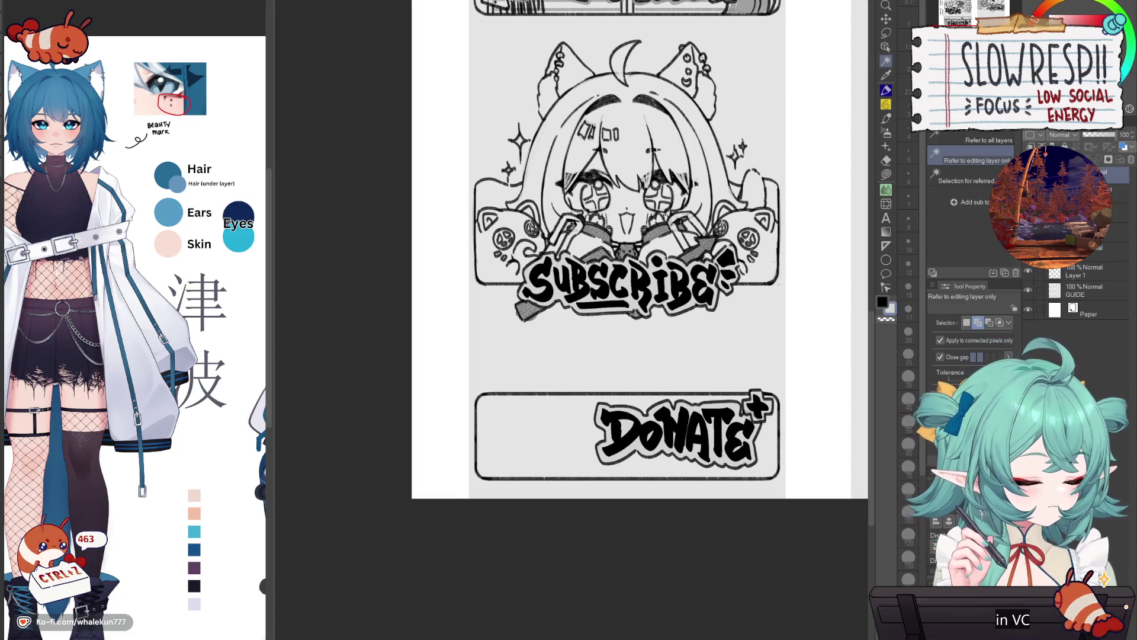
key(m)
drag(737, 339, 824, 409)
key(k)
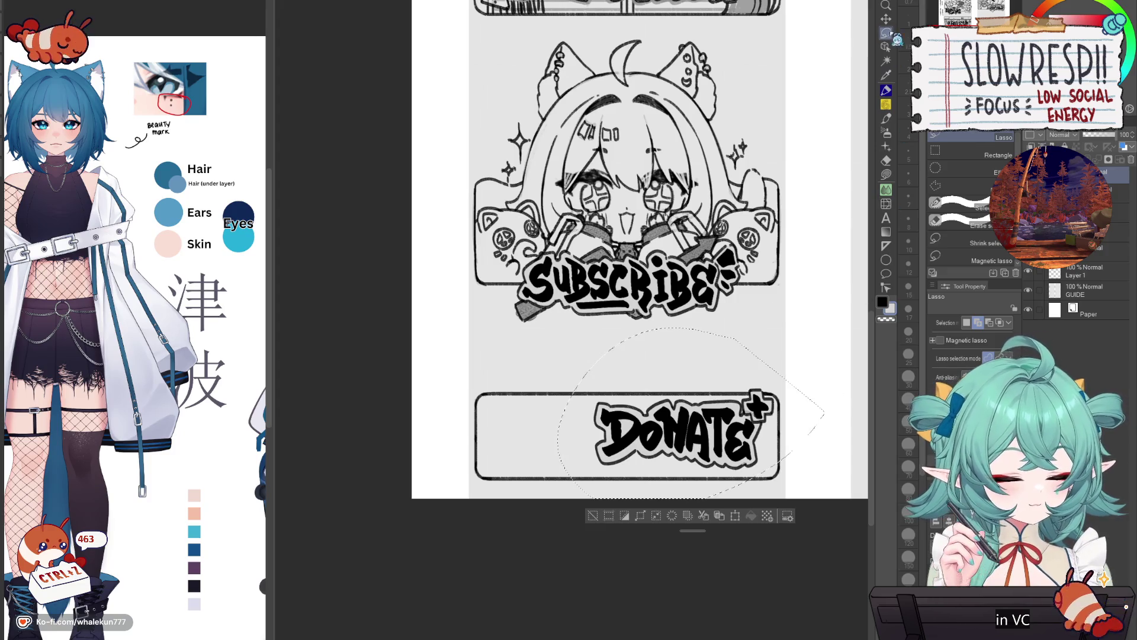
drag(751, 462, 763, 466)
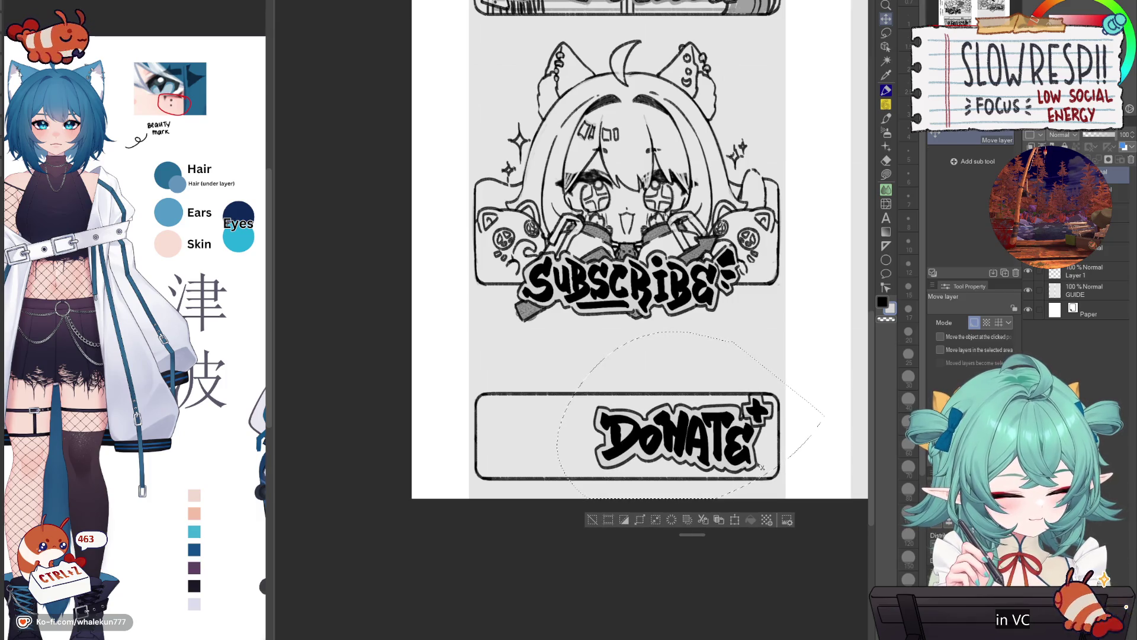
drag(764, 439, 761, 450)
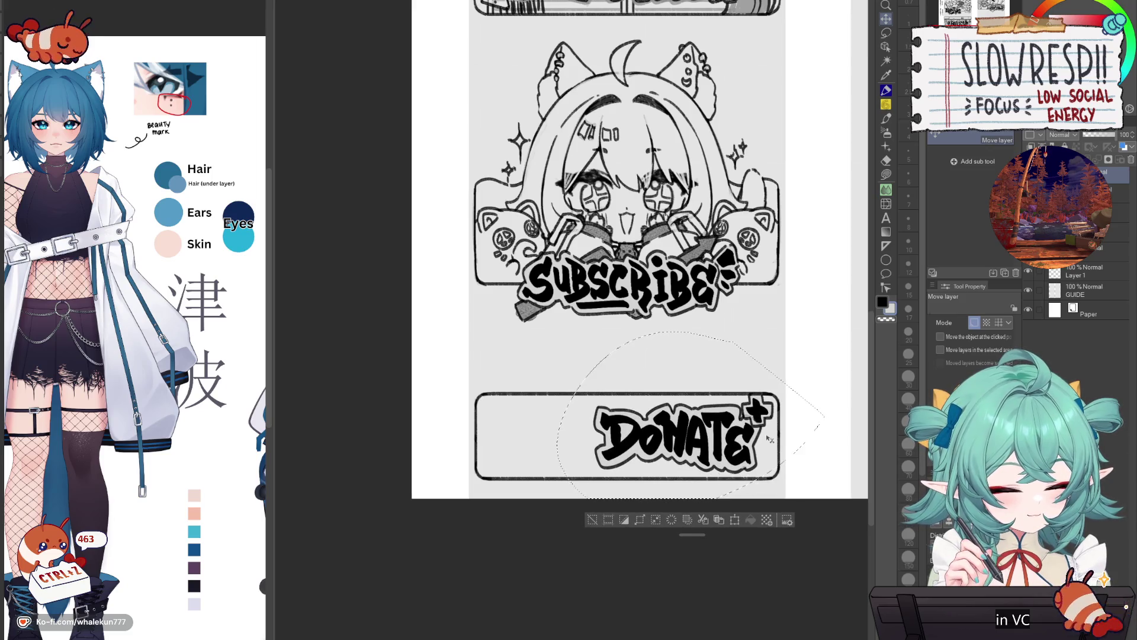
key(ctrl+d)
- Reselect the DONATE lettering and tilt it slightly with a free transform
scroll(689, 411, down, 4)
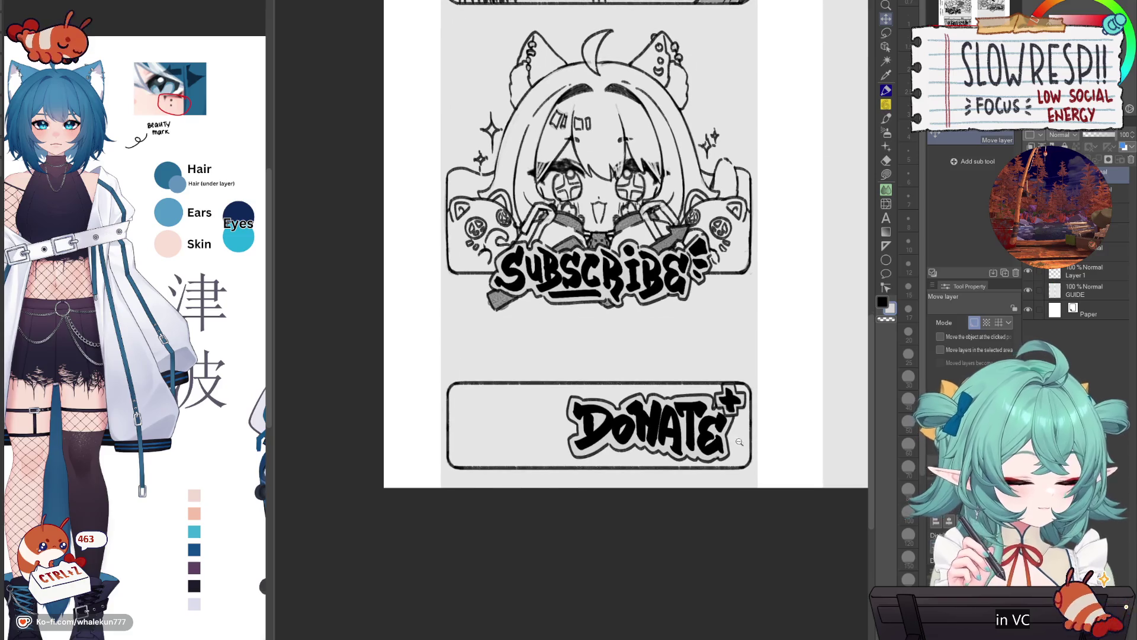
scroll(689, 411, up, 4)
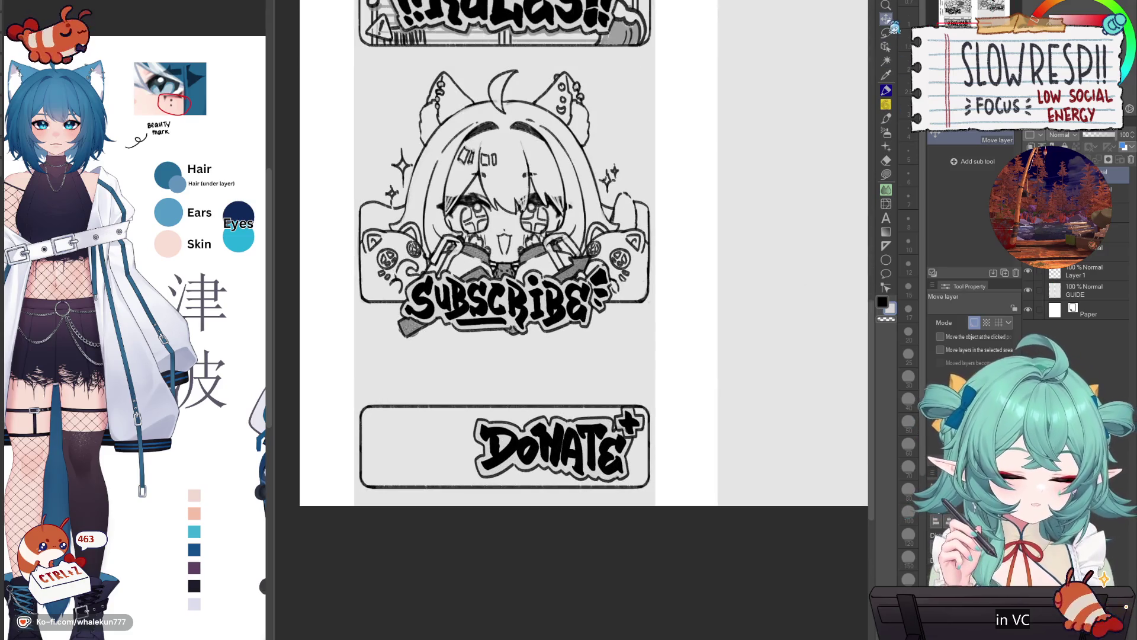
key(ctrl+z)
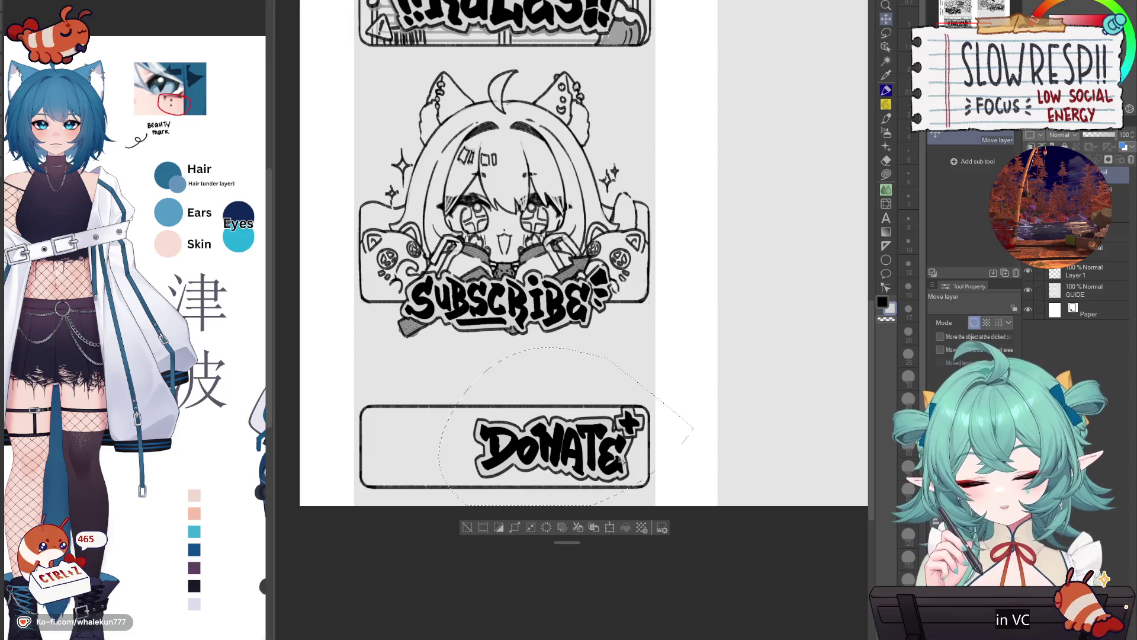
key(ctrl+t)
drag(708, 396, 646, 451)
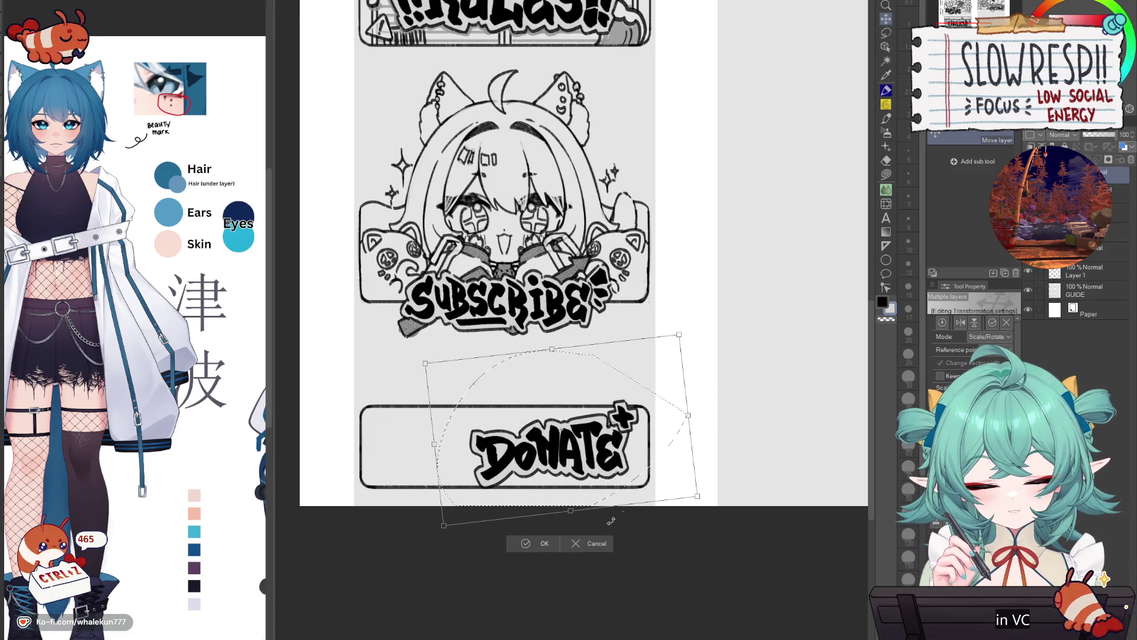
key(Return)
click(467, 527)
- Sketch and undo trial strokes under the DONATE lettering and above the panel
key(p)
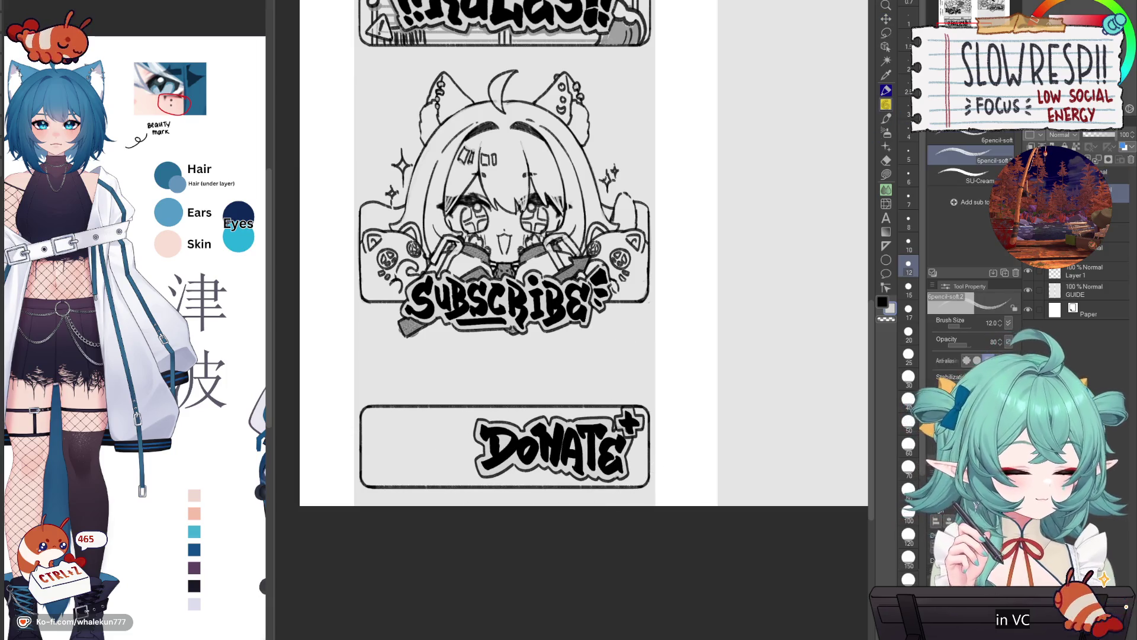
scroll(565, 441, up, 2)
drag(526, 462, 568, 462)
key(ctrl+z)
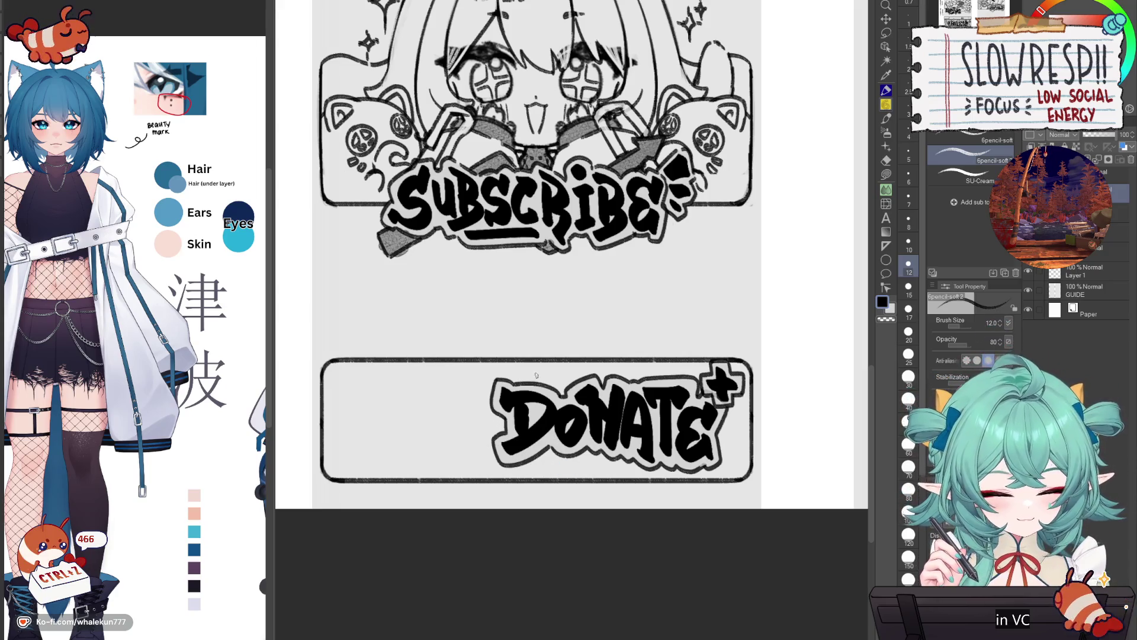
key(ctrl+z)
mouse_move(535, 382)
mouse_down()
mouse_move(551, 367)
mouse_move(533, 366)
mouse_move(614, 374)
mouse_move(613, 355)
mouse_move(664, 372)
mouse_up()
key(ctrl+z)
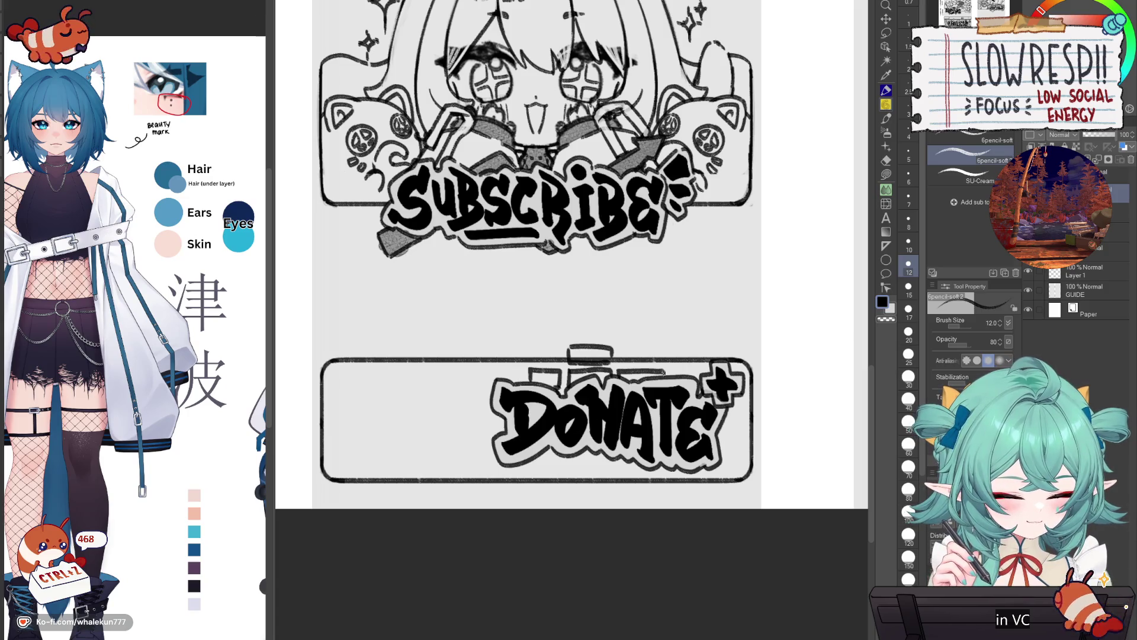
- Test more strokes left of the D and along the top edge, then undo them all
key(c)
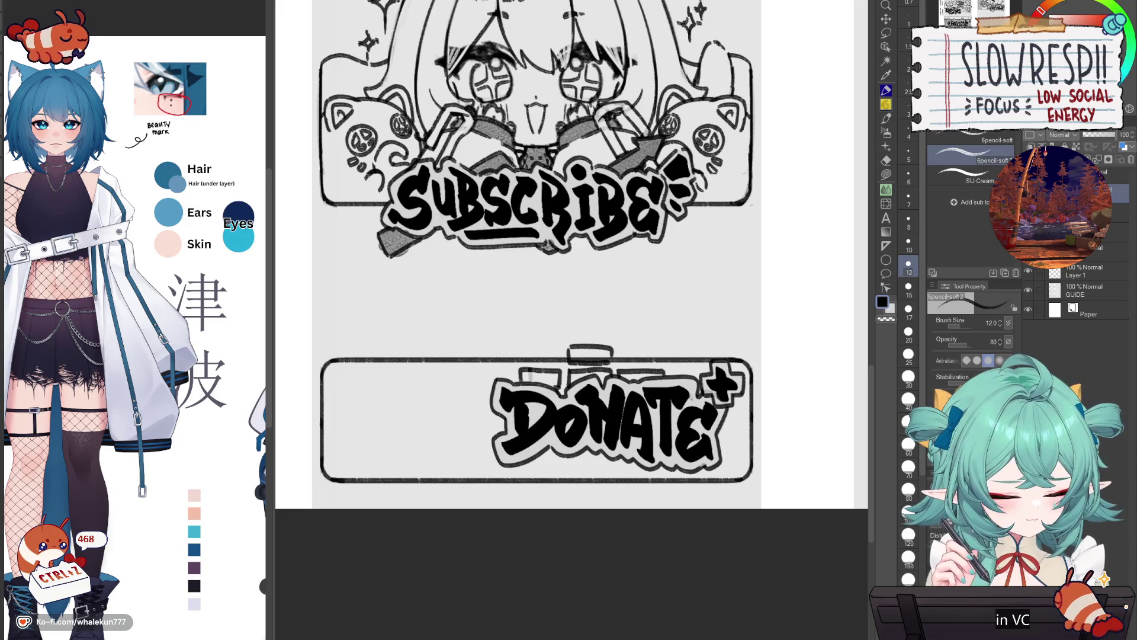
mouse_move(493, 441)
mouse_down()
mouse_move(478, 449)
mouse_move(490, 479)
mouse_move(560, 458)
mouse_up()
key(ctrl+z)
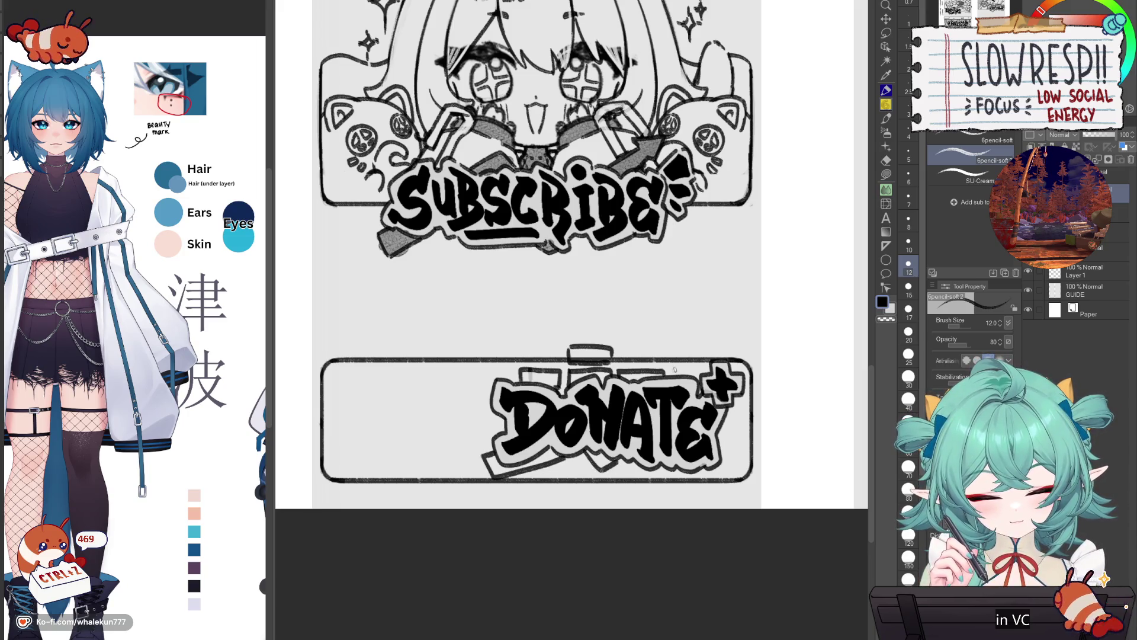
key(ctrl+z)
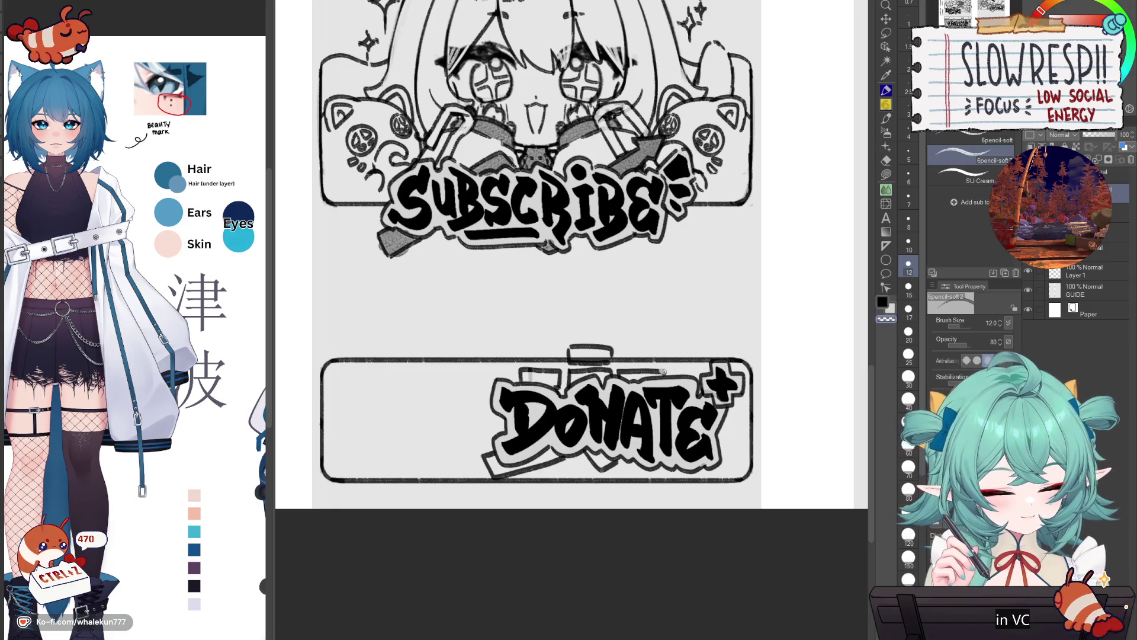
drag(664, 379, 687, 352)
key(ctrl+z)
key(ctrl+z)
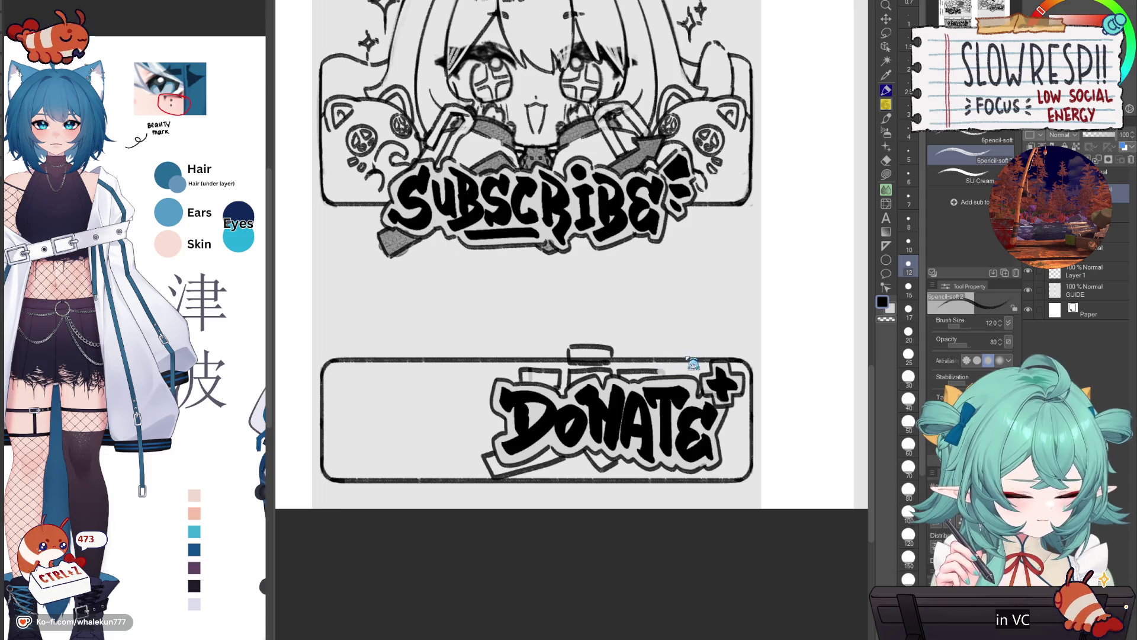
key(e)
key(ctrl+z)
key(ctrl+z)
key(ctrl+z)
key(ctrl+z)
key(p)
key(ctrl+z)
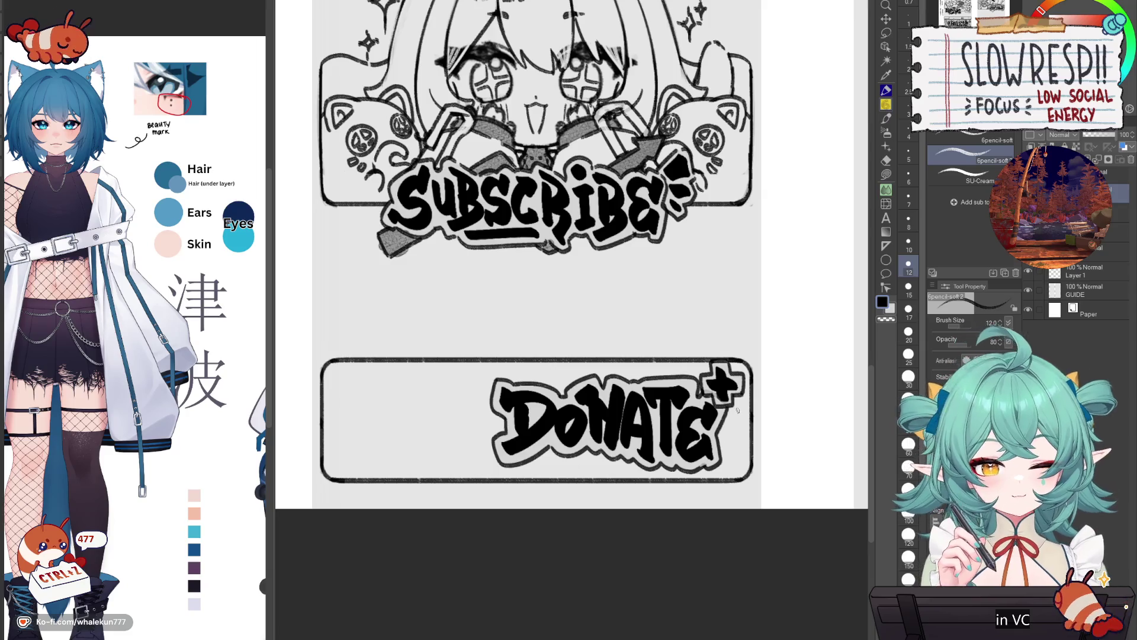
- Rectangle-select the upper DONATE panel and shift its top edge down to line up
drag(667, 406, 688, 398)
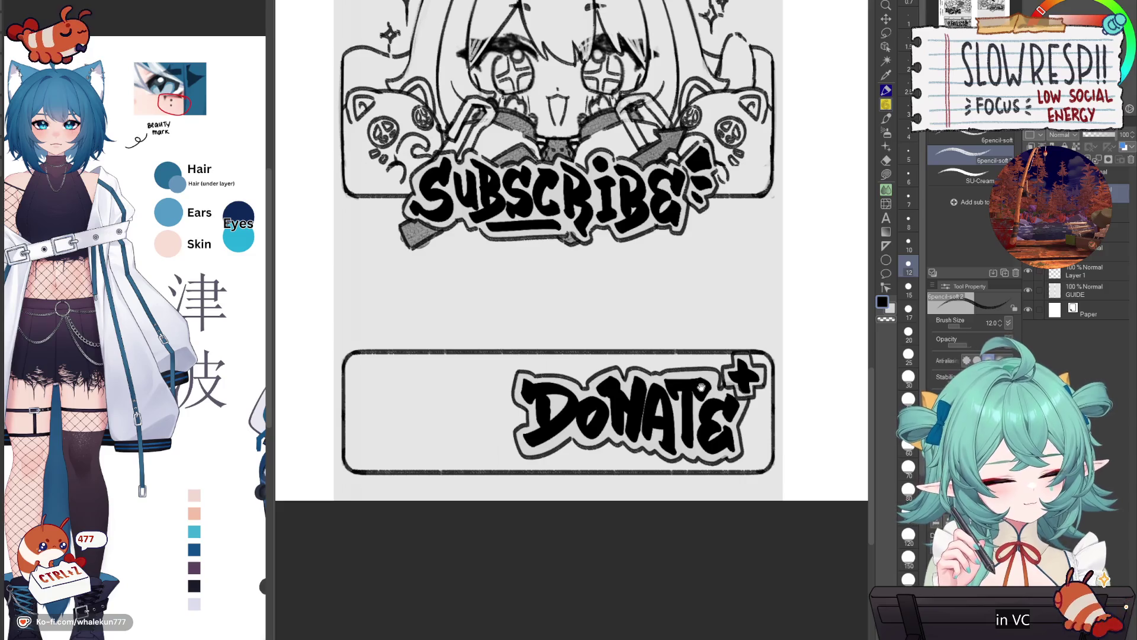
drag(706, 372, 700, 384)
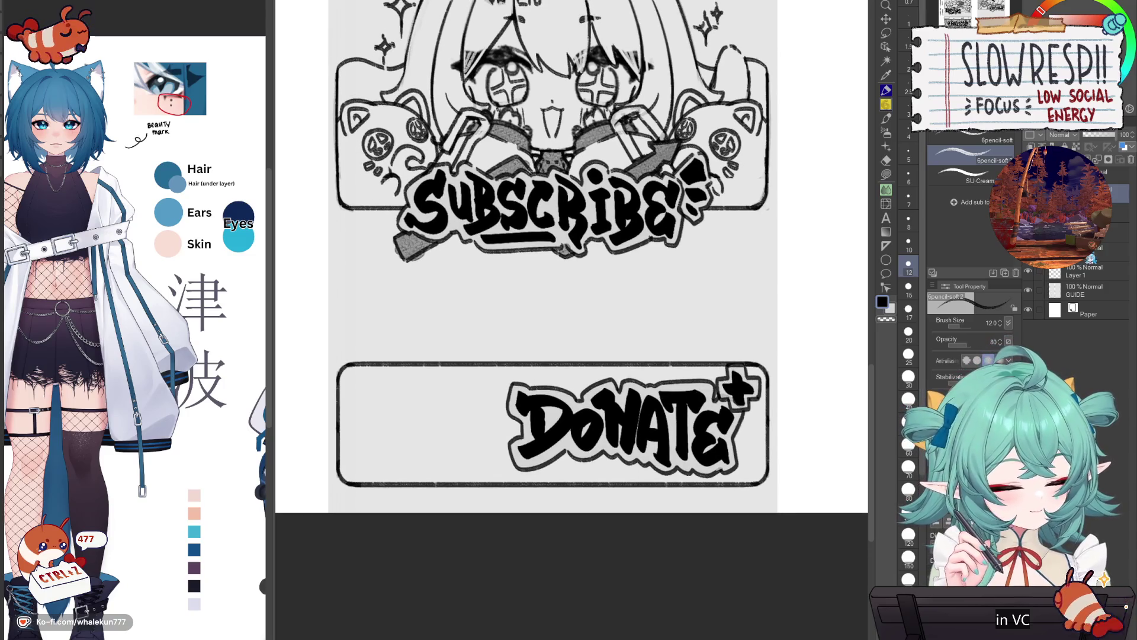
key(m)
click(963, 155)
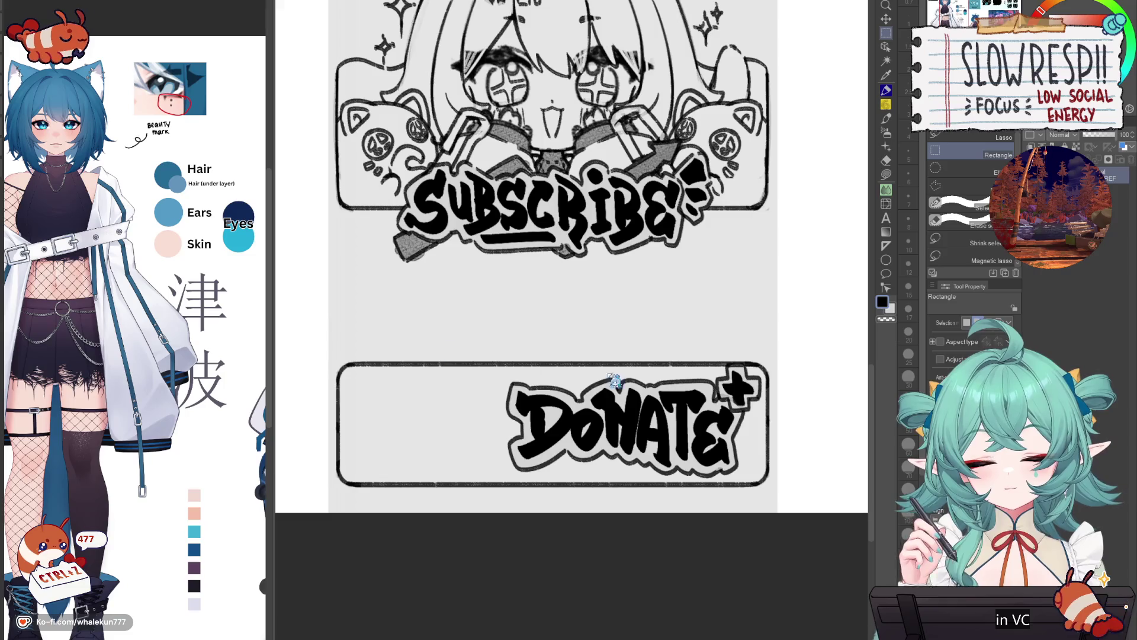
drag(324, 325, 796, 423)
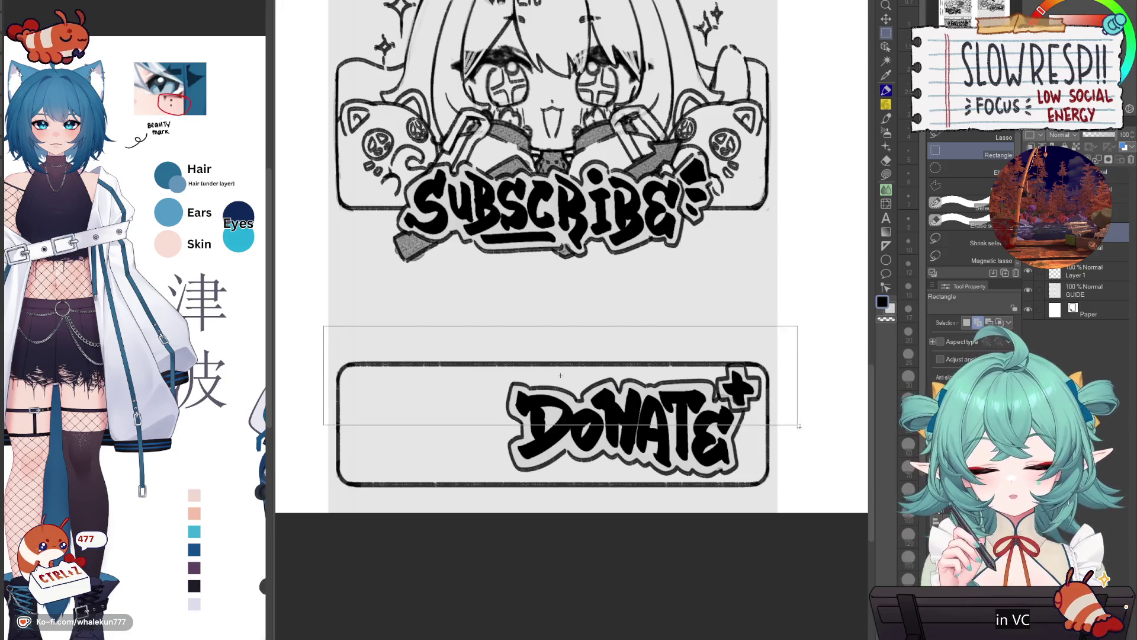
key(k)
drag(759, 388, 758, 396)
key(ctrl+d)
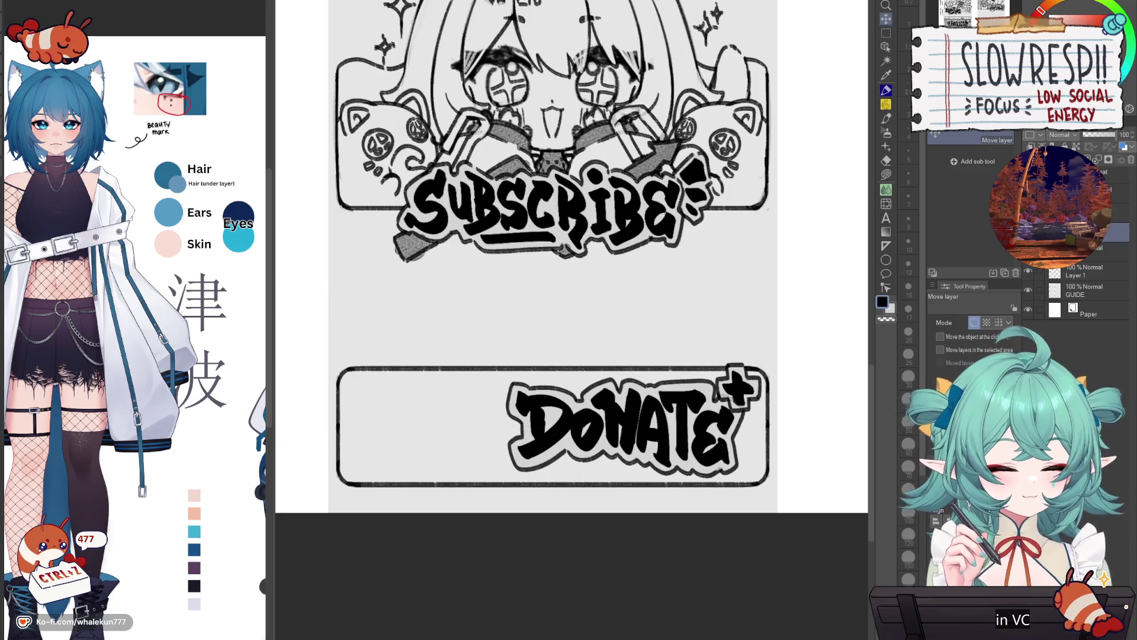
- With the pencil, start a curved stroke inside the left end of the DONATE box
scroll(787, 425, down, 3)
scroll(768, 459, up, 1)
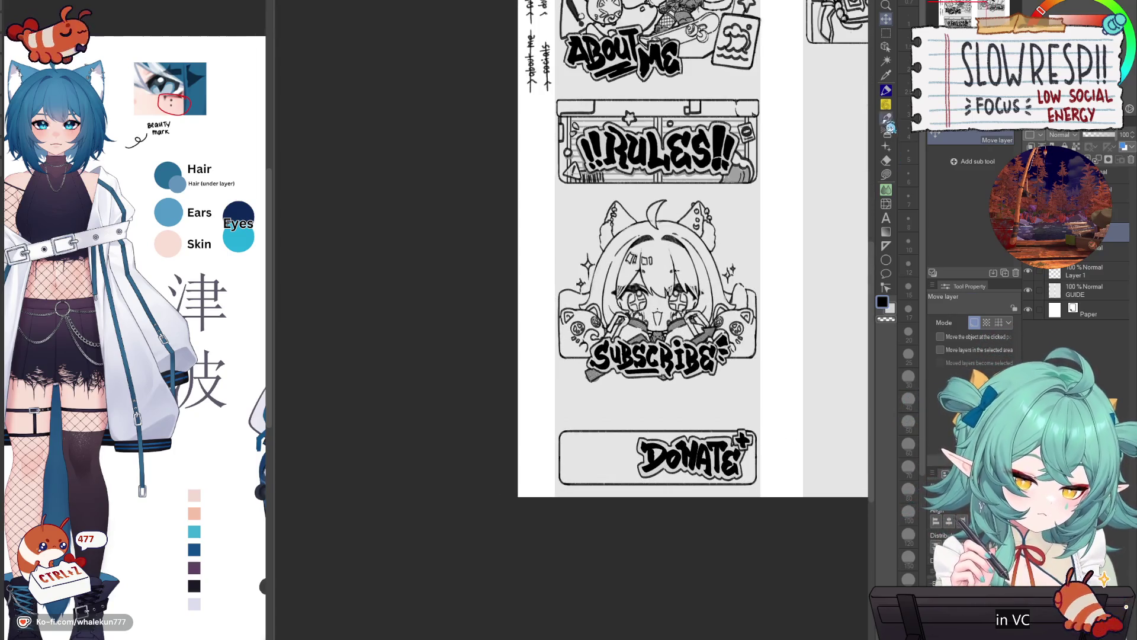
click(886, 118)
scroll(181, 475, down, 5)
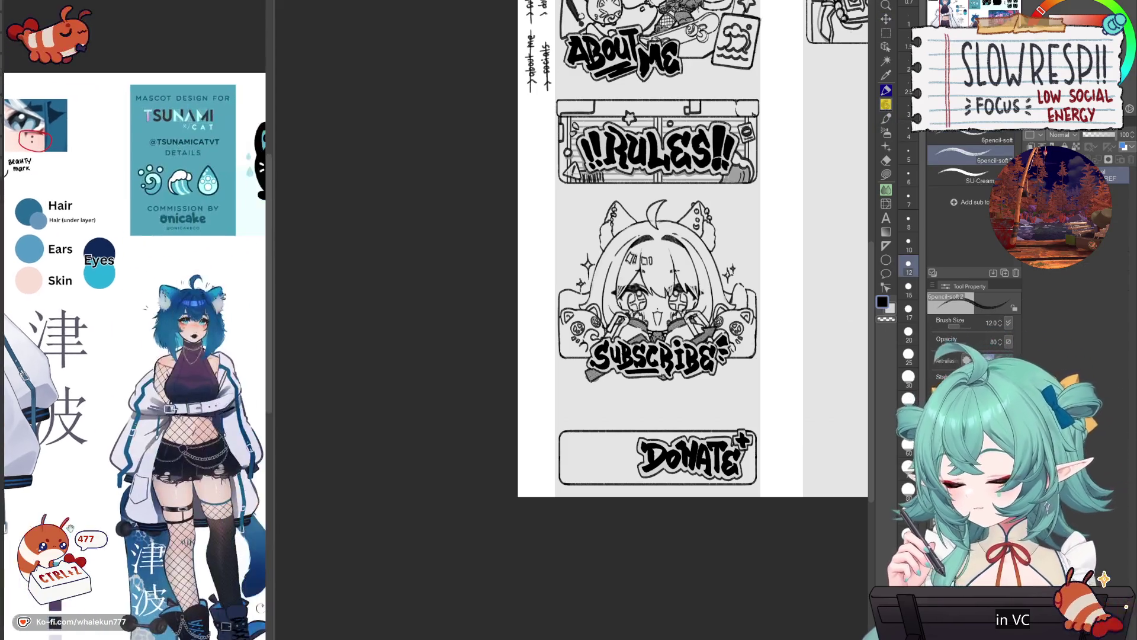
scroll(180, 542, right, 1)
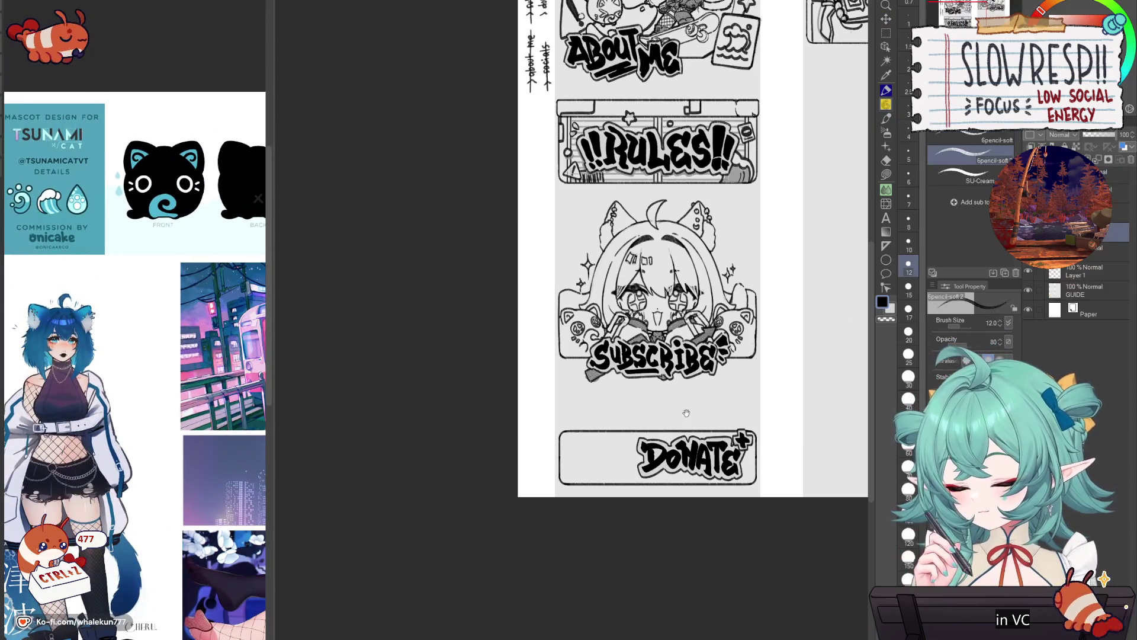
scroll(641, 458, up, 1)
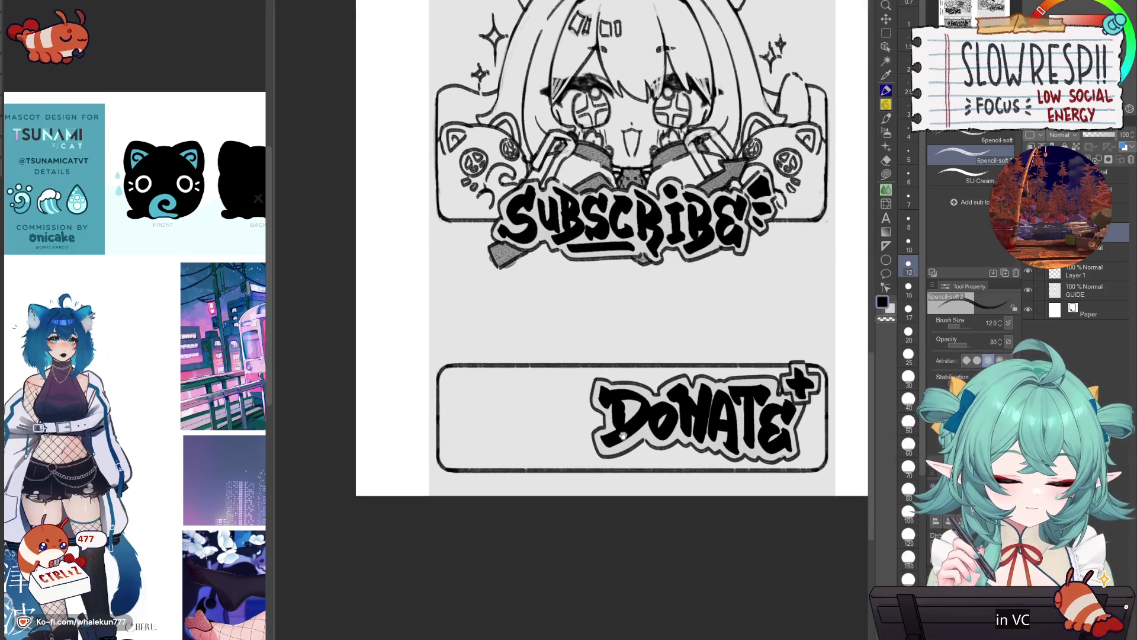
scroll(475, 435, up, 1)
scroll(475, 435, up, 1)
mouse_move(456, 471)
mouse_down()
mouse_move(484, 410)
mouse_move(451, 468)
mouse_up()
- Undo the last curves and place a vertical symmetry ruler through the DONATE box
key(ctrl+z)
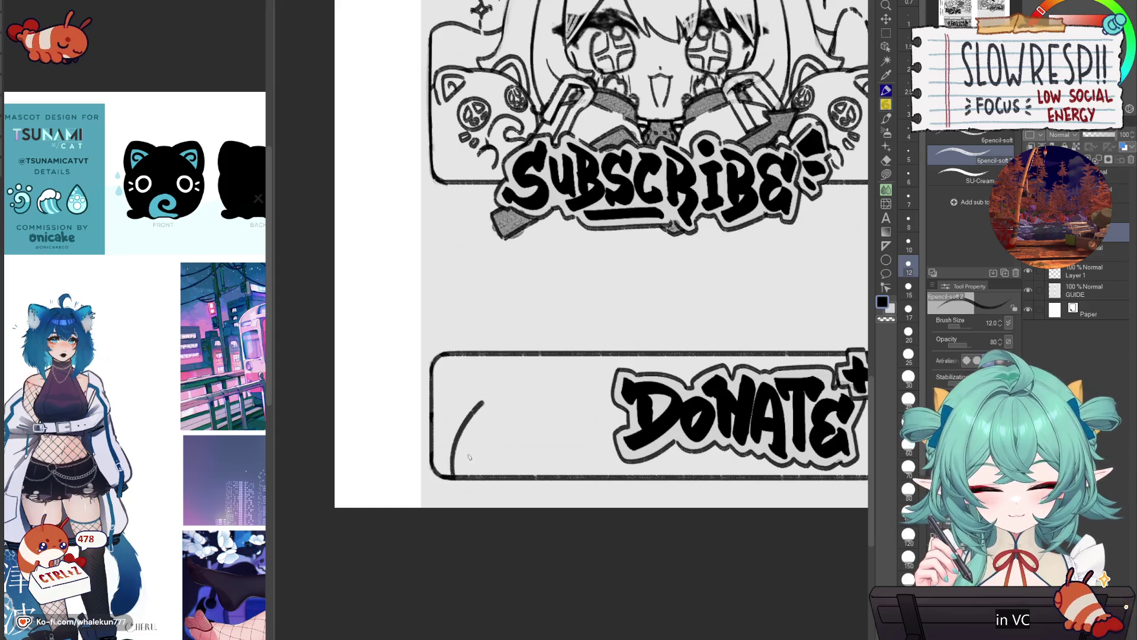
key(ctrl+z)
key(u)
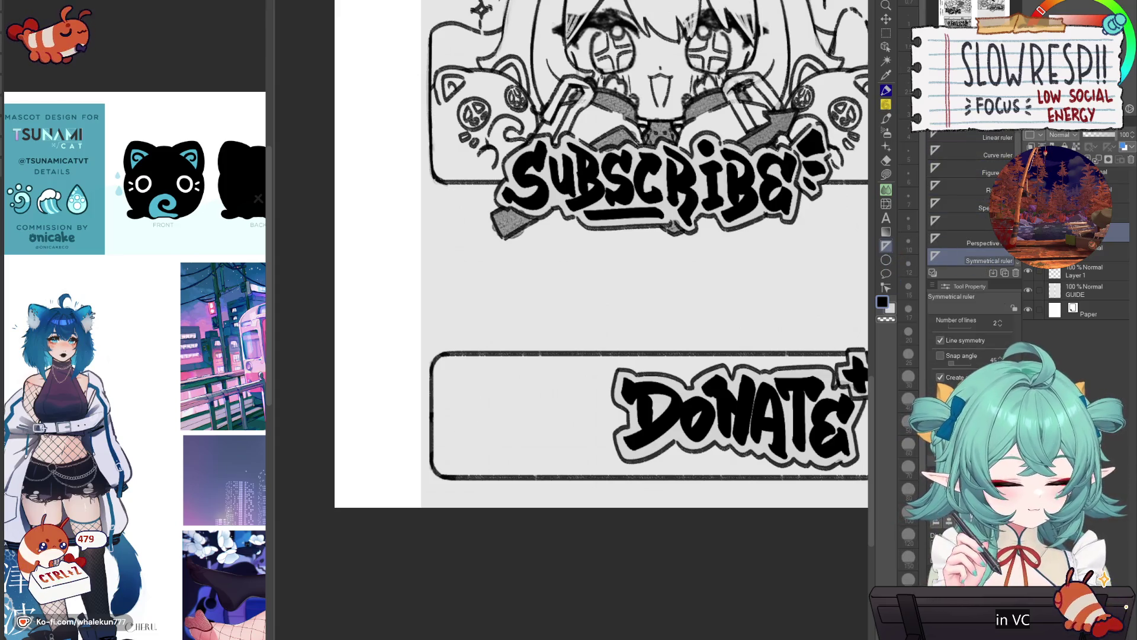
mouse_move(532, 356)
mouse_down()
mouse_move(532, 419)
mouse_move(502, 391)
mouse_move(460, 441)
mouse_move(468, 474)
mouse_up()
key(p)
- Draw the mirrored sides of the cat head and close it with a smooth top arc
key(ctrl+z)
mouse_move(510, 389)
mouse_down()
mouse_move(469, 422)
mouse_move(461, 479)
mouse_up()
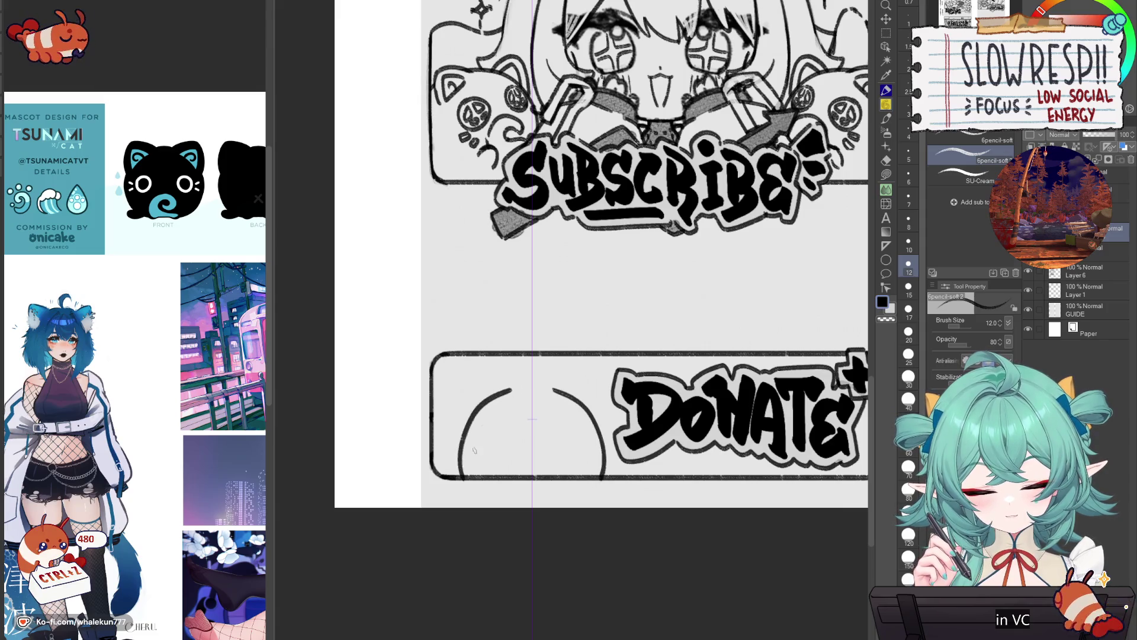
key(ctrl+z)
key(ctrl+z)
mouse_move(515, 390)
mouse_down()
mouse_move(532, 385)
mouse_move(474, 414)
mouse_up()
key(c)
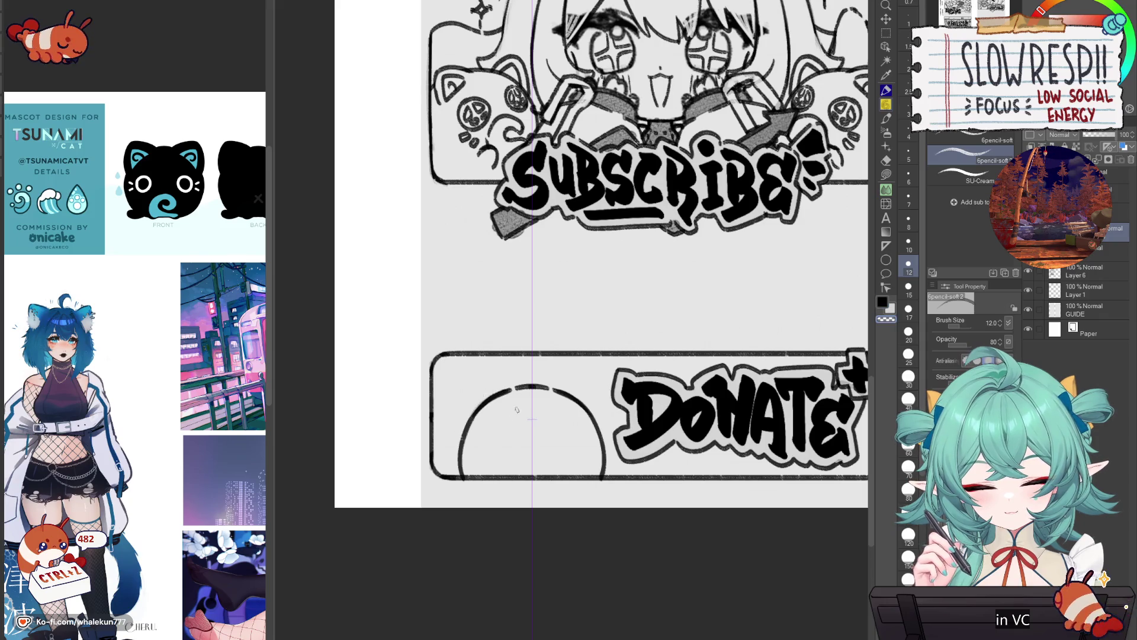
- Draw two round mirrored eyes on the cat head with darkened lower edges
drag(567, 434, 581, 460)
key(ctrl+z)
mouse_move(497, 431)
mouse_down()
mouse_move(514, 451)
mouse_move(568, 467)
mouse_move(584, 450)
mouse_up()
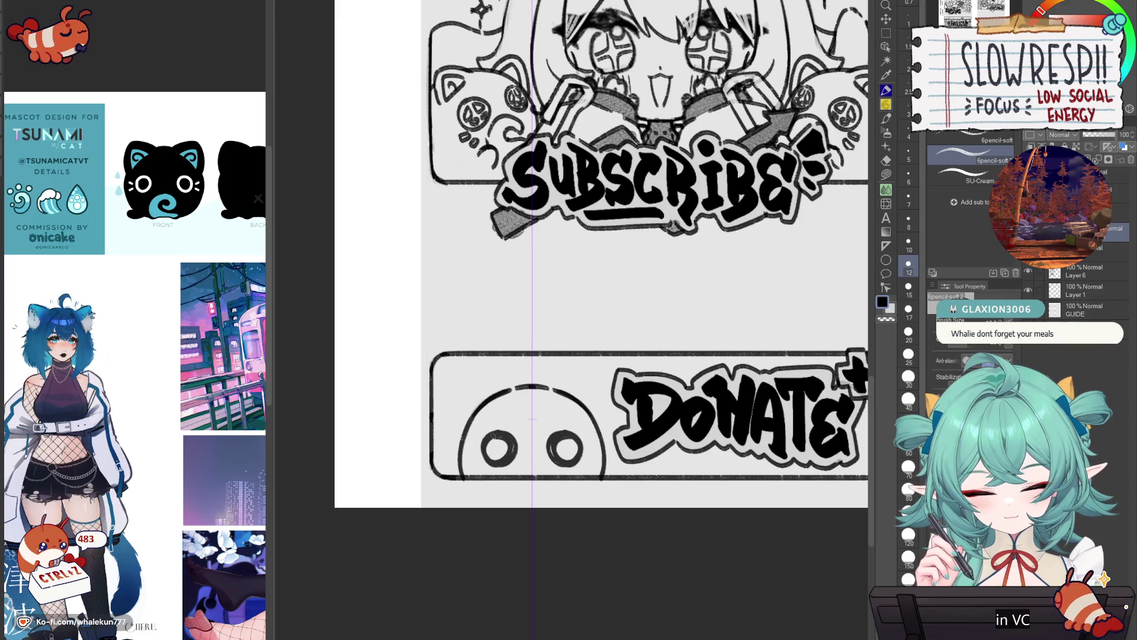
mouse_move(483, 445)
mouse_down()
mouse_move(497, 468)
mouse_move(488, 459)
mouse_move(507, 463)
mouse_move(490, 439)
mouse_move(506, 437)
mouse_move(503, 471)
mouse_move(514, 457)
mouse_move(501, 467)
mouse_move(513, 444)
mouse_move(481, 445)
mouse_move(512, 454)
mouse_move(465, 456)
mouse_move(477, 473)
mouse_up()
key(c)
key(c)
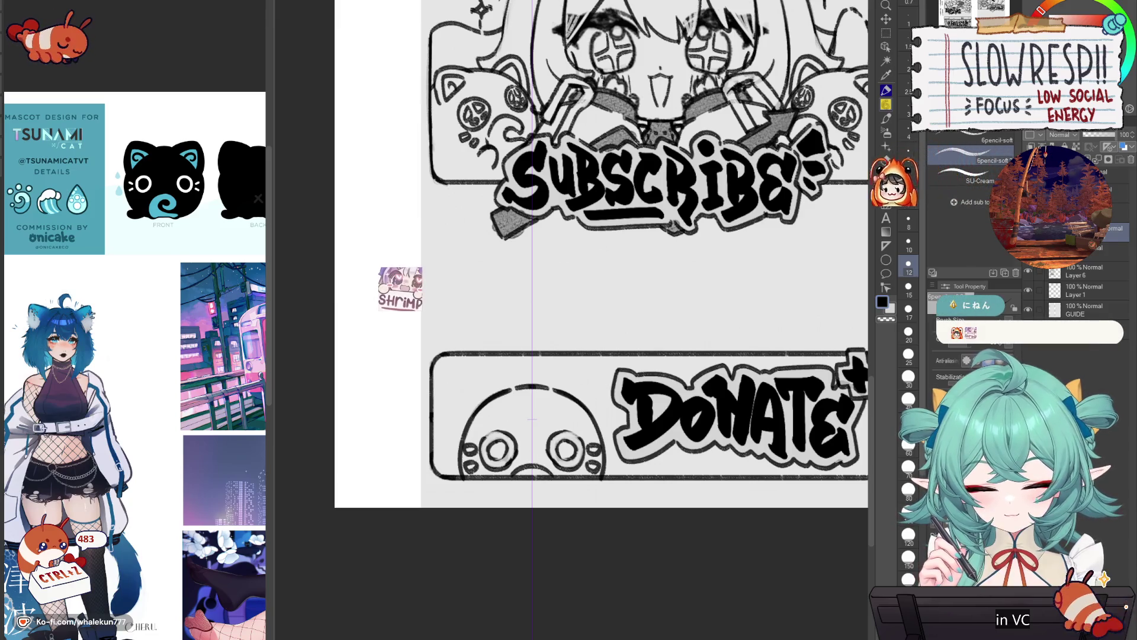
- Add mirrored cat ears with inner ear lines, lightening those lines with transparent colour
mouse_move(459, 418)
mouse_down()
mouse_move(468, 369)
mouse_move(509, 391)
mouse_up()
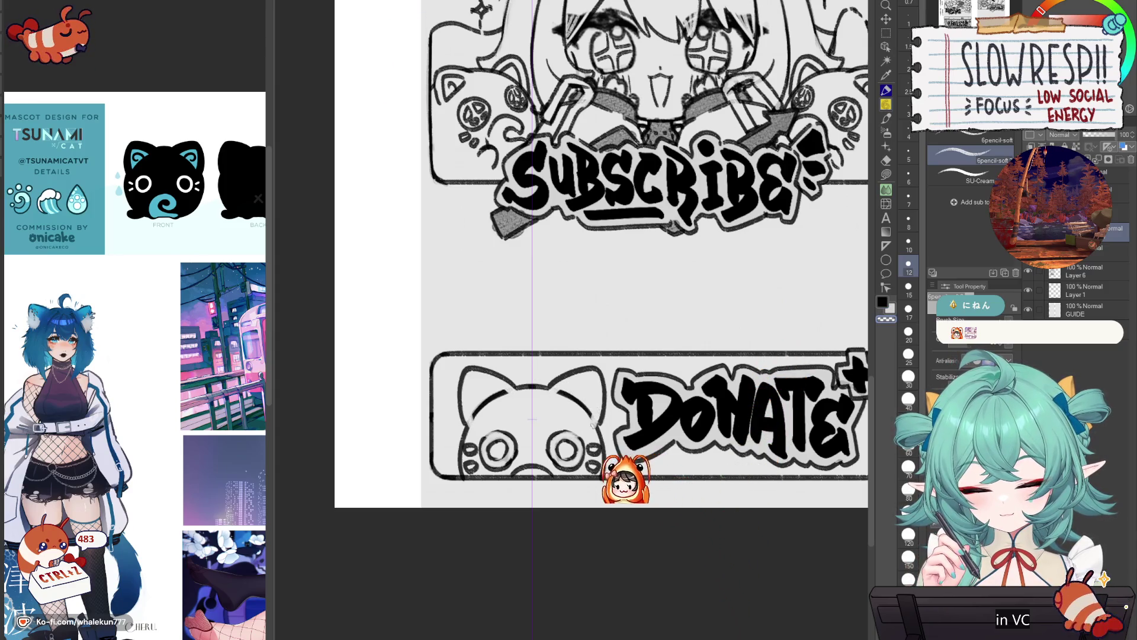
drag(559, 393, 589, 376)
drag(468, 386, 479, 376)
mouse_move(594, 382)
mouse_down()
mouse_move(590, 416)
mouse_move(587, 386)
mouse_up()
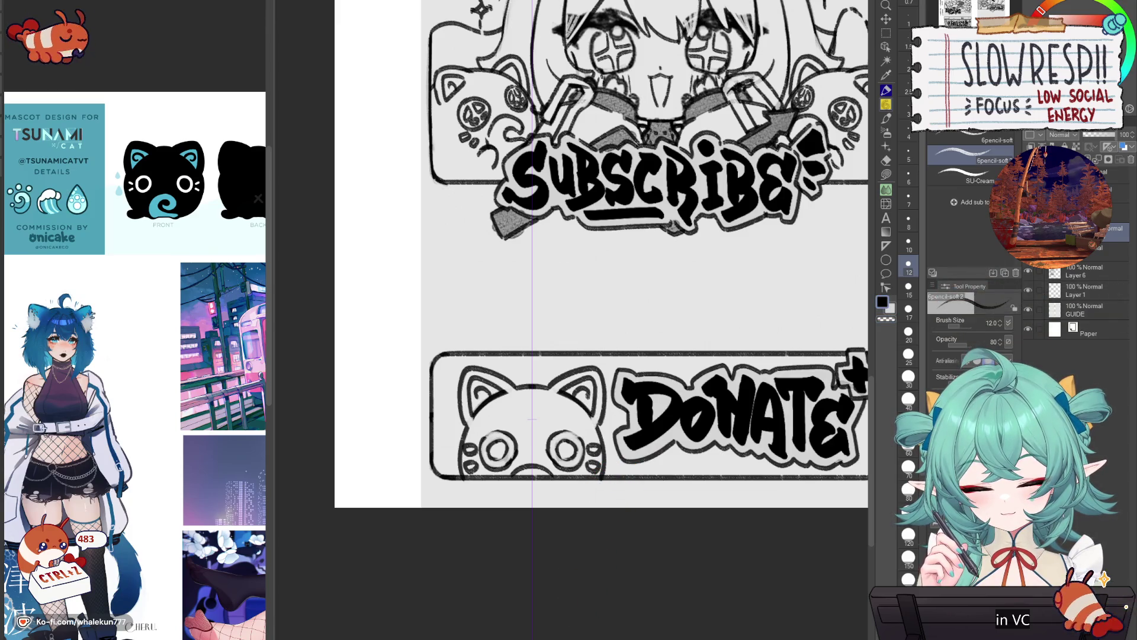
key(c)
drag(491, 406, 481, 388)
drag(583, 403, 576, 388)
drag(473, 398, 483, 387)
- Rework the inner ear lines, erasing parts and redrawing them darker in black
key(c)
drag(580, 398, 587, 386)
drag(489, 403, 476, 385)
mouse_move(575, 403)
mouse_down()
mouse_move(586, 385)
mouse_move(577, 405)
mouse_move(576, 386)
mouse_up()
key(c)
drag(478, 398, 477, 386)
key(c)
drag(577, 402, 580, 385)
drag(591, 400, 584, 385)
drag(480, 400, 475, 385)
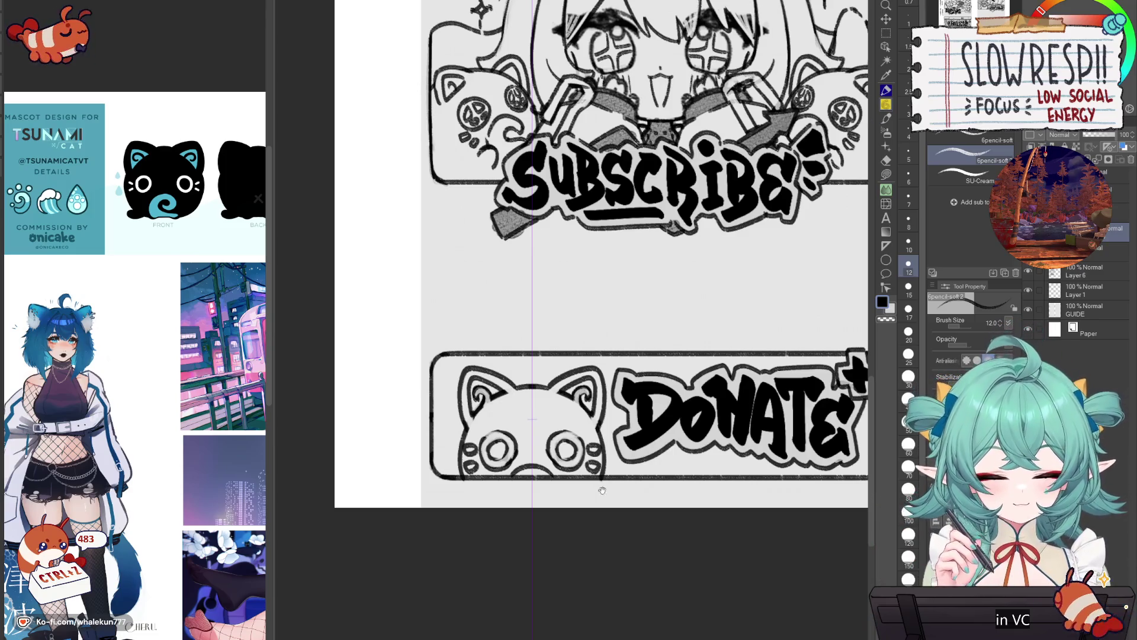
- Sketch two mirrored lines rising above the cat, then undo them to redraw wider
drag(607, 483, 648, 453)
mouse_move(540, 289)
mouse_down()
mouse_move(539, 346)
mouse_move(536, 302)
mouse_move(531, 340)
mouse_up()
key(ctrl+z)
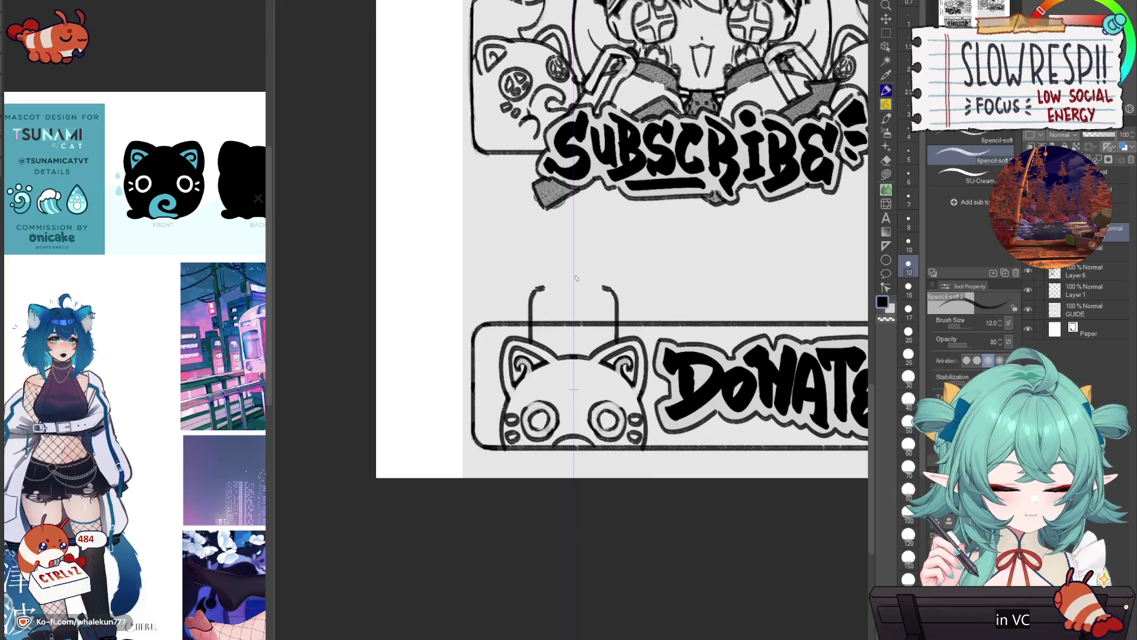
- Draw the box's mirrored side edges above the cat after discarding the hooked tips
key(ctrl+z)
drag(539, 288, 608, 284)
key(ctrl+z)
key(ctrl+z)
key(c)
key(c)
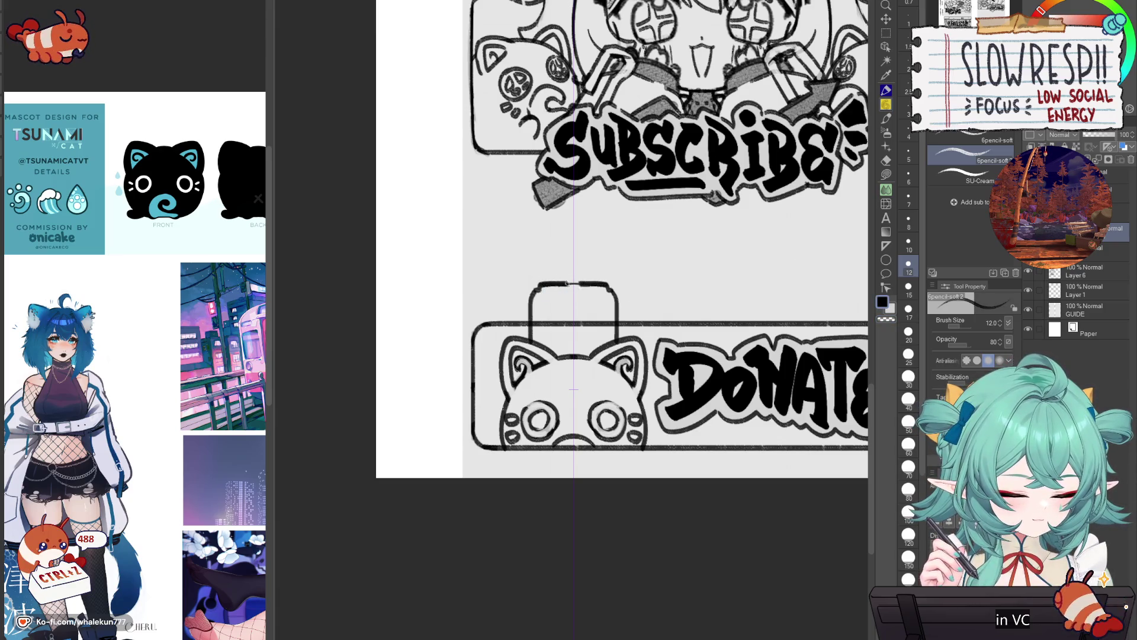
key(c)
key(c)
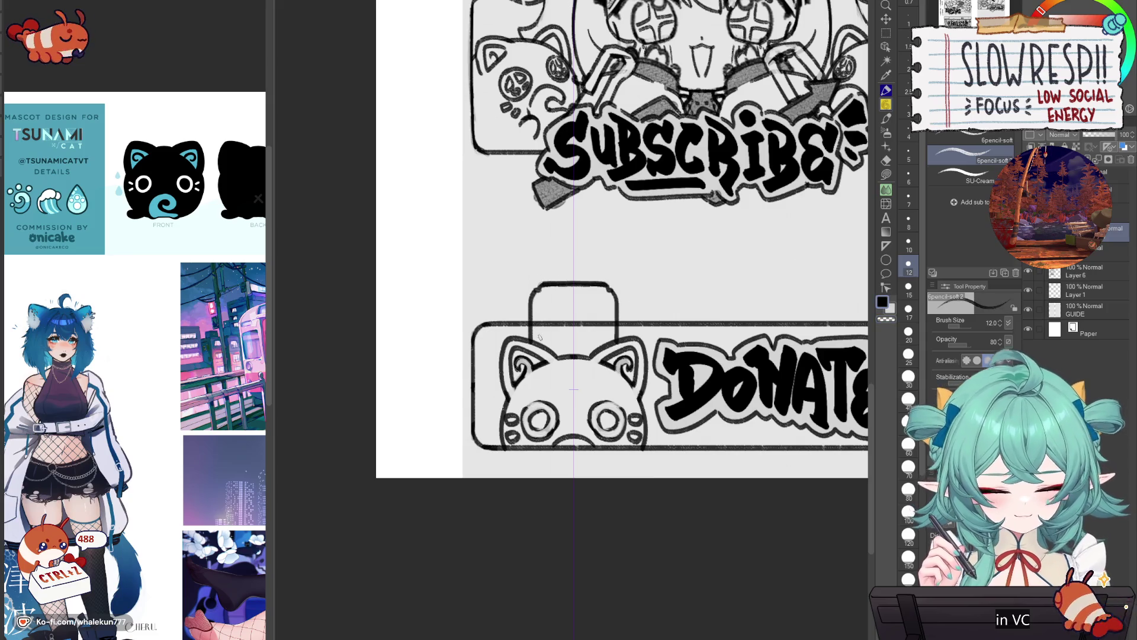
drag(536, 299, 537, 342)
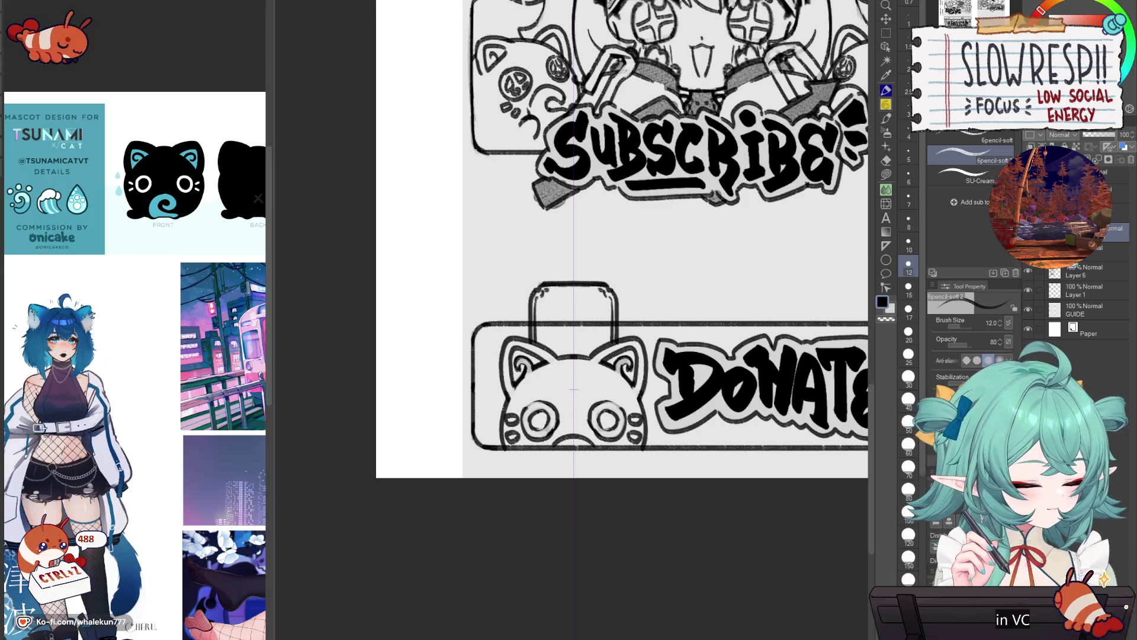
- Sketch curves and details inside the box just above the cat's head
mouse_move(570, 345)
mouse_down()
mouse_move(603, 338)
mouse_move(590, 354)
mouse_move(608, 318)
mouse_move(608, 344)
mouse_up()
key(ctrl+z)
key(ctrl+z)
key(ctrl+z)
mouse_move(545, 327)
mouse_down()
mouse_move(590, 324)
mouse_move(583, 351)
mouse_up()
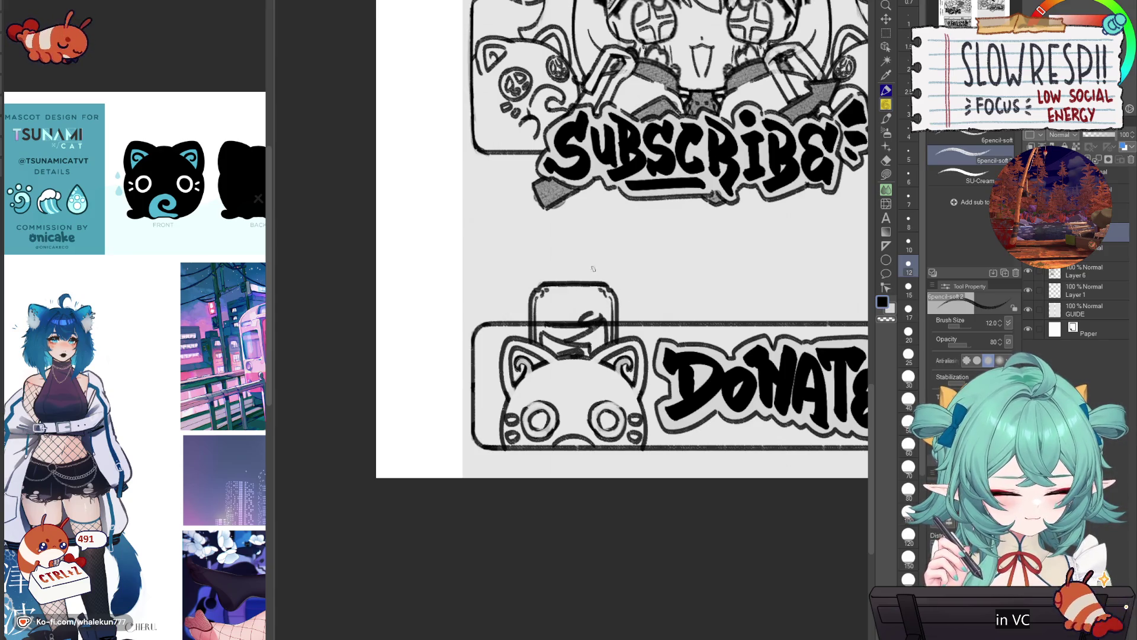
scroll(596, 270, down, 3)
scroll(622, 326, up, 4)
scroll(623, 329, down, 5)
scroll(645, 373, up, 3)
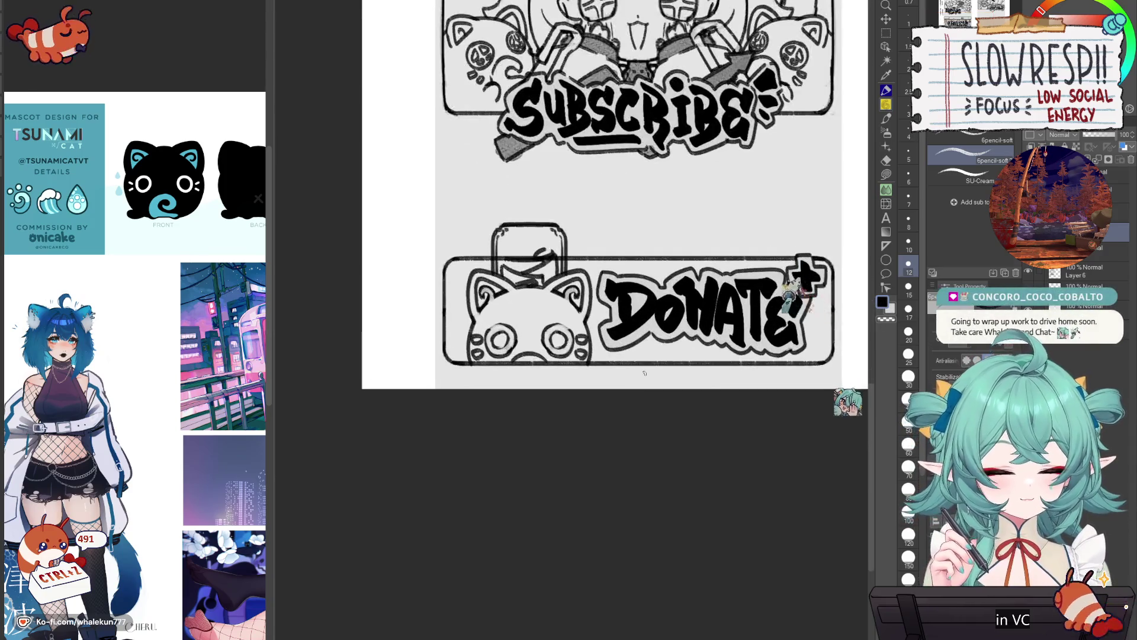
- Enlarge the box above the cat and move it slightly down and right with Ctrl+T
key(e)
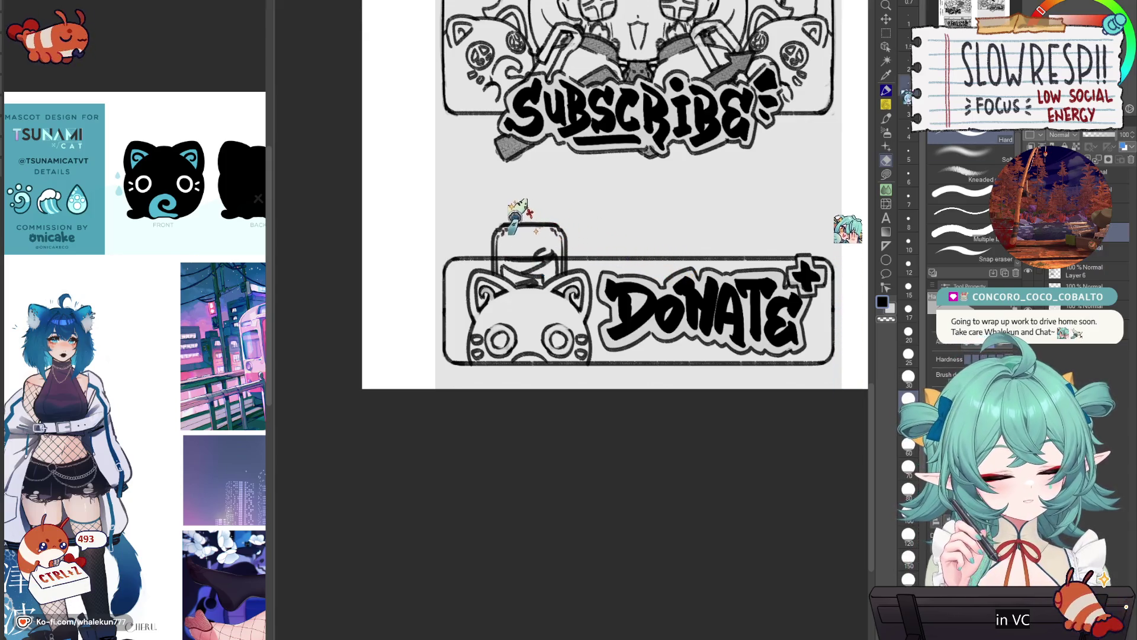
scroll(473, 204, down, 3)
key(ctrl+t)
drag(414, 199, 333, 178)
drag(585, 414, 592, 422)
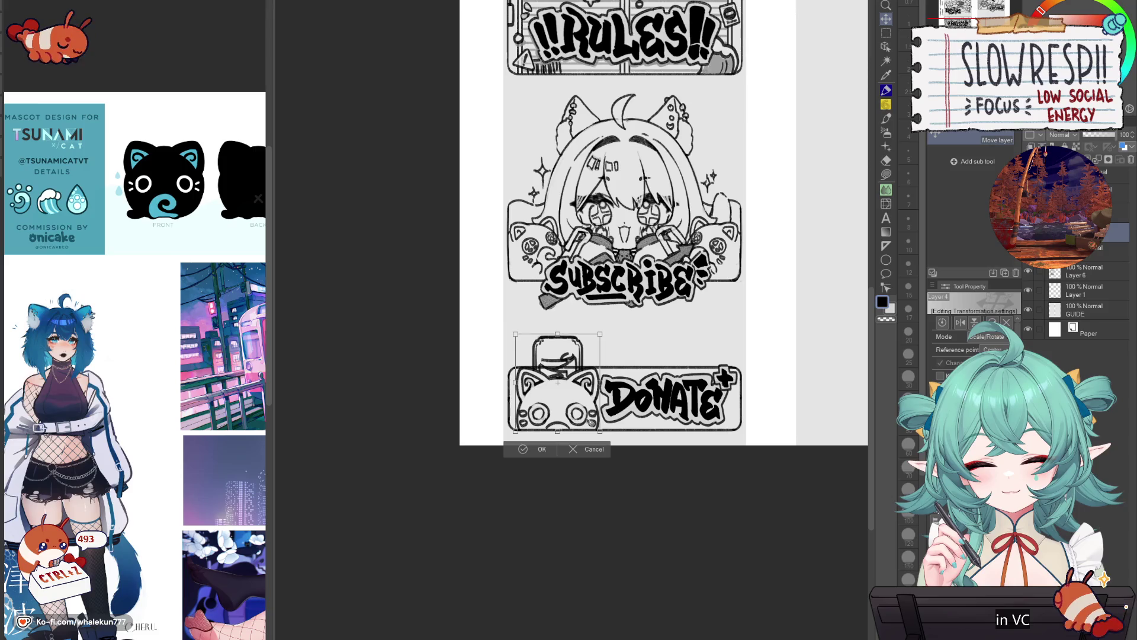
click(541, 449)
- Select the cat and its box and nudge them into place with the arrow keys
key(m)
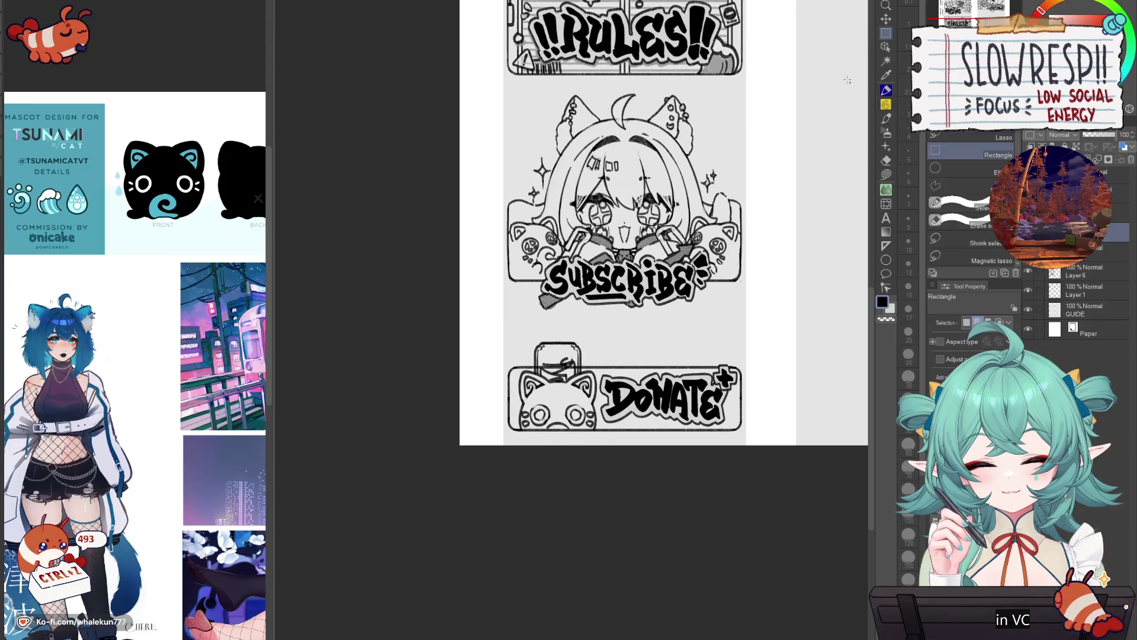
scroll(599, 386, up, 3)
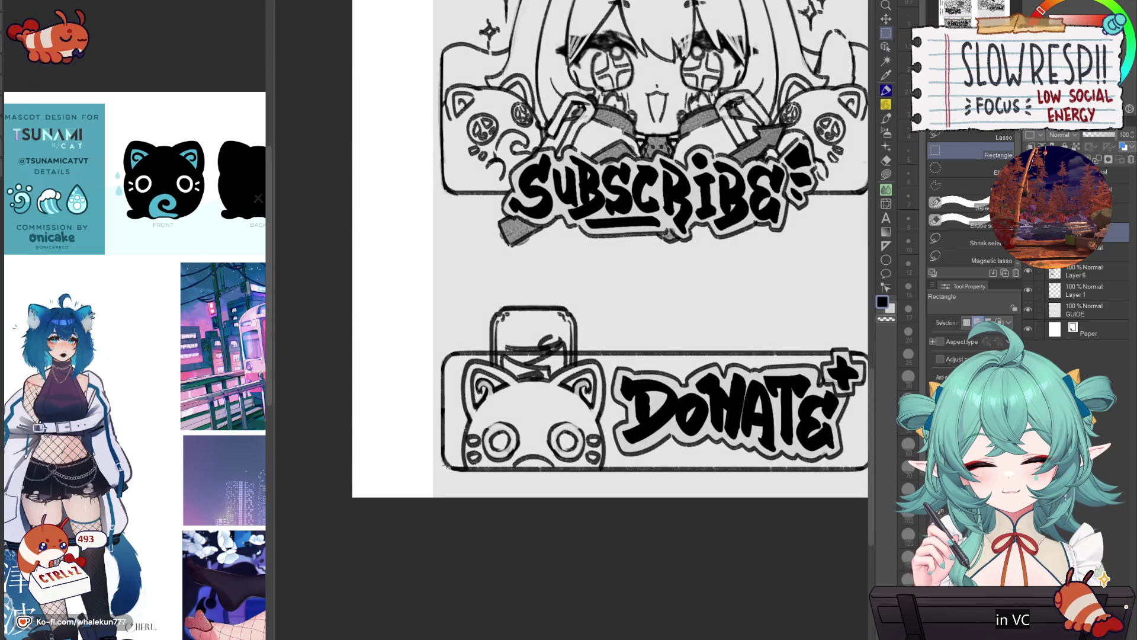
mouse_move(442, 458)
mouse_down()
mouse_move(566, 465)
mouse_move(616, 323)
mouse_move(610, 307)
mouse_up()
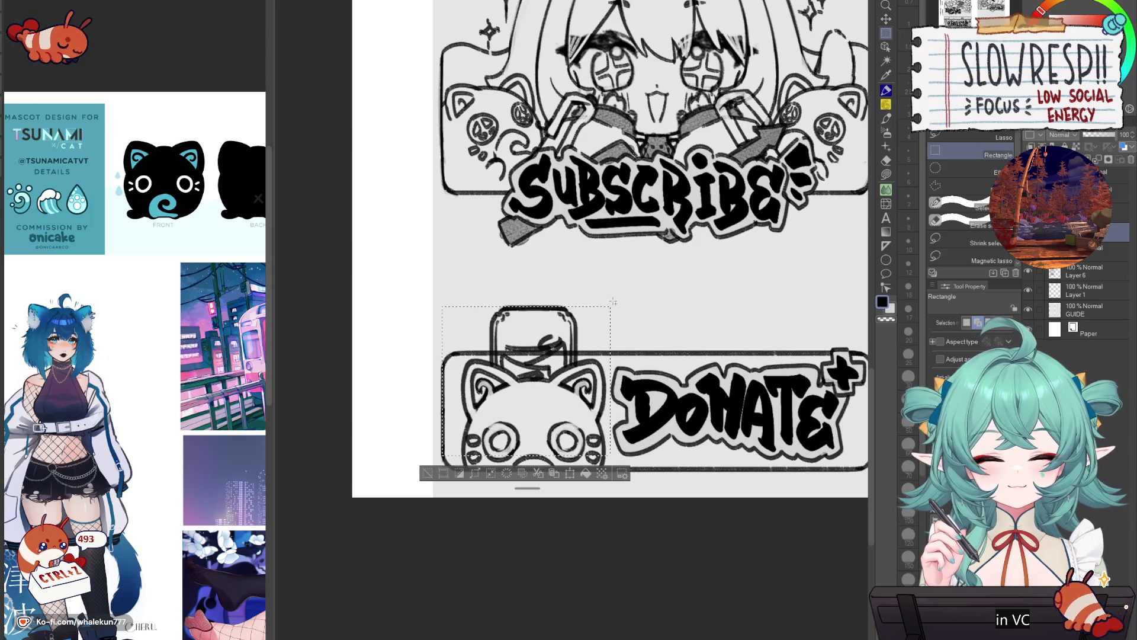
key(Left)
key(Left)
key(Left)
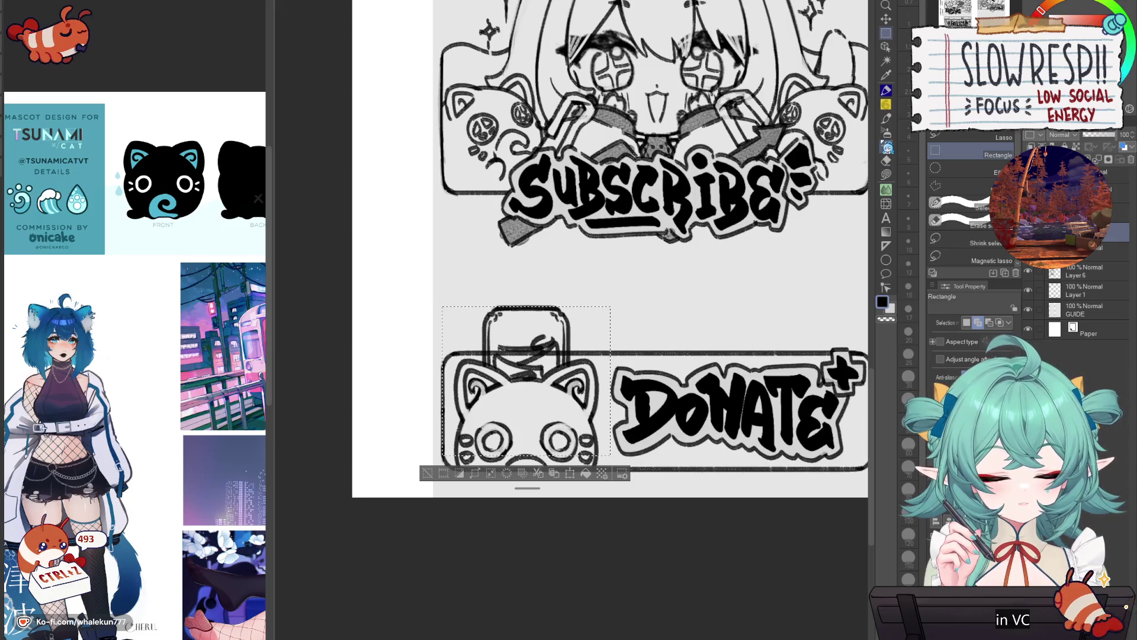
click(886, 19)
key(ctrl+d)
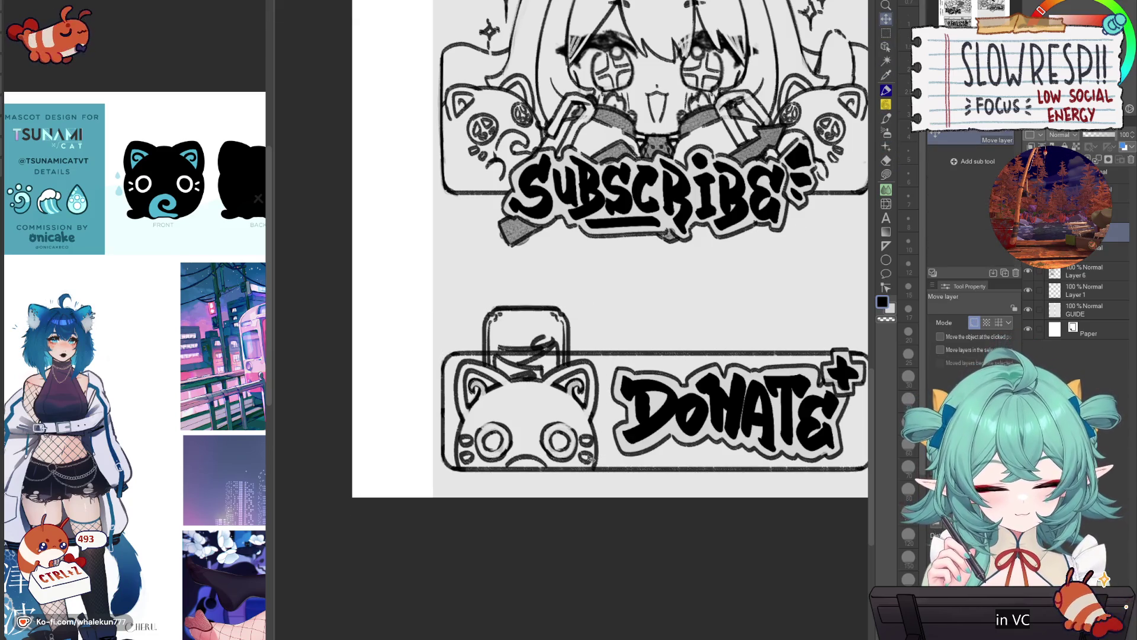
key(Right)
key(Left)
- Erase stray marks near the box and check the whole sheet before zooming back in
key(e)
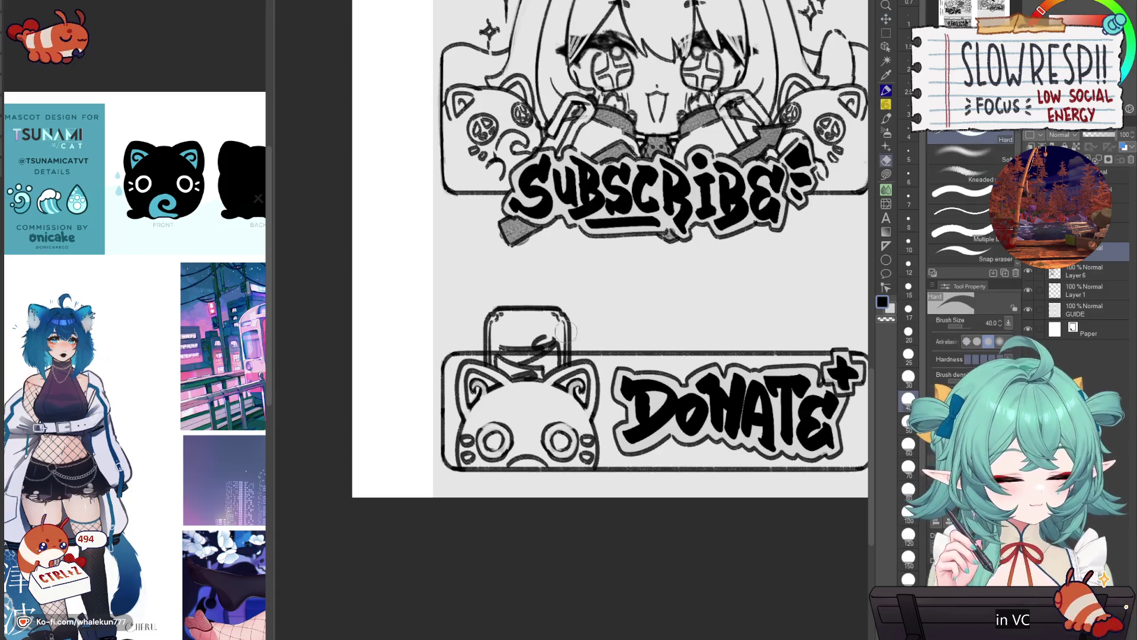
drag(529, 352, 551, 379)
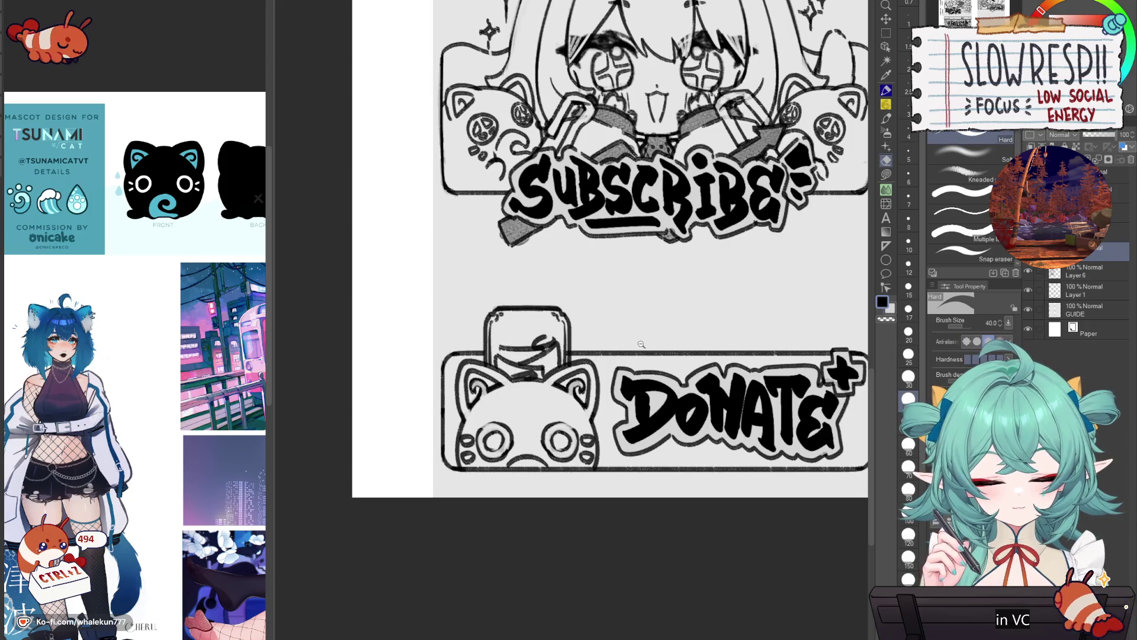
key(ctrl+minus)
key(ctrl+minus)
key(ctrl+plus)
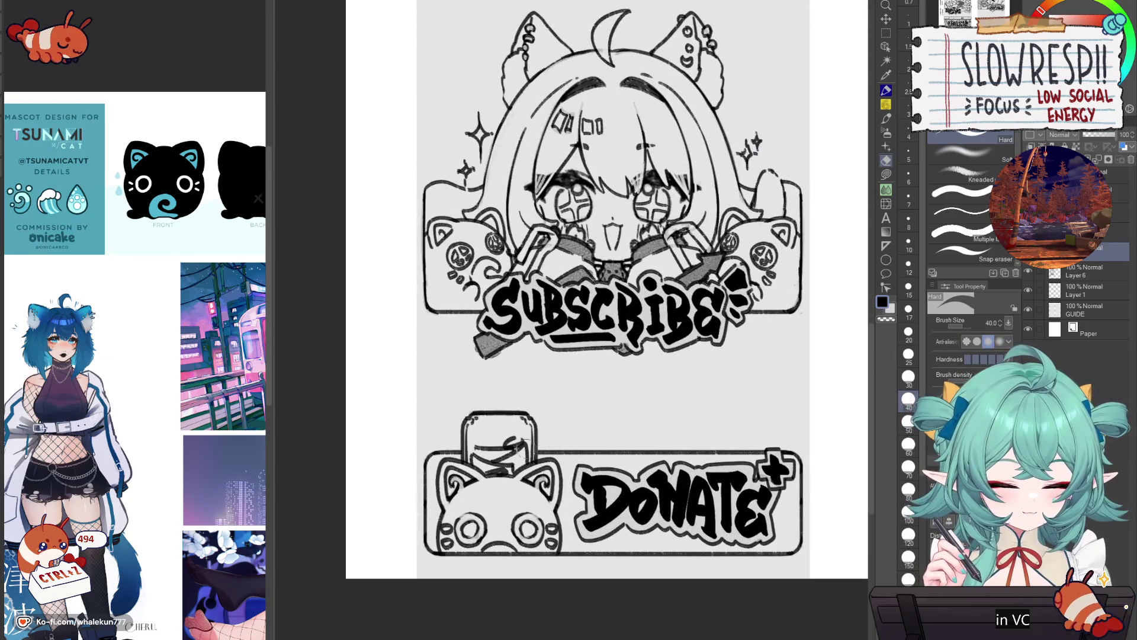
- Merge the cat sketch layer down and undo the stray stroke on the cat's cheek
key(ctrl+e)
key(p)
scroll(608, 290, down, 3)
scroll(607, 290, up, 2)
key(ctrl+z)
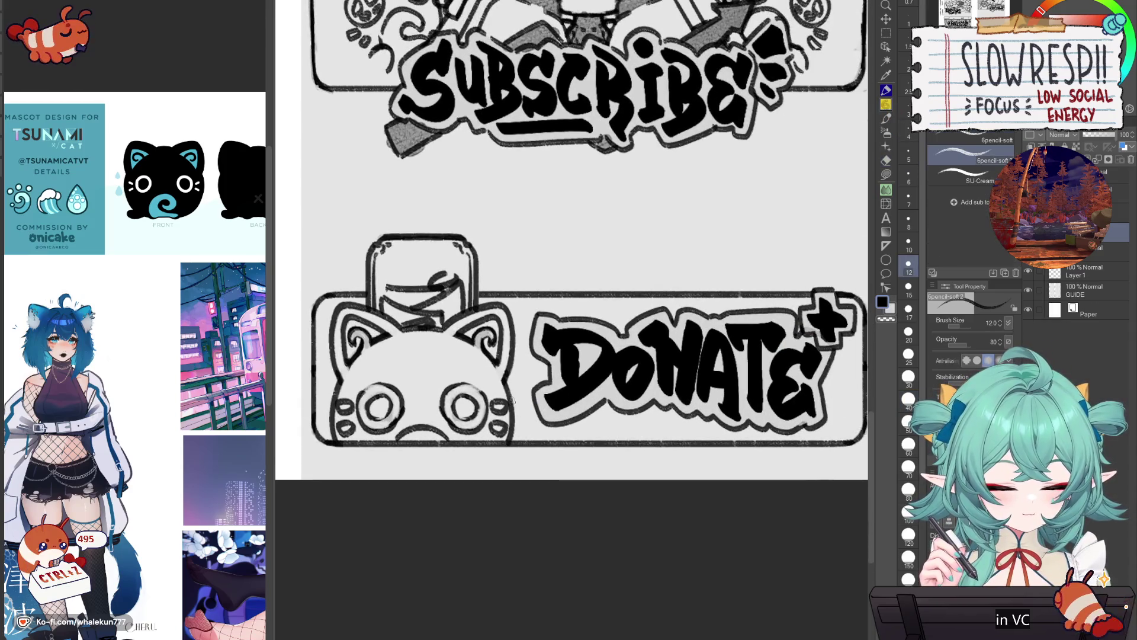
- Sketch a line at the banner's left edge and try redrawing the cat's mouth curve
drag(320, 392, 339, 388)
drag(508, 404, 539, 404)
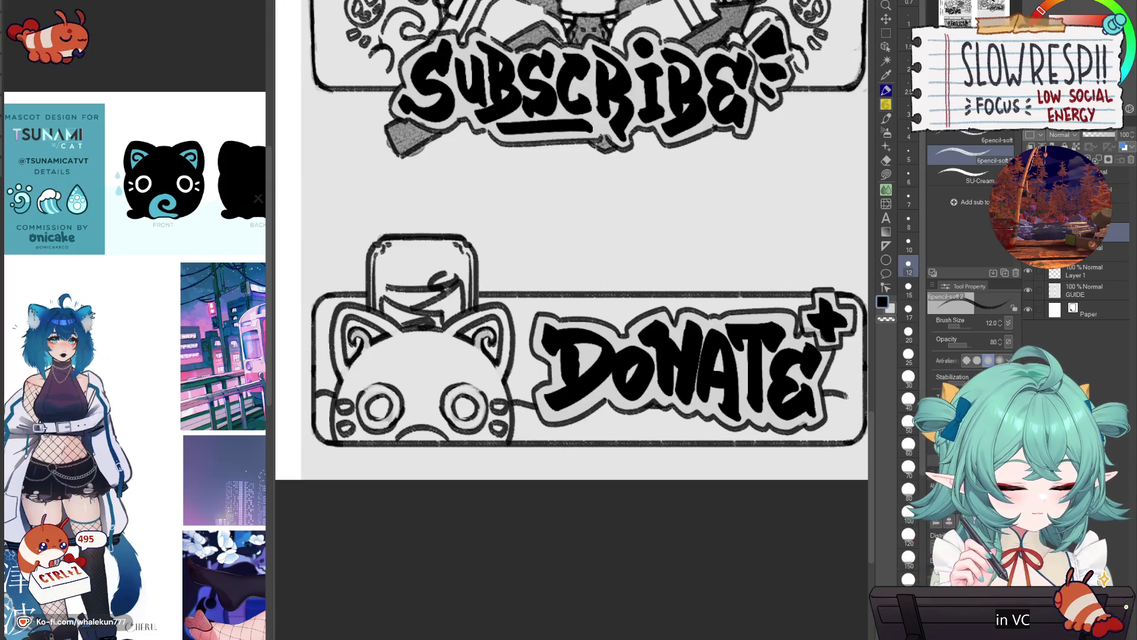
drag(631, 401, 610, 420)
drag(524, 424, 590, 421)
key(ctrl+z)
key(ctrl+z)
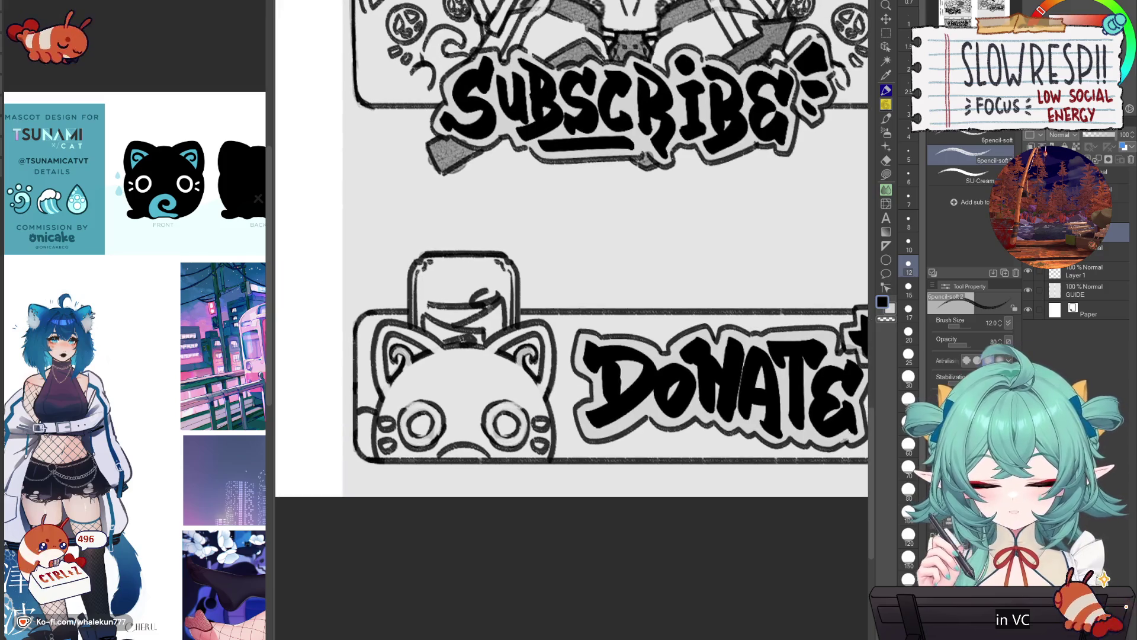
mouse_move(463, 439)
mouse_down()
mouse_move(489, 452)
mouse_move(466, 458)
mouse_move(495, 456)
mouse_move(462, 457)
mouse_move(495, 456)
mouse_move(462, 446)
mouse_move(491, 456)
mouse_up()
key(c)
key(ctrl+z)
key(ctrl+z)
key(ctrl+z)
key(ctrl+z)
key(ctrl+z)
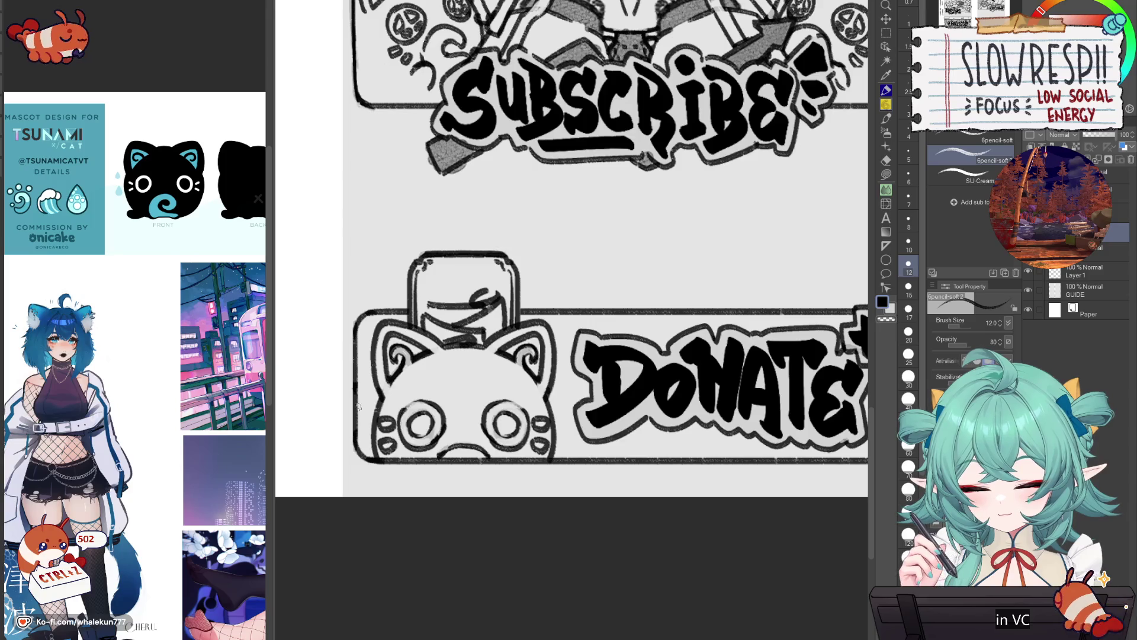
- Add a stroke at the cat's left edge and connect its right side to the DONATE outline
drag(355, 412, 380, 415)
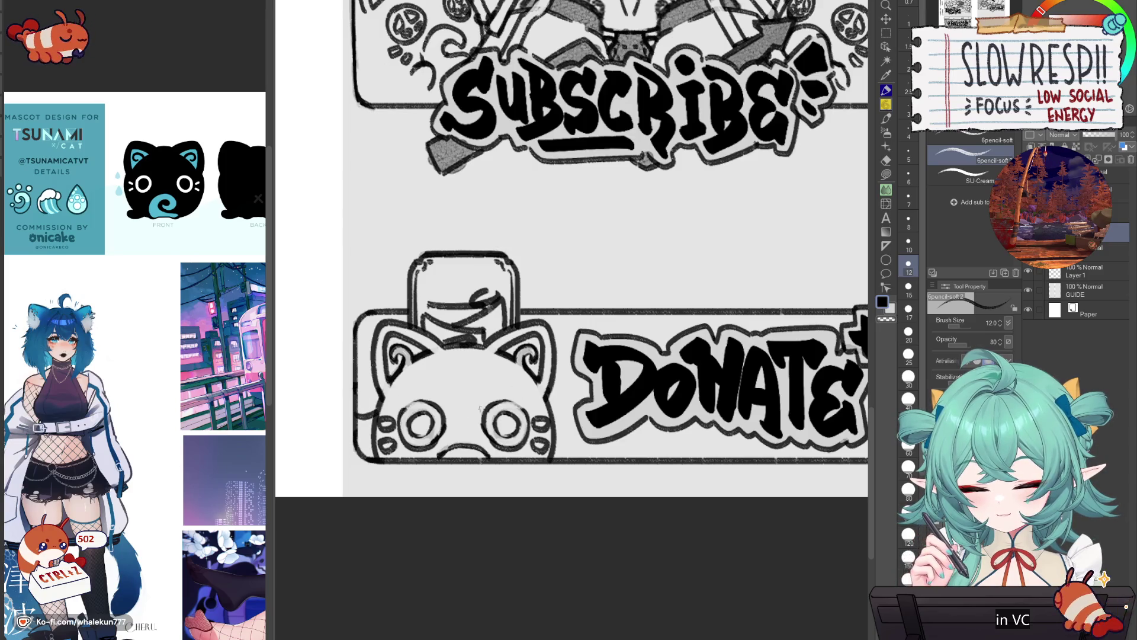
drag(551, 411, 597, 419)
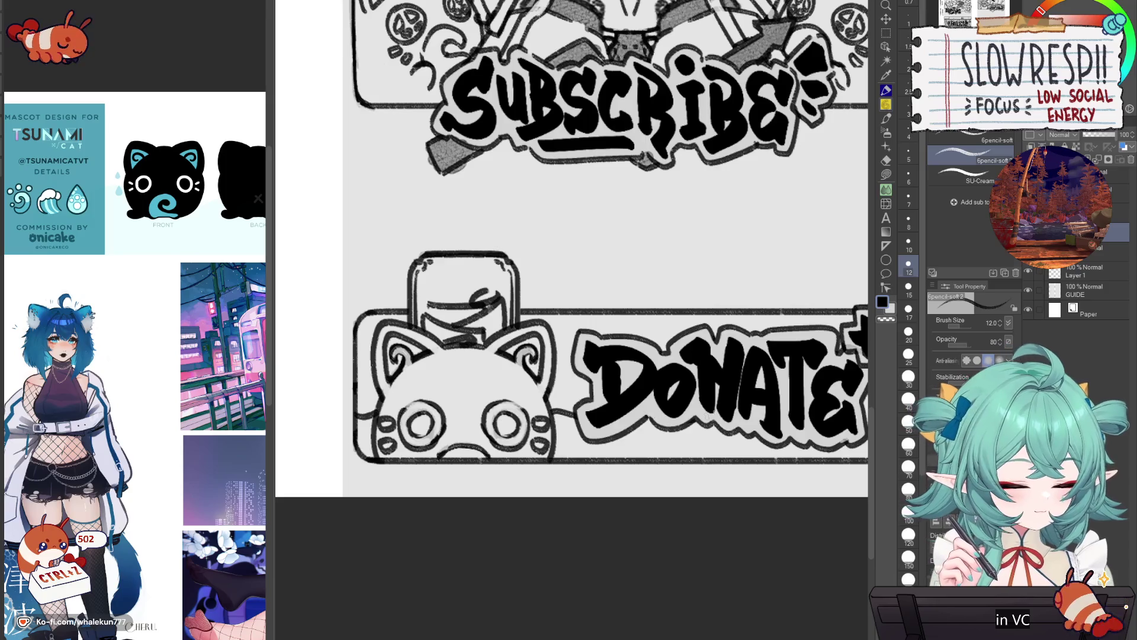
drag(822, 415, 753, 417)
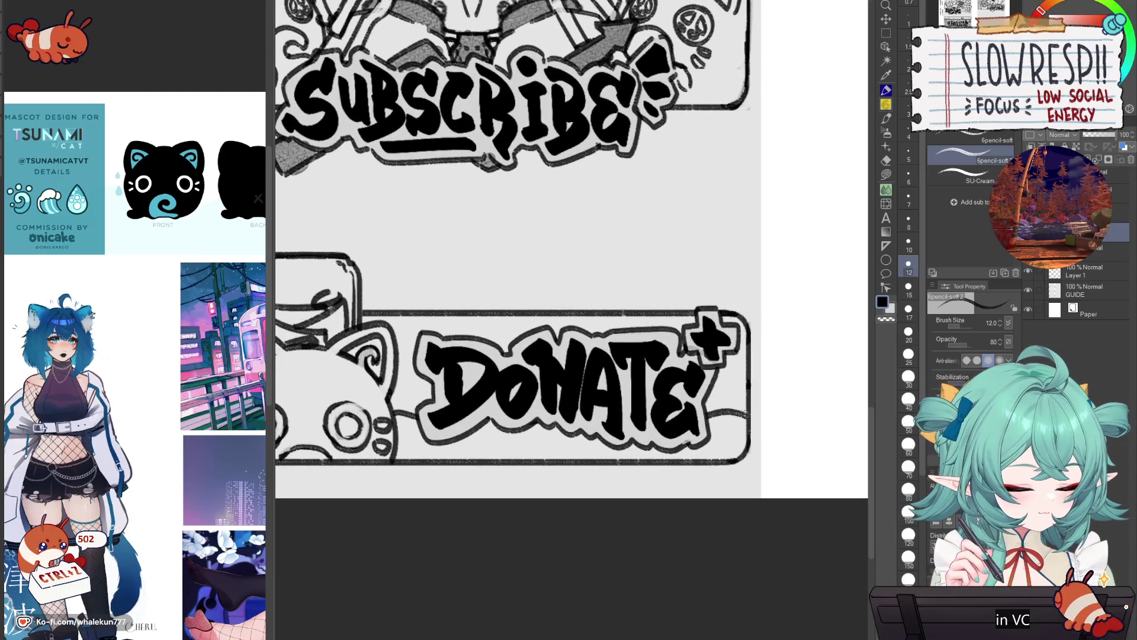
scroll(707, 415, down, 5)
scroll(665, 397, up, 2)
scroll(664, 397, up, 1)
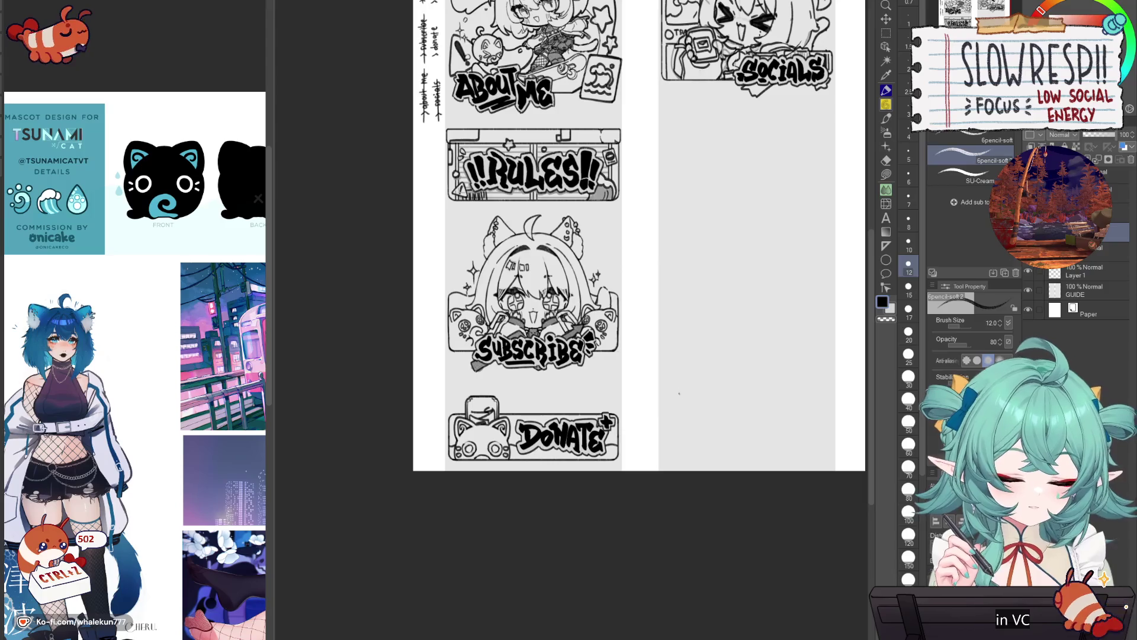
- Select the whole DONATE panel and move it up slightly
key(m)
drag(424, 389, 685, 471)
key(k)
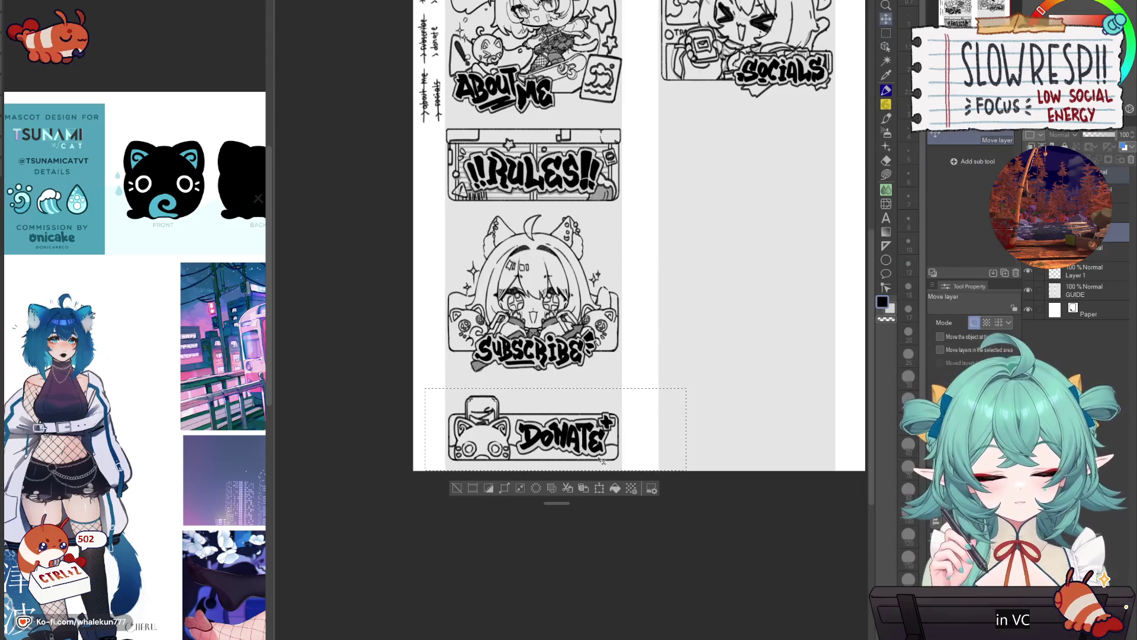
drag(601, 459, 602, 451)
key(ctrl+d)
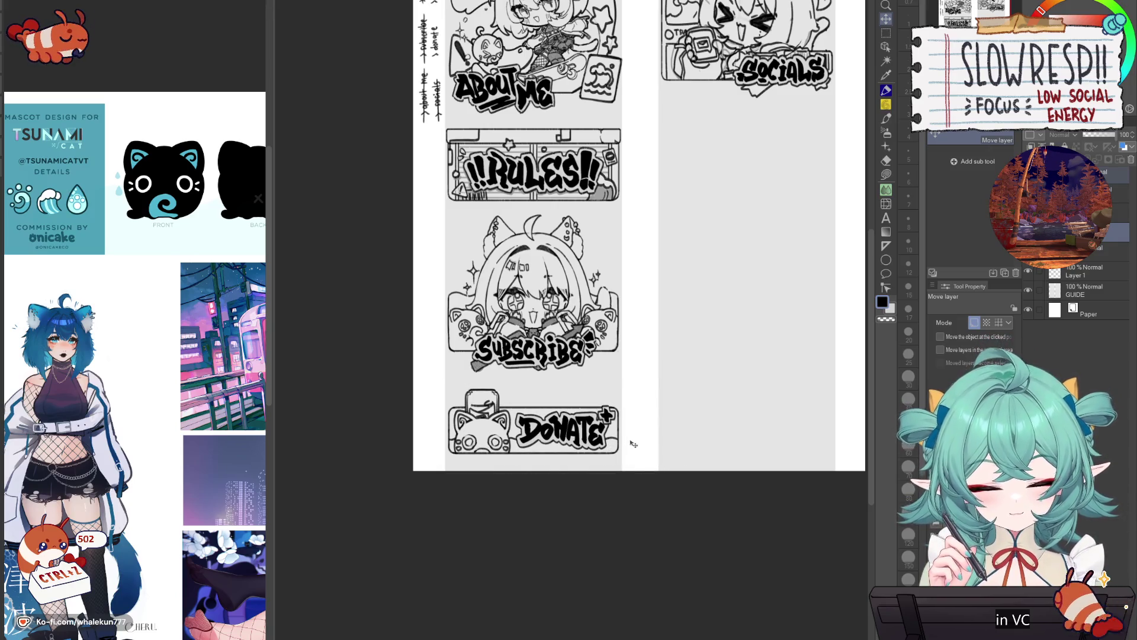
- Merge Layer 1 into the layer below and shift all the panel line art down slightly
scroll(744, 438, down, 2)
scroll(714, 436, up, 1)
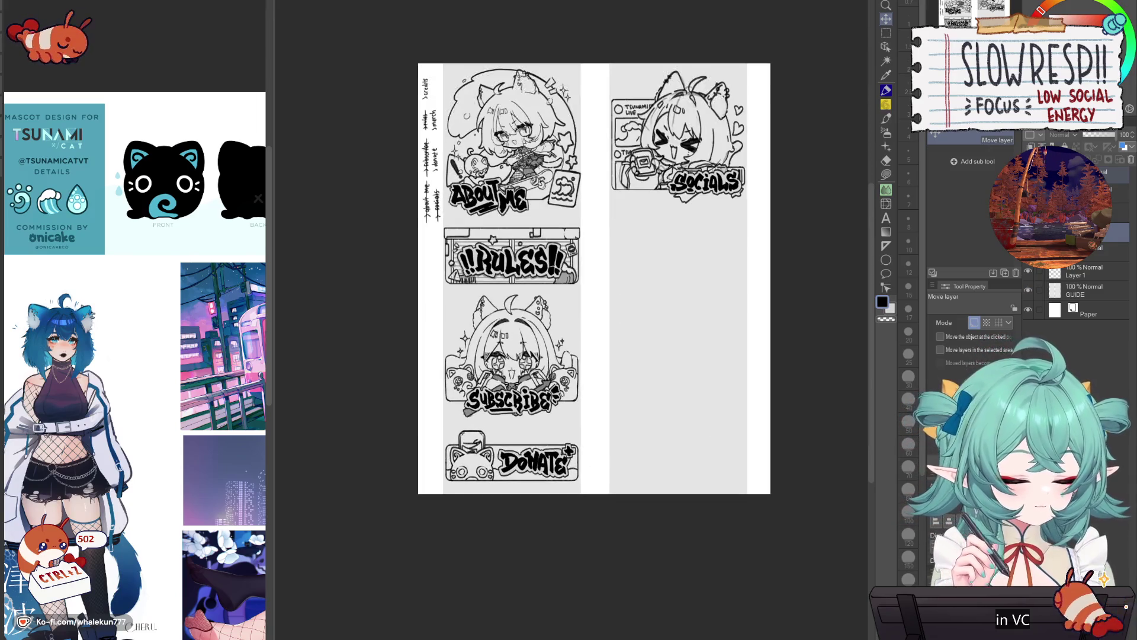
key(ctrl+e)
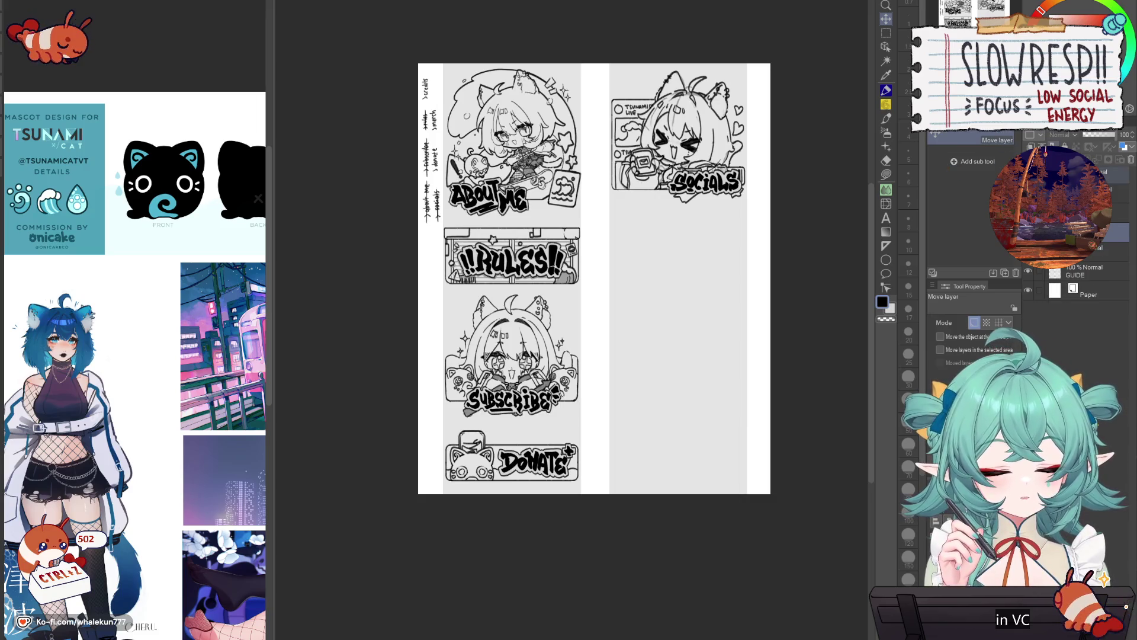
drag(723, 290, 724, 291)
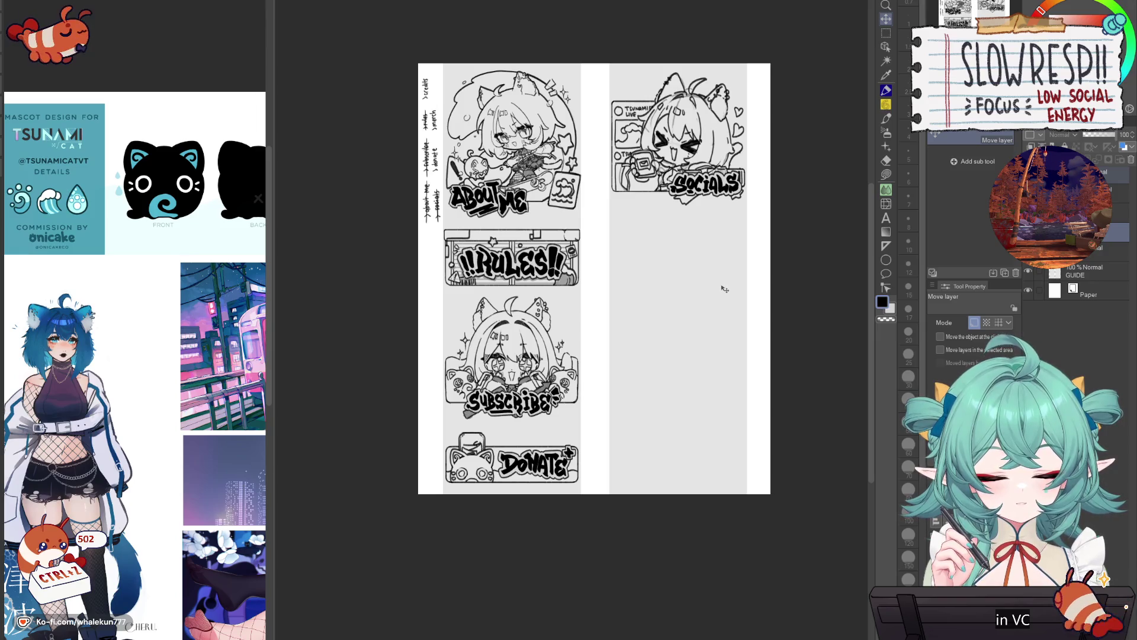
key(p)
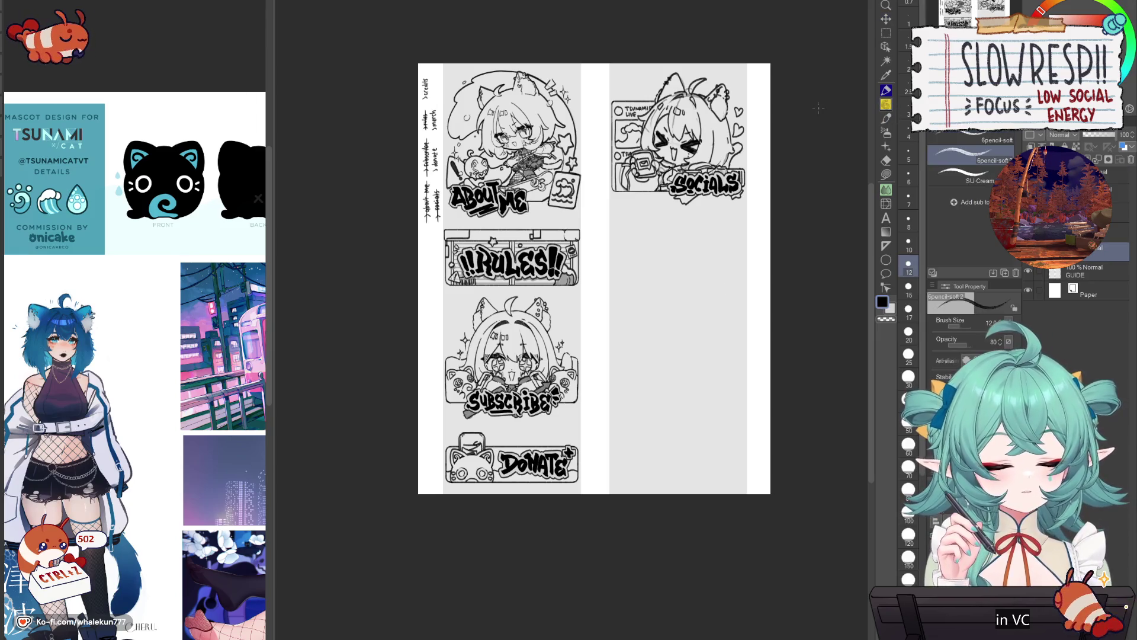
scroll(446, 157, up, 3)
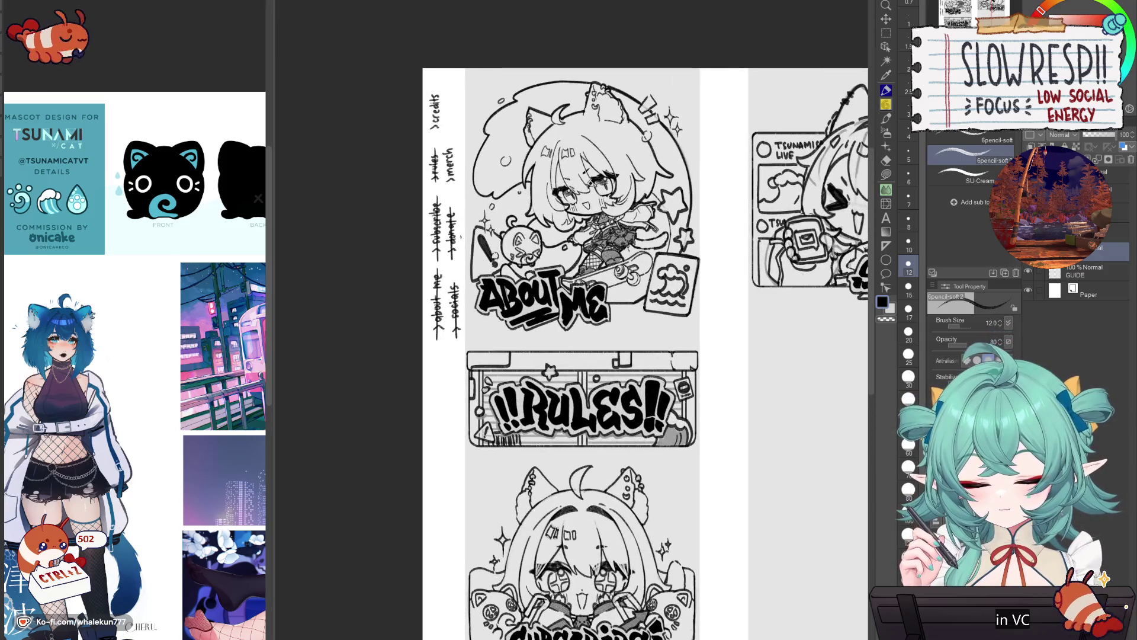
scroll(477, 188, down, 4)
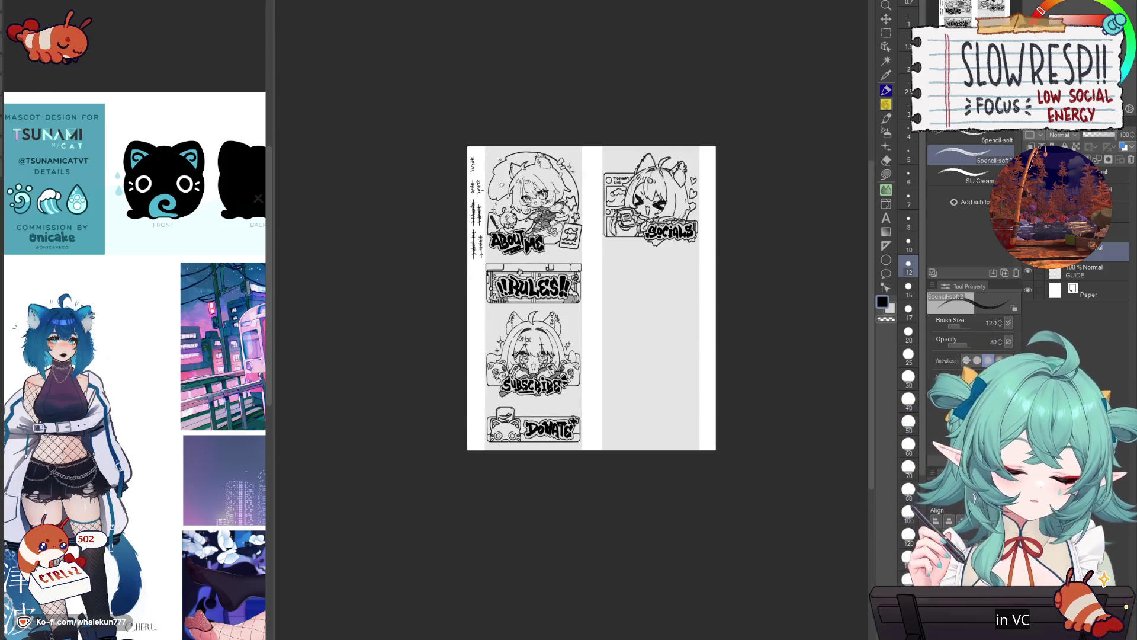
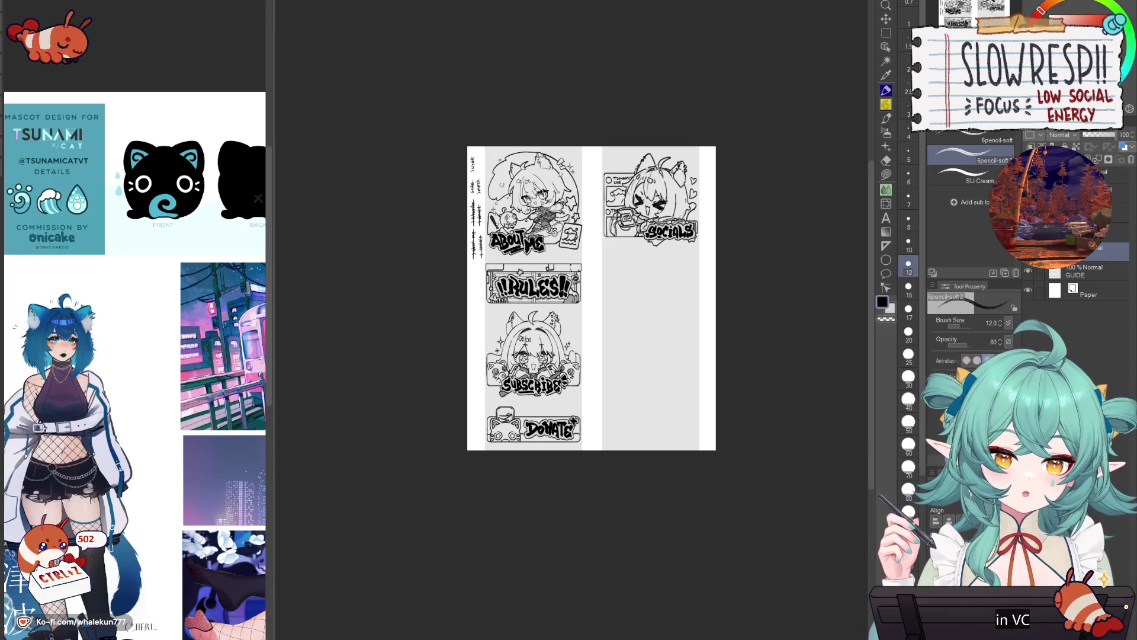
- Create a new blank raster layer above GUIDE with Ctrl+Shift+N on the panel sheet
scroll(672, 455, up, 3)
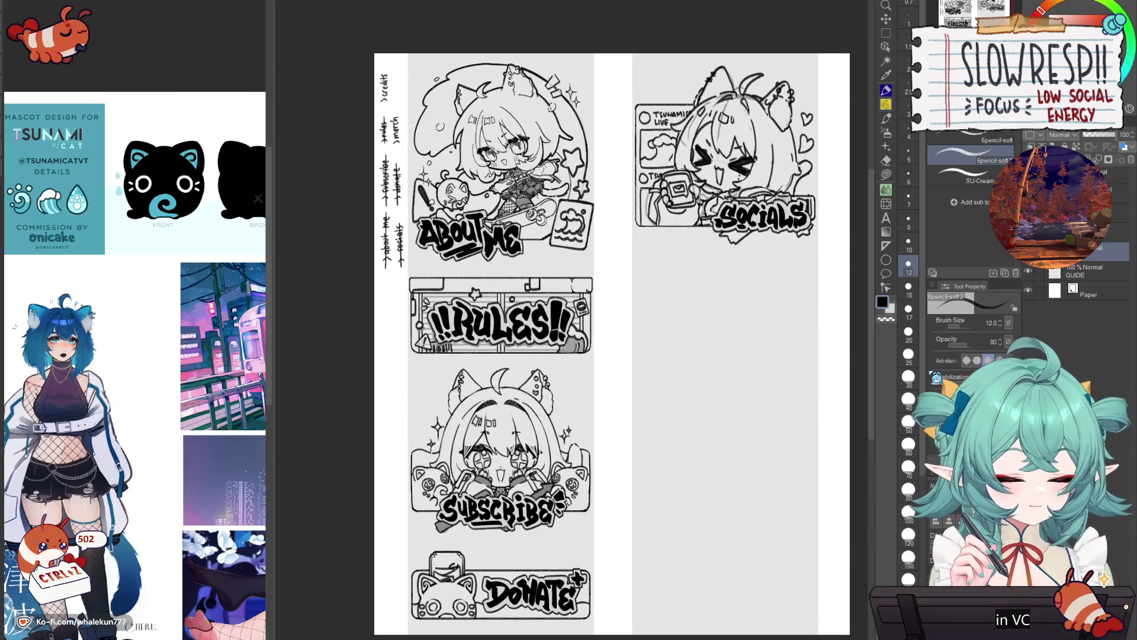
drag(672, 455, 619, 431)
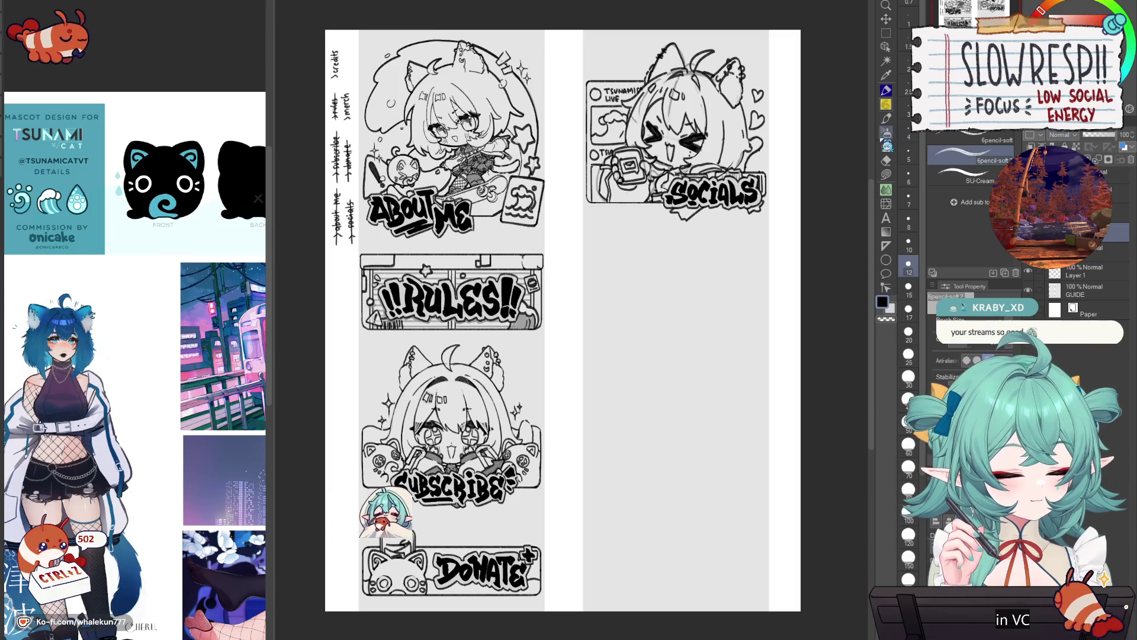
key(ctrl+shift+n)
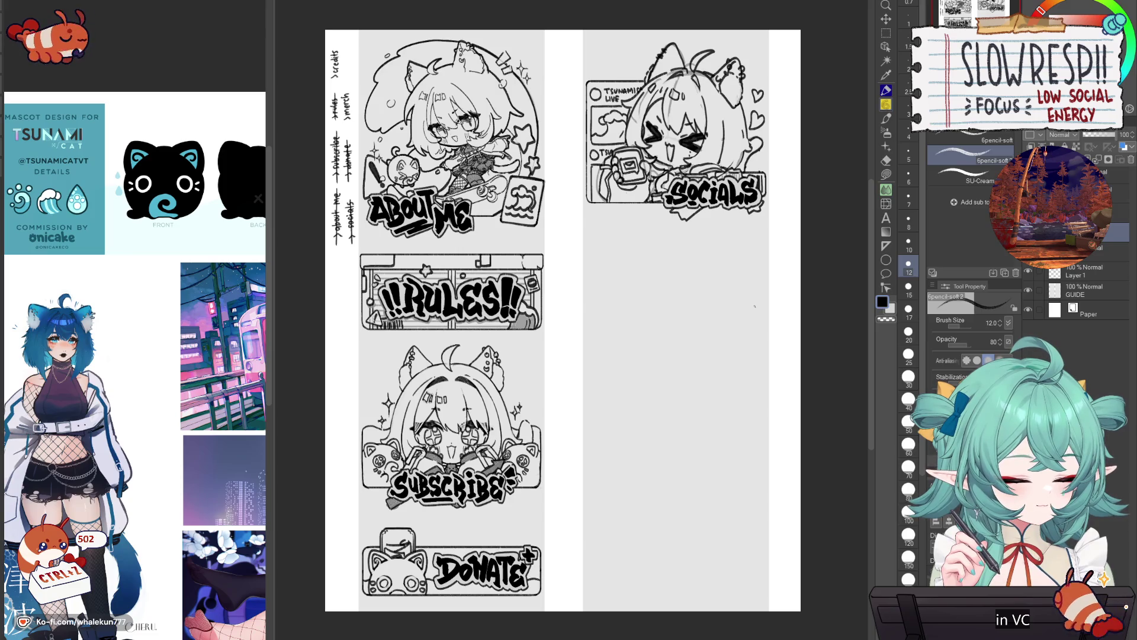
- Delete the new empty layer, then try a black lasso fill on the Subscribe character and undo it
key(m)
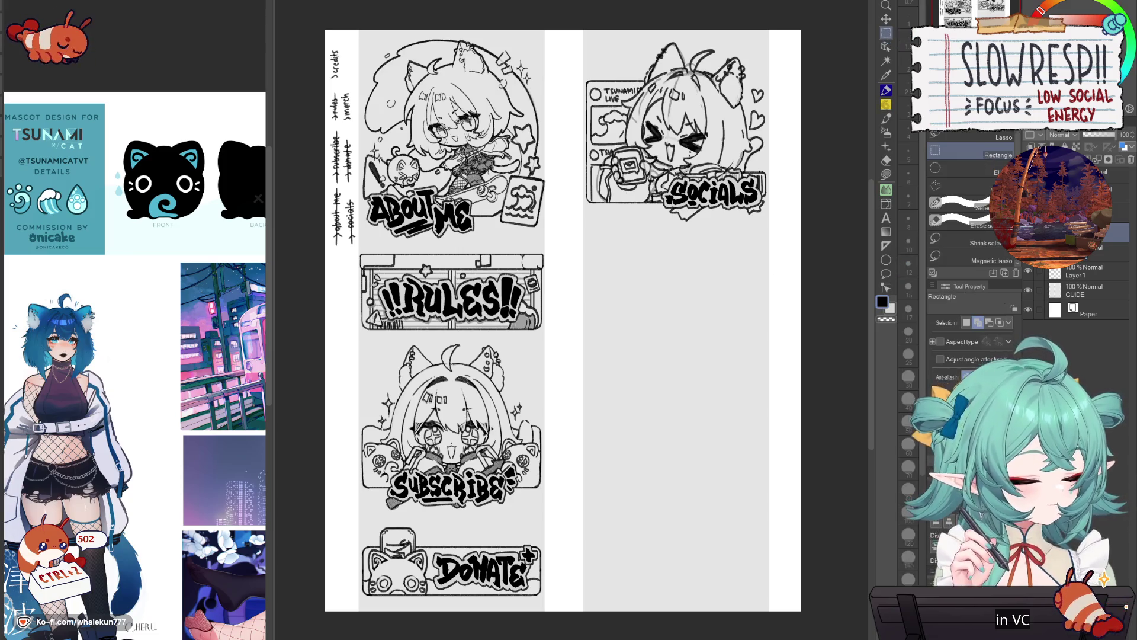
click(1132, 159)
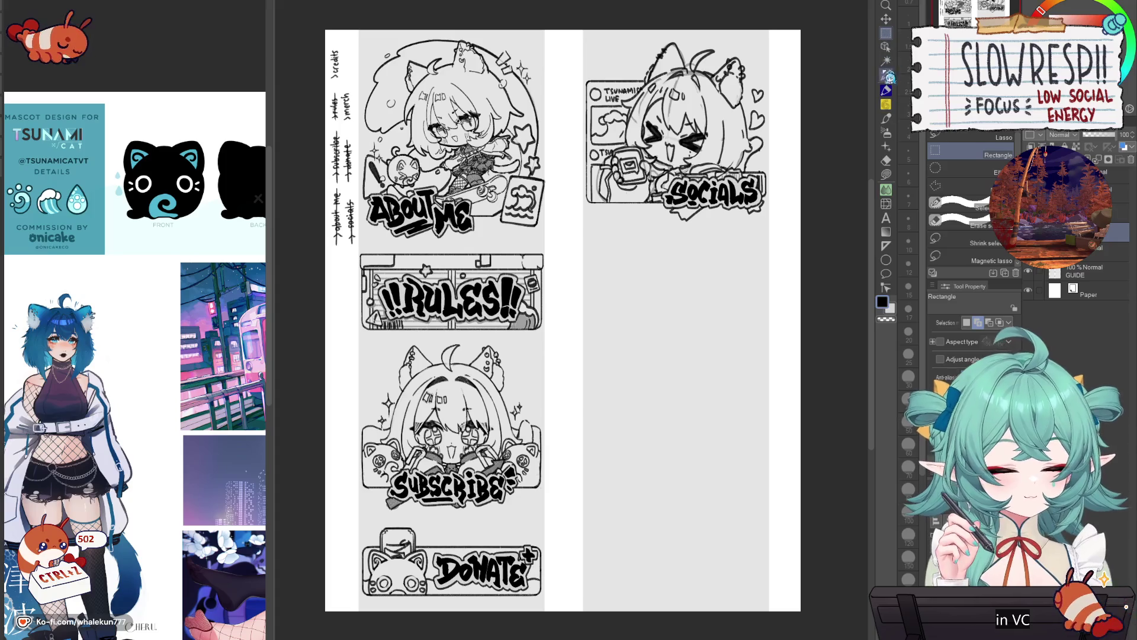
click(886, 176)
scroll(422, 455, up, 2)
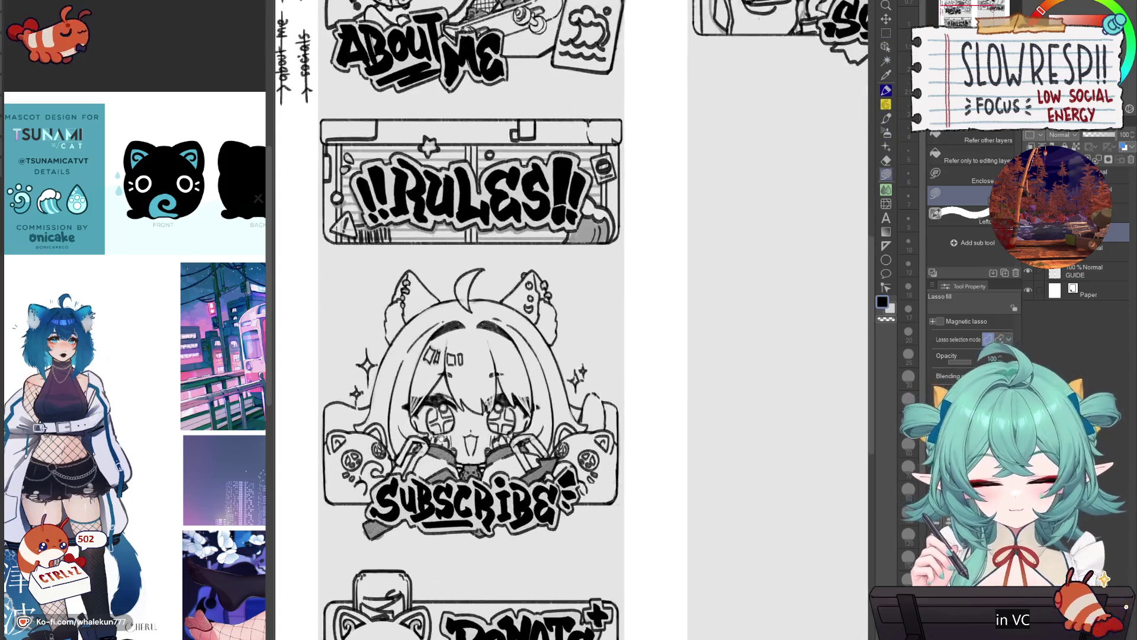
mouse_move(387, 349)
mouse_down()
mouse_move(371, 413)
mouse_move(401, 465)
mouse_move(471, 514)
mouse_move(557, 494)
mouse_move(567, 418)
mouse_move(606, 422)
mouse_move(606, 395)
mouse_move(573, 403)
mouse_move(566, 279)
mouse_move(480, 253)
mouse_up()
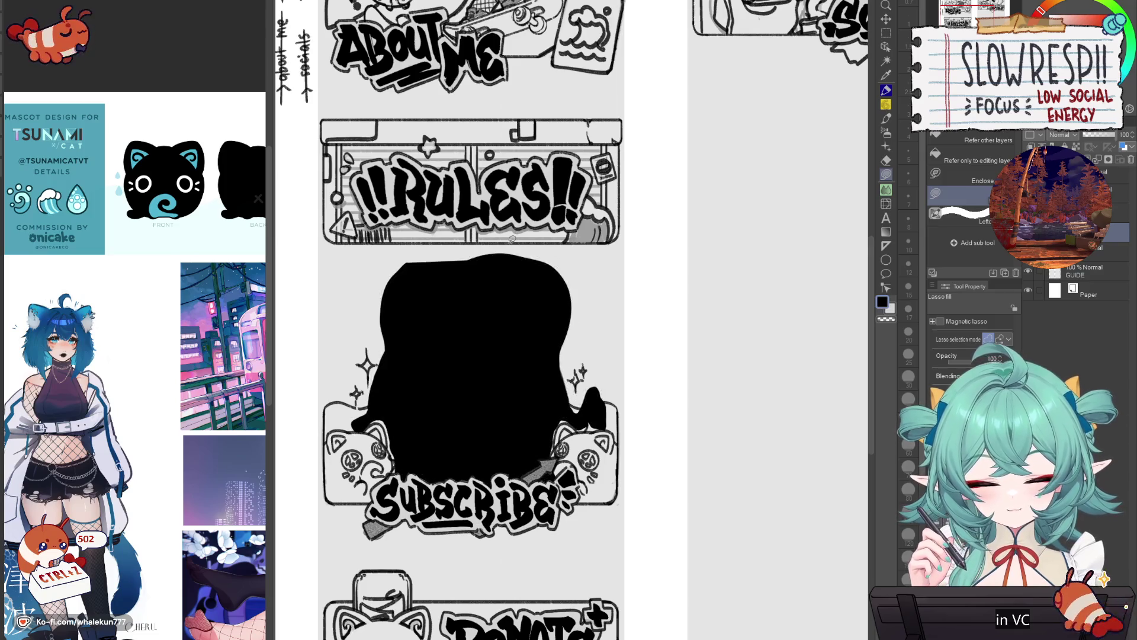
key(ctrl+z)
- Lasso the Subscribe character, scale it down slightly from the top, and deselect
key(m)
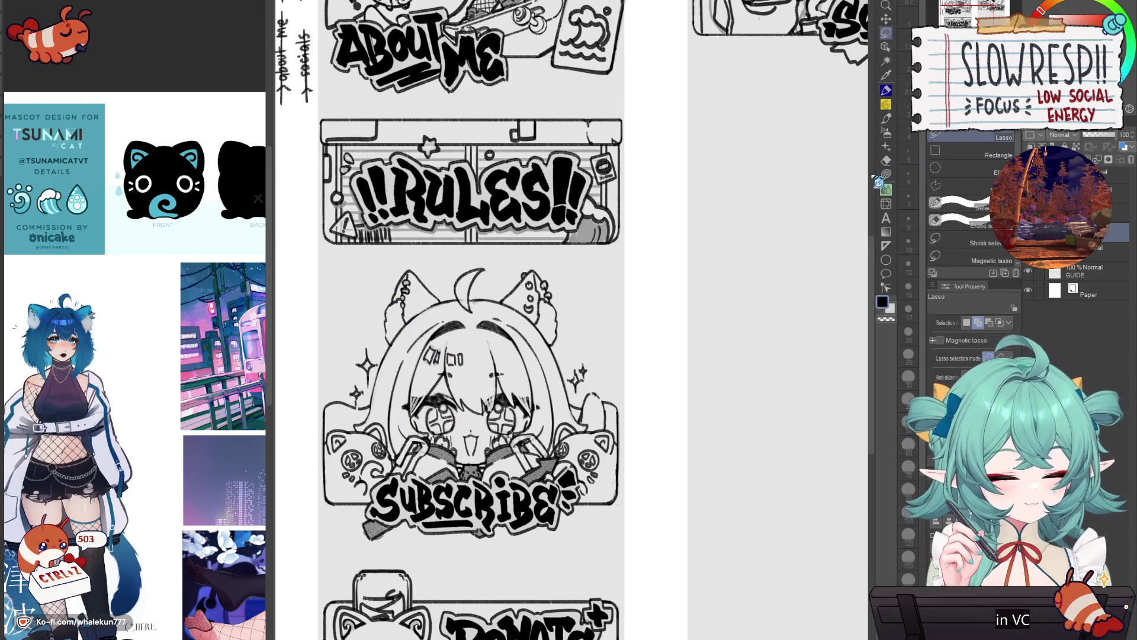
scroll(432, 386, up, 2)
mouse_move(385, 221)
mouse_down()
mouse_move(356, 307)
mouse_move(354, 413)
mouse_move(333, 433)
mouse_move(339, 443)
mouse_move(364, 433)
mouse_move(391, 515)
mouse_move(533, 560)
mouse_move(598, 545)
mouse_move(599, 441)
mouse_move(661, 443)
mouse_move(669, 410)
mouse_move(646, 388)
mouse_move(631, 414)
mouse_move(619, 412)
mouse_move(614, 308)
mouse_move(563, 213)
mouse_move(498, 251)
mouse_up()
key(ctrl+t)
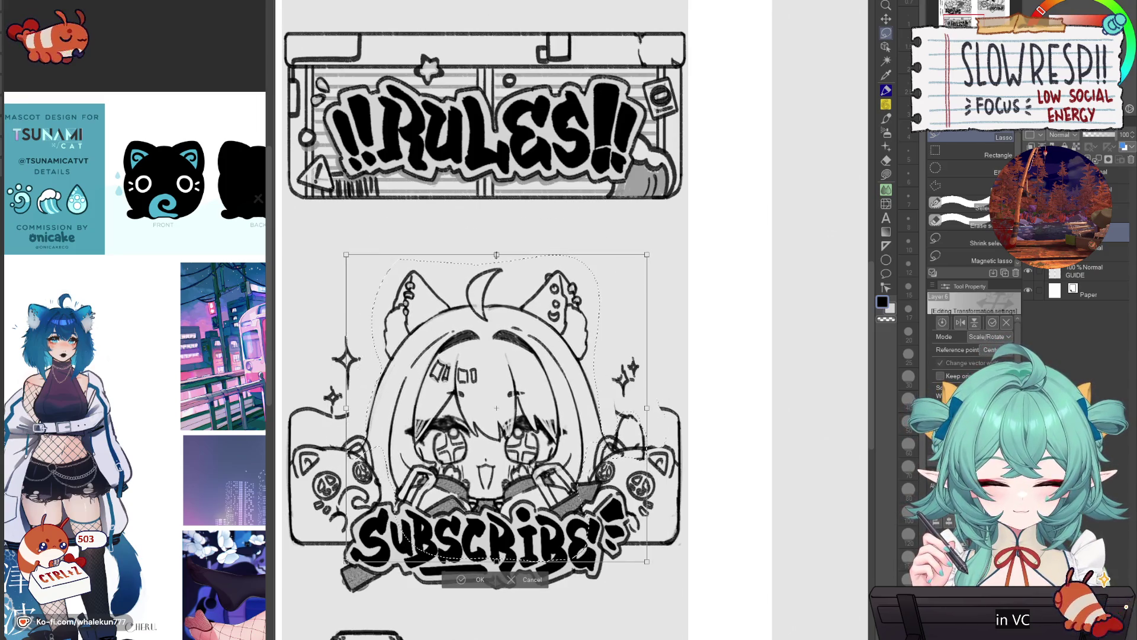
key(Return)
key(ctrl+minus)
key(ctrl+plus)
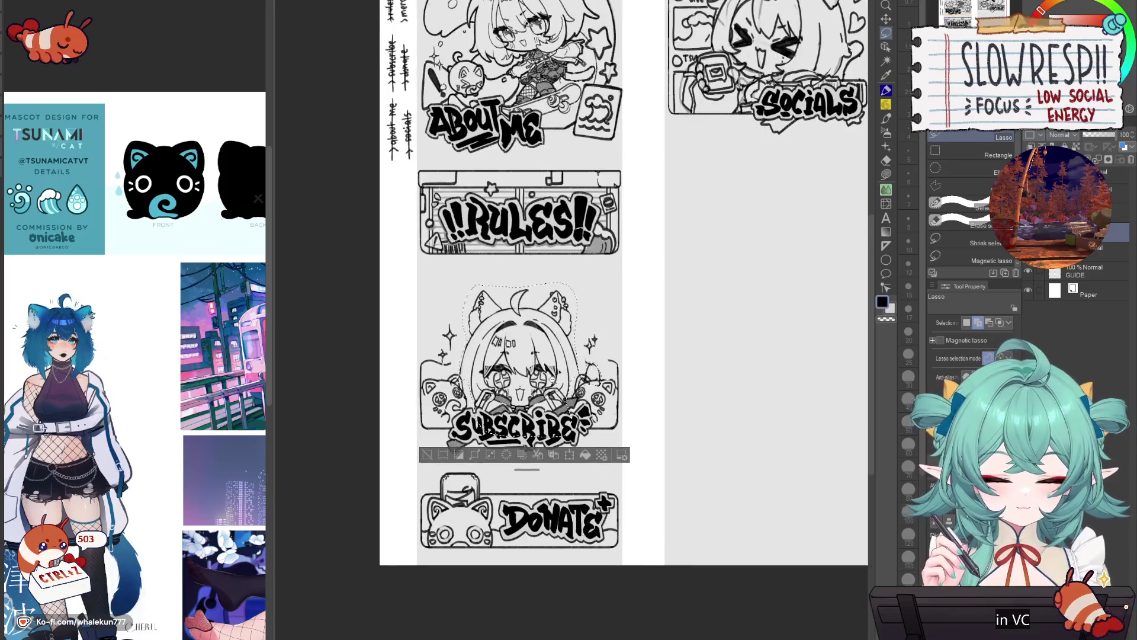
key(ctrl+d)
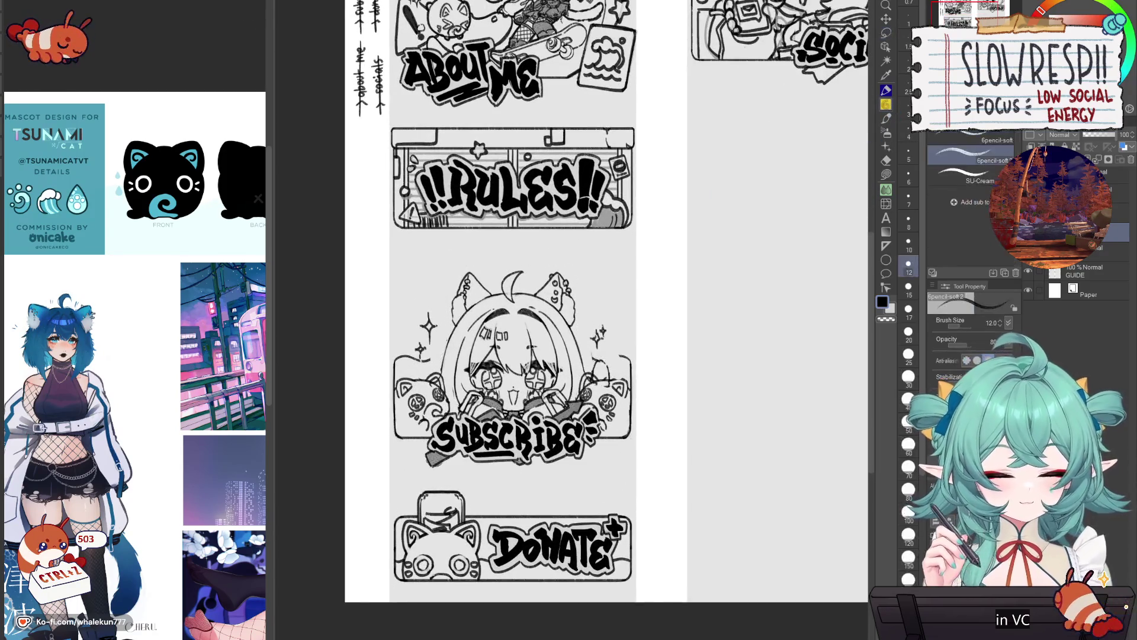
- Erase the wavy stroke and side border lines around the Subscribe character with a size-17 hard eraser
key(ctrl+plus)
key(e)
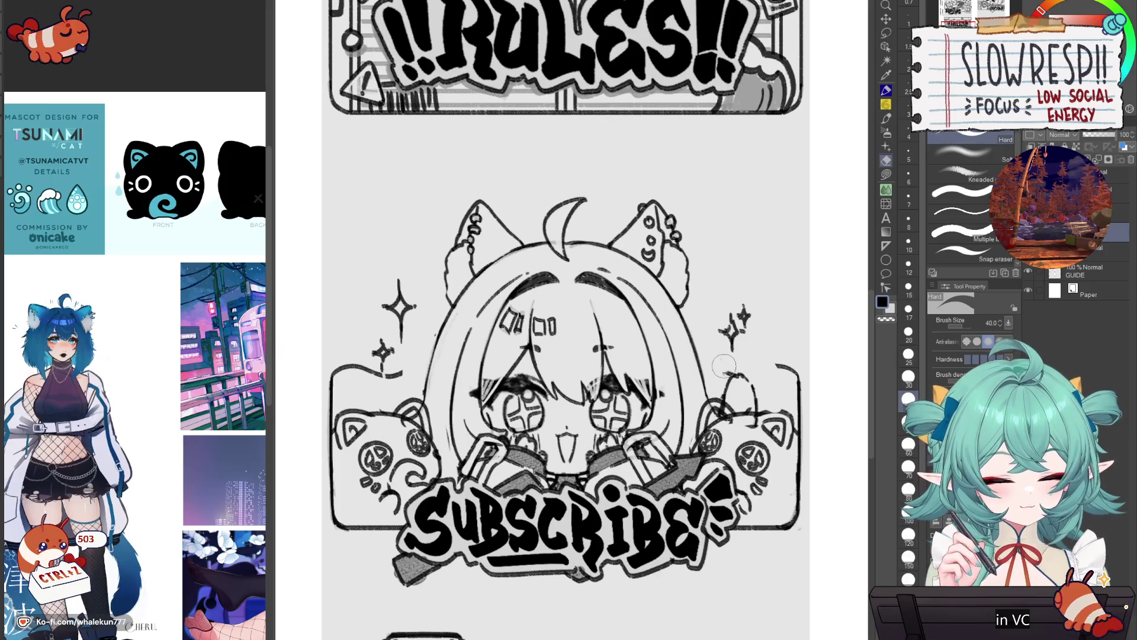
key(bracketleft)
key(bracketleft)
key(bracketleft)
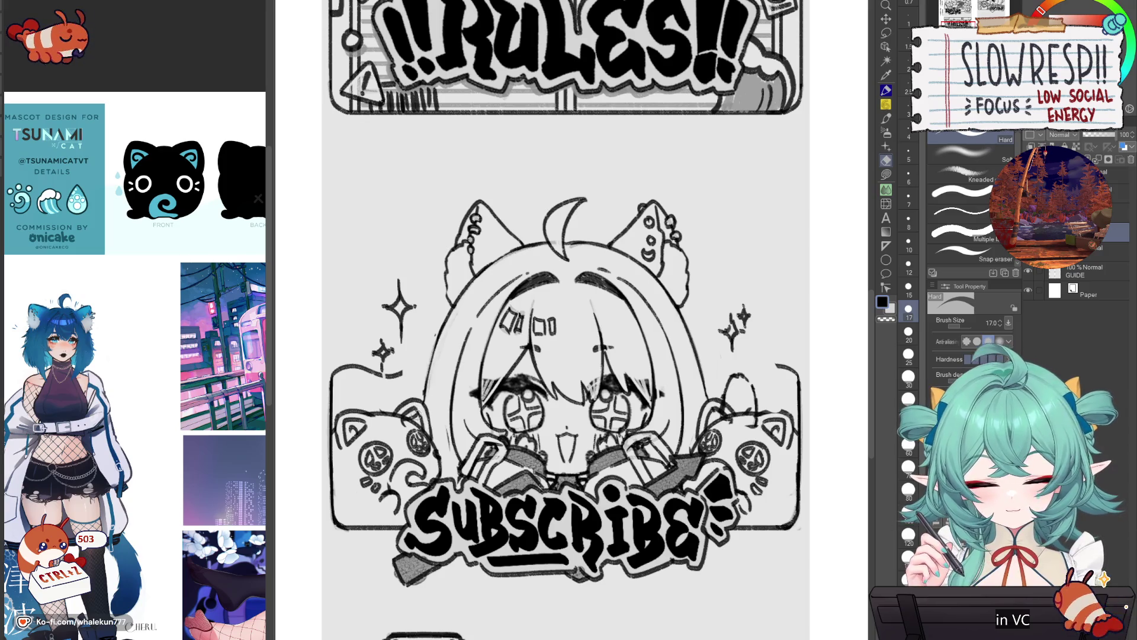
key(h)
key(h)
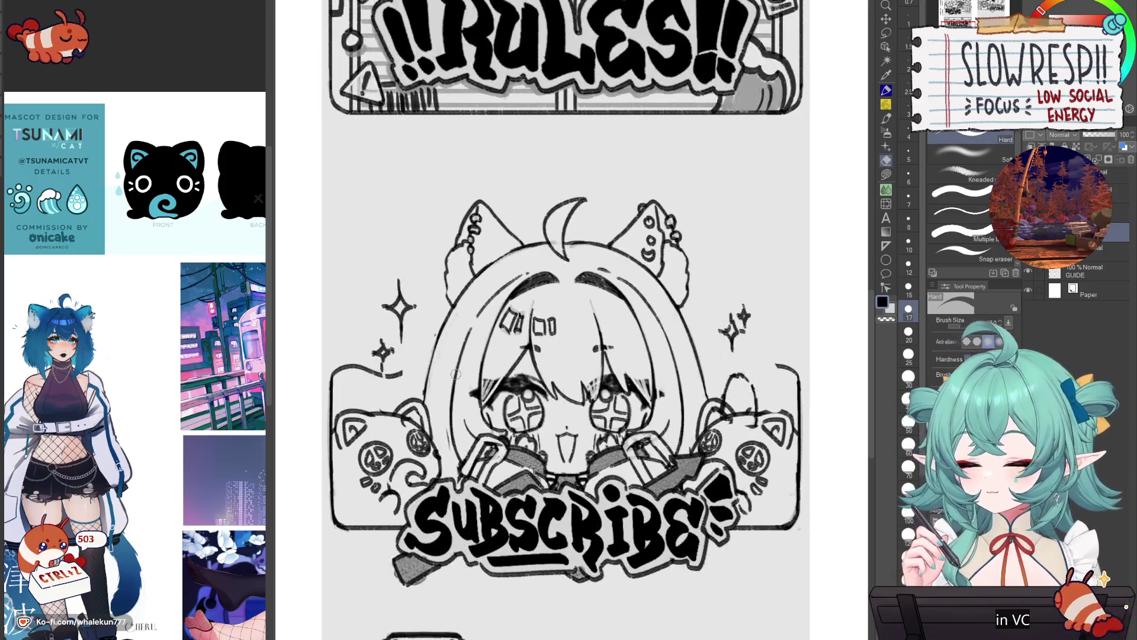
scroll(592, 370, right, 1)
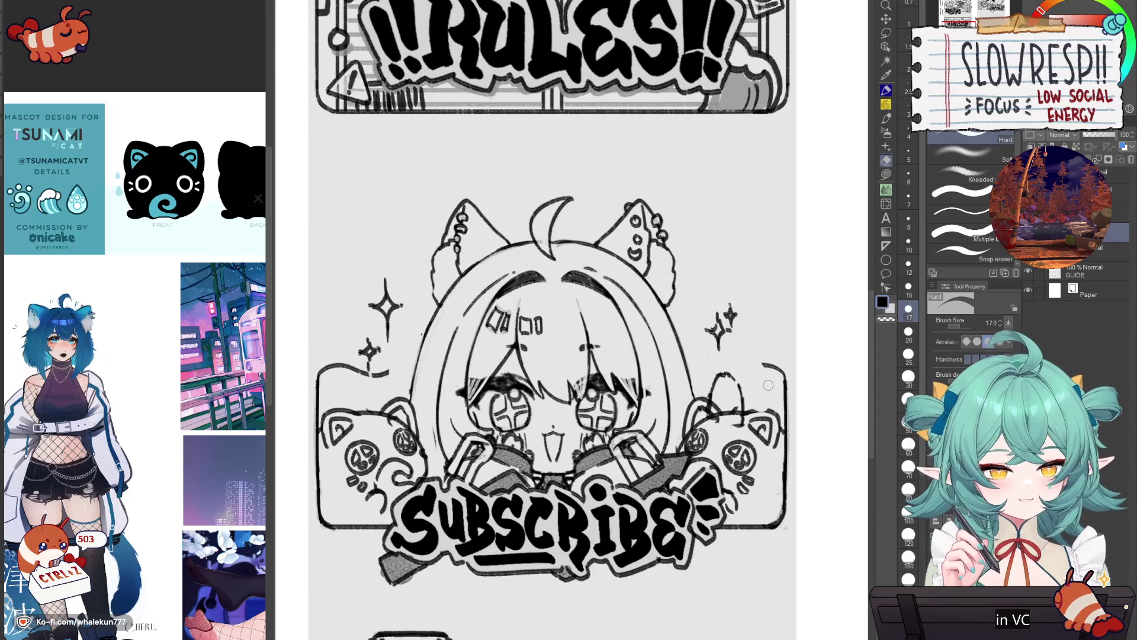
key(p)
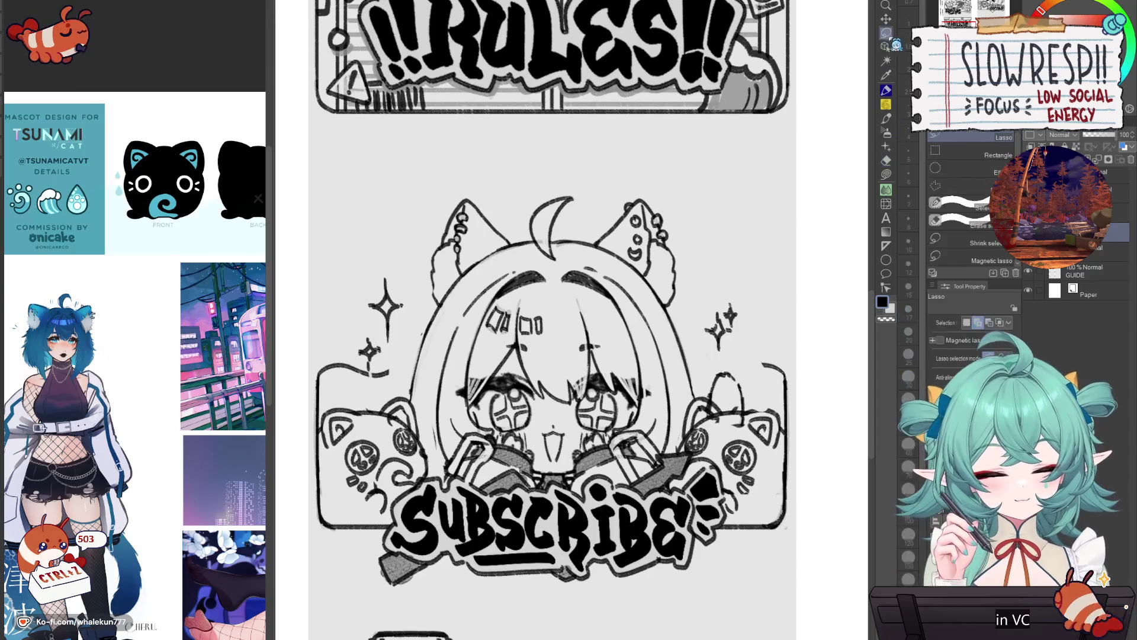
key(e)
drag(400, 373, 308, 367)
drag(757, 362, 786, 422)
drag(318, 374, 318, 418)
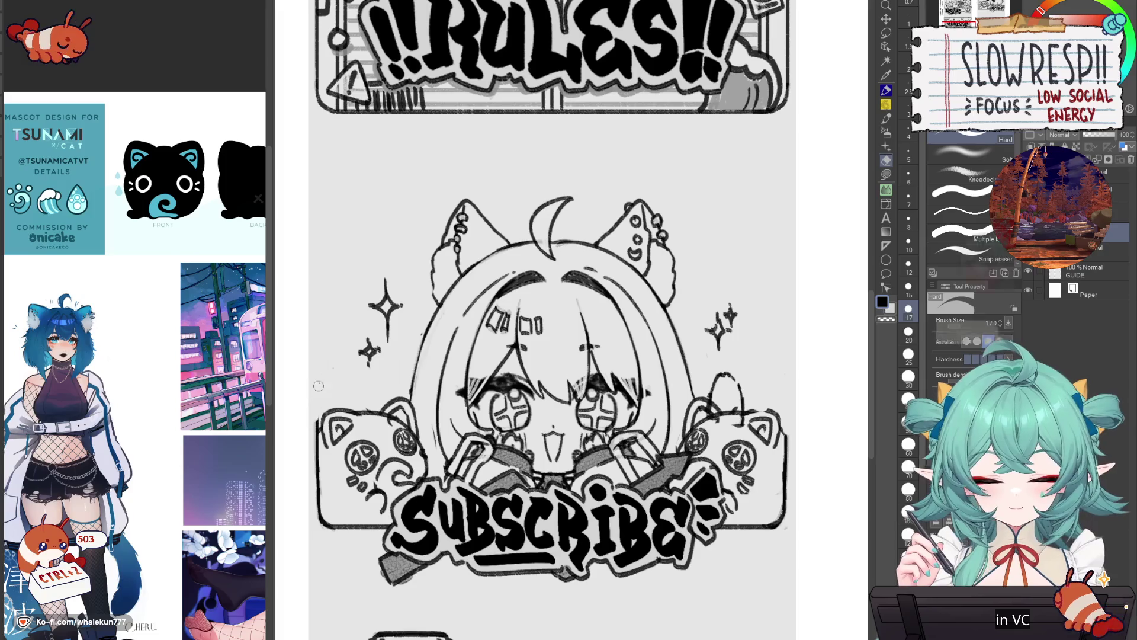
key(ctrl+0)
scroll(597, 389, up, 2)
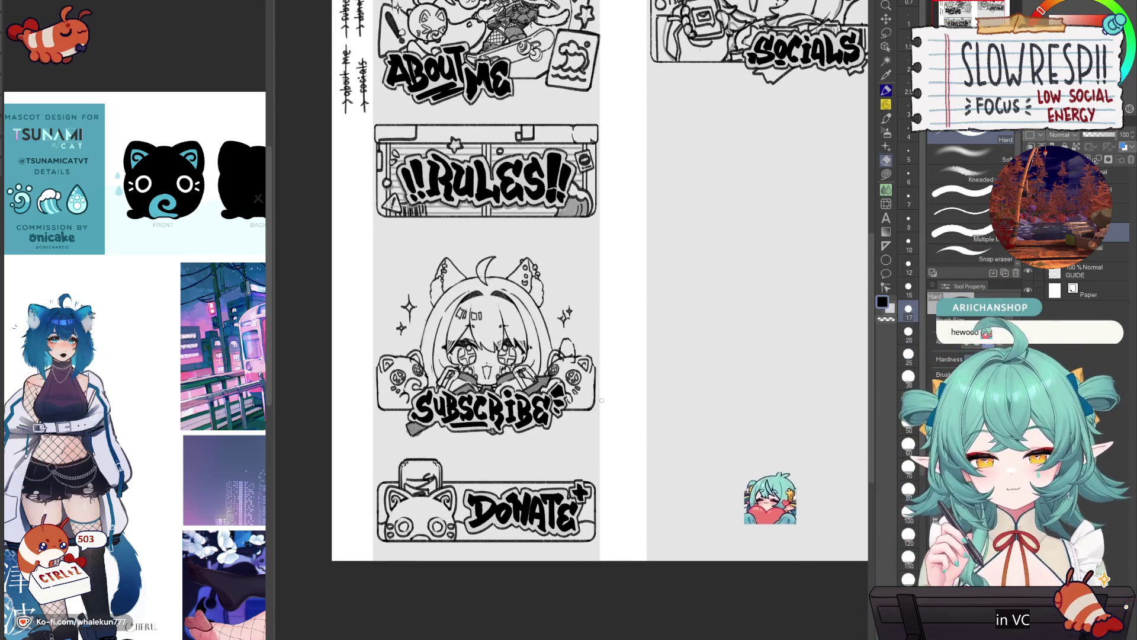
- Lasso the Subscribe and Donate panels and nudge each slightly up the left column
click(886, 33)
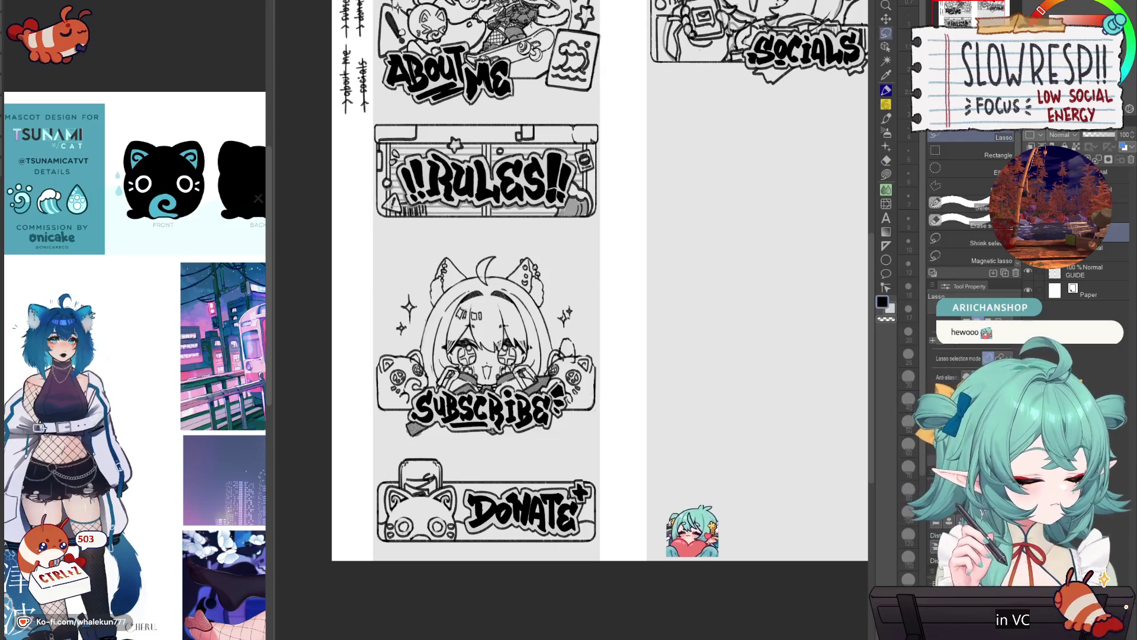
mouse_move(573, 435)
mouse_down()
mouse_move(564, 242)
mouse_move(355, 403)
mouse_move(474, 443)
mouse_up()
key(ctrl+t)
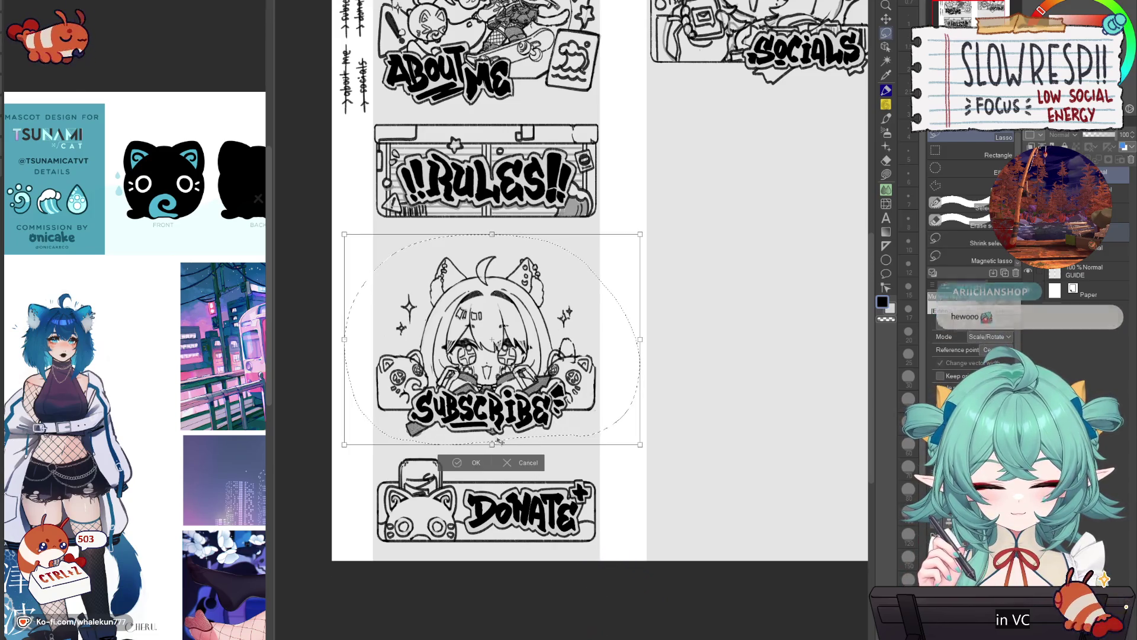
drag(491, 367, 491, 355)
click(471, 453)
mouse_move(596, 462)
mouse_down()
mouse_move(604, 563)
mouse_move(355, 462)
mouse_up()
key(k)
drag(609, 451, 608, 444)
scroll(604, 443, down, 5)
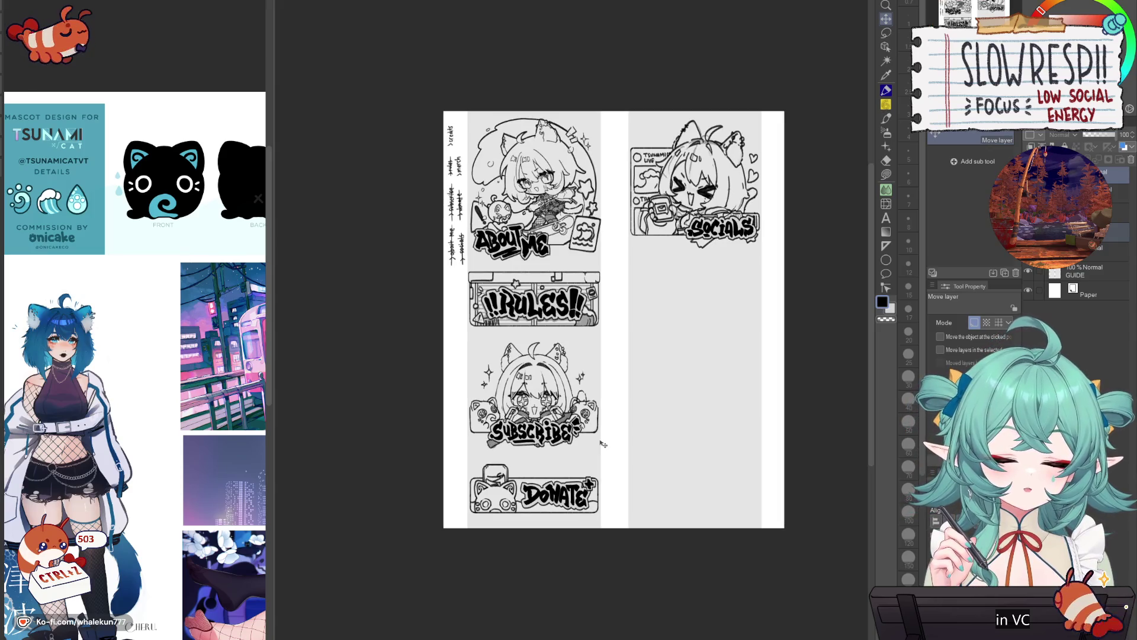
- Lasso the whole Socials panel drawing and enlarge it with the transform box
key(m)
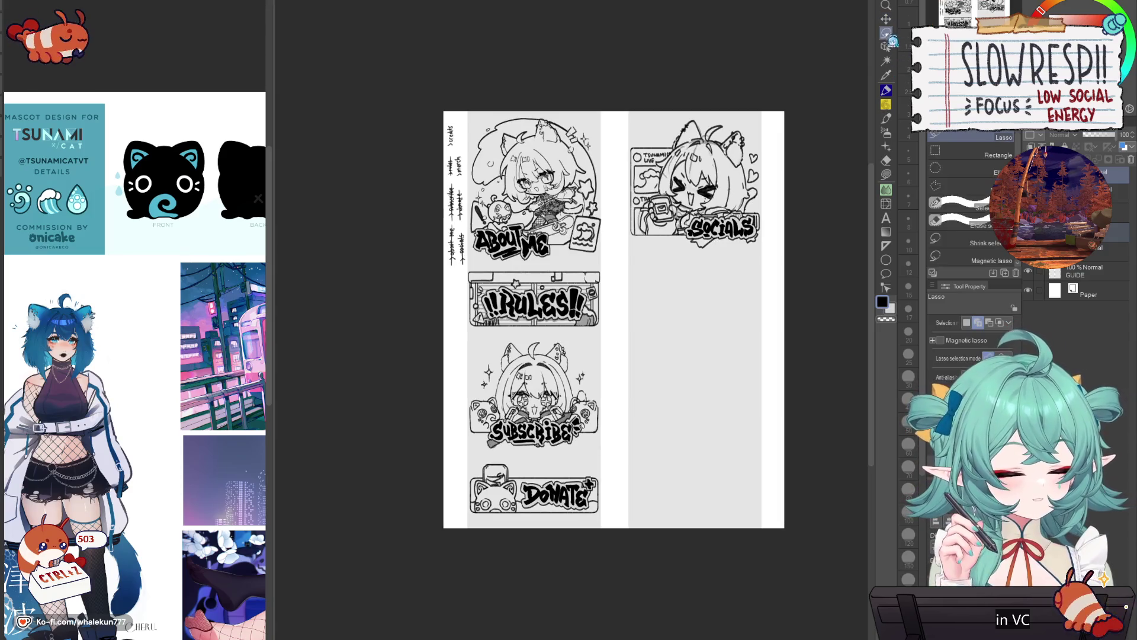
scroll(690, 277, up, 5)
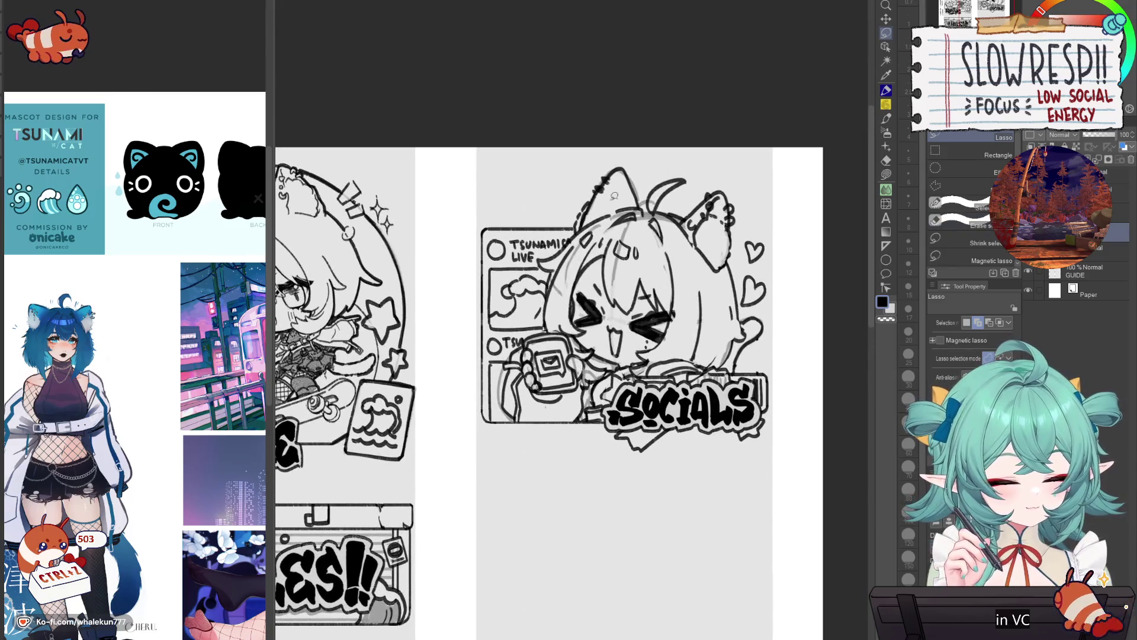
mouse_move(595, 176)
mouse_down()
mouse_move(540, 266)
mouse_move(548, 305)
mouse_move(507, 369)
mouse_move(503, 394)
mouse_move(525, 416)
mouse_move(643, 418)
mouse_move(722, 386)
mouse_move(772, 336)
mouse_move(740, 246)
mouse_move(616, 169)
mouse_up()
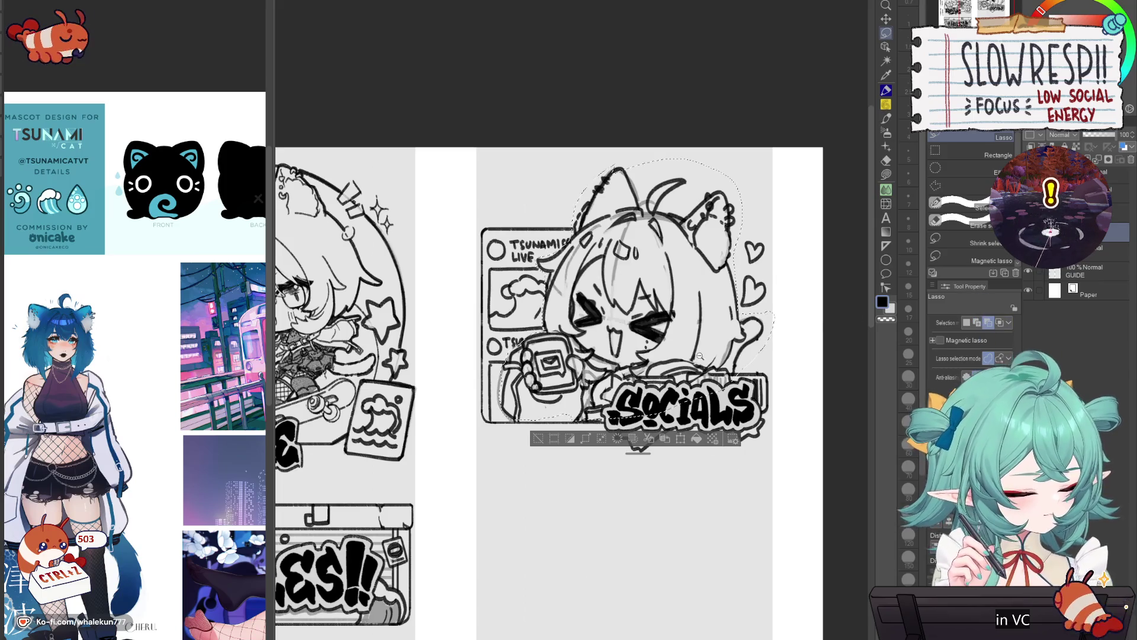
scroll(713, 356, up, 1)
mouse_move(719, 368)
mouse_down()
mouse_move(677, 394)
mouse_move(578, 380)
mouse_move(552, 407)
mouse_move(673, 439)
mouse_move(665, 418)
mouse_up()
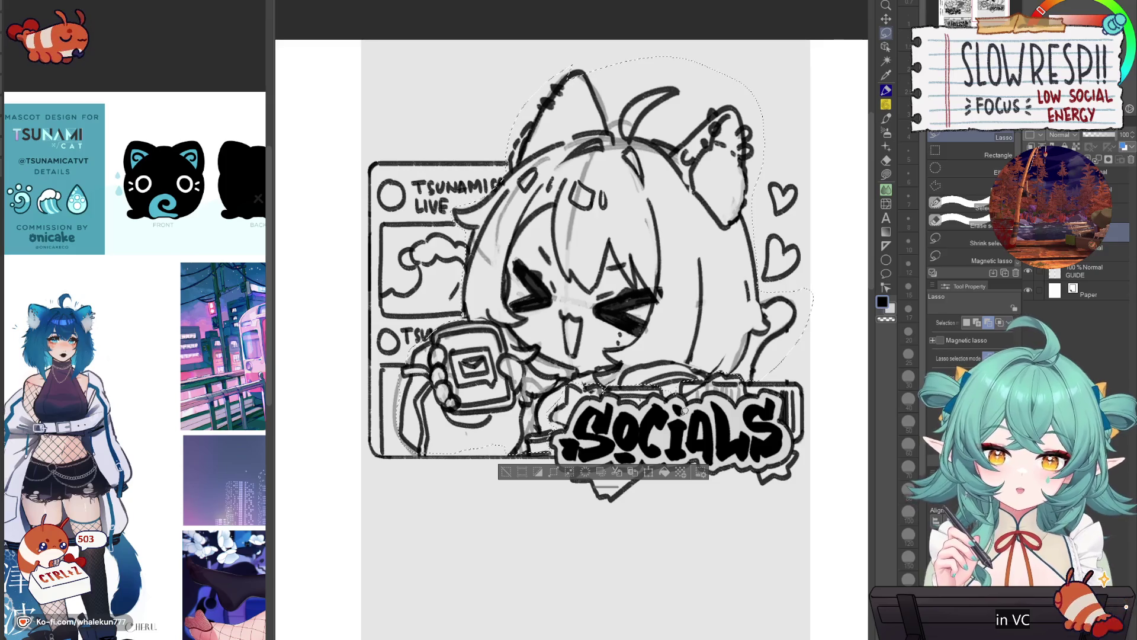
key(ctrl+t)
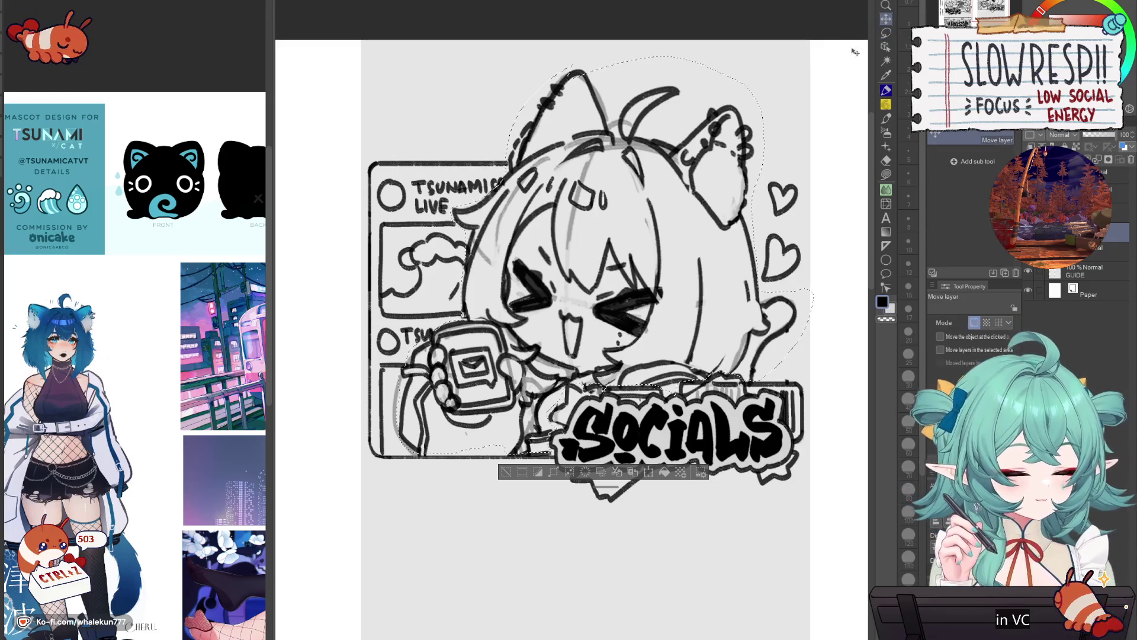
drag(626, 62, 627, 120)
key(ctrl+minus)
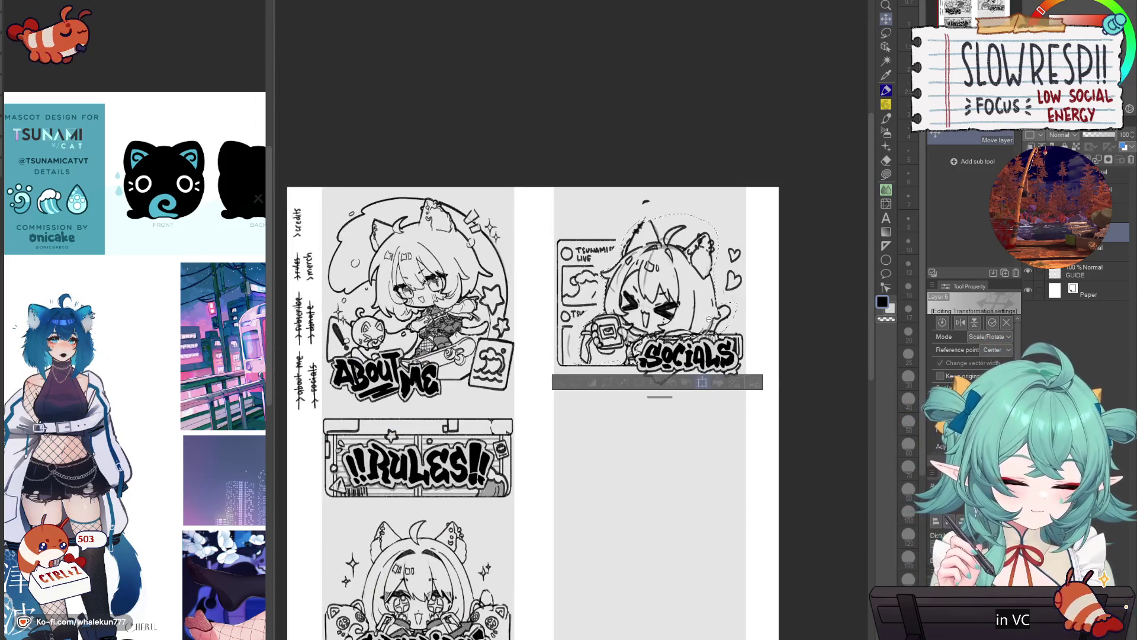
key(ctrl+minus)
scroll(540, 335, up, 4)
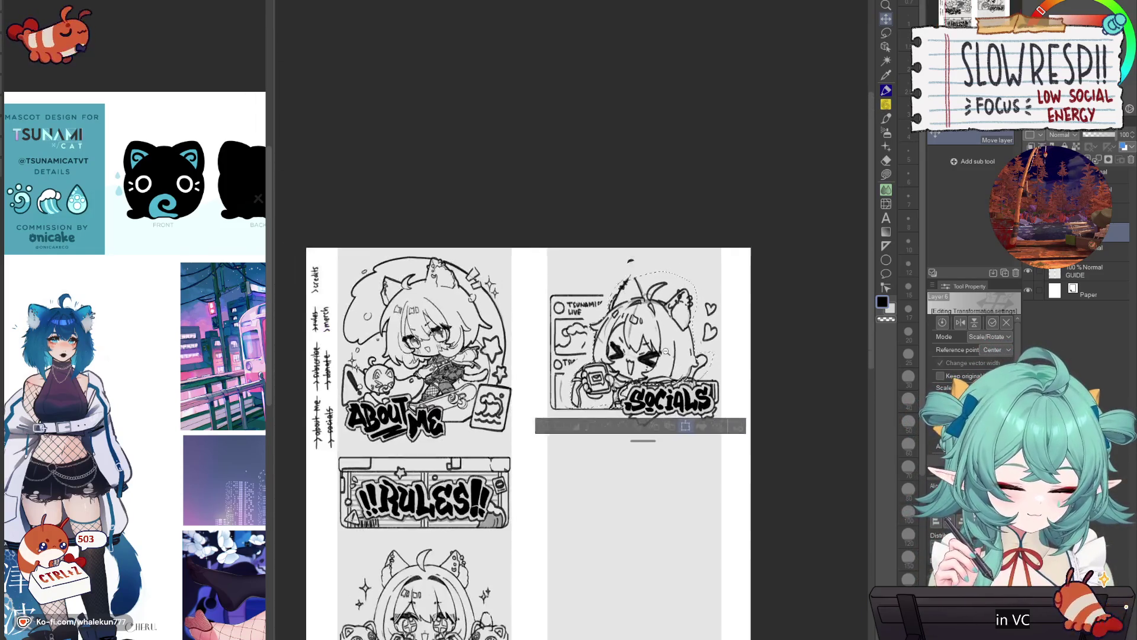
drag(625, 231, 625, 204)
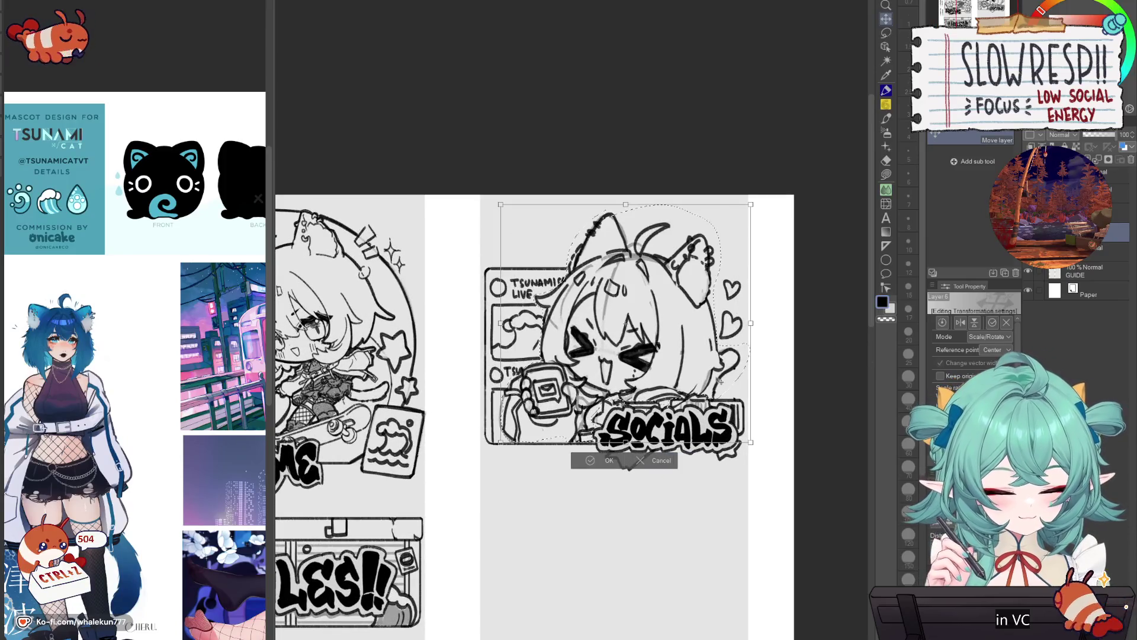
key(Return)
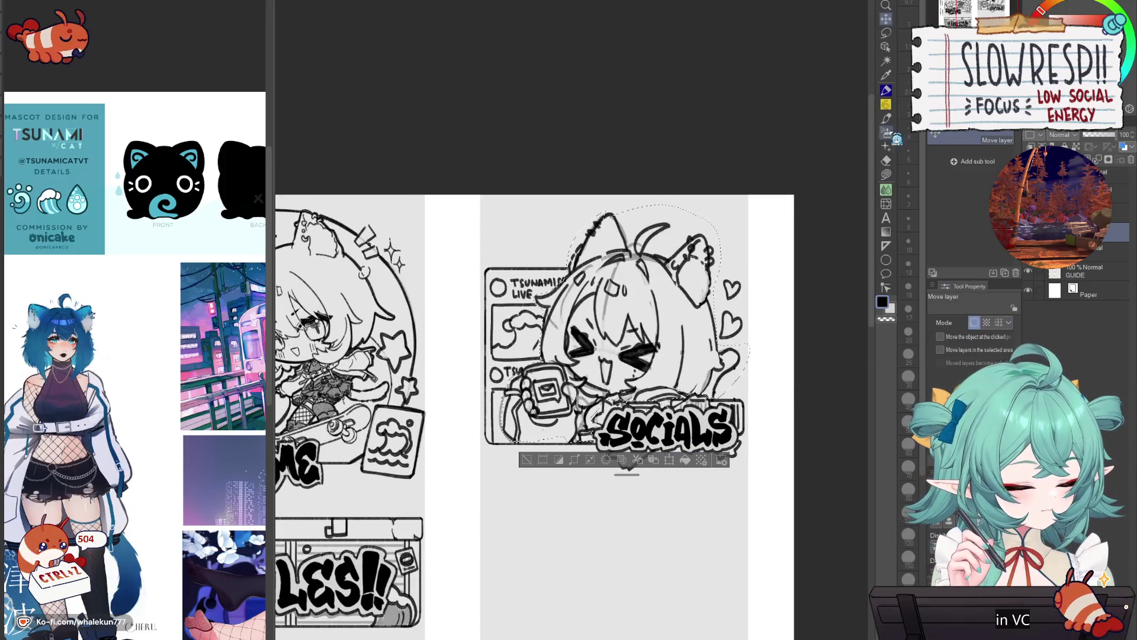
- Shrink the Socials character slightly and shift it a little to the right inside the panel
click(886, 34)
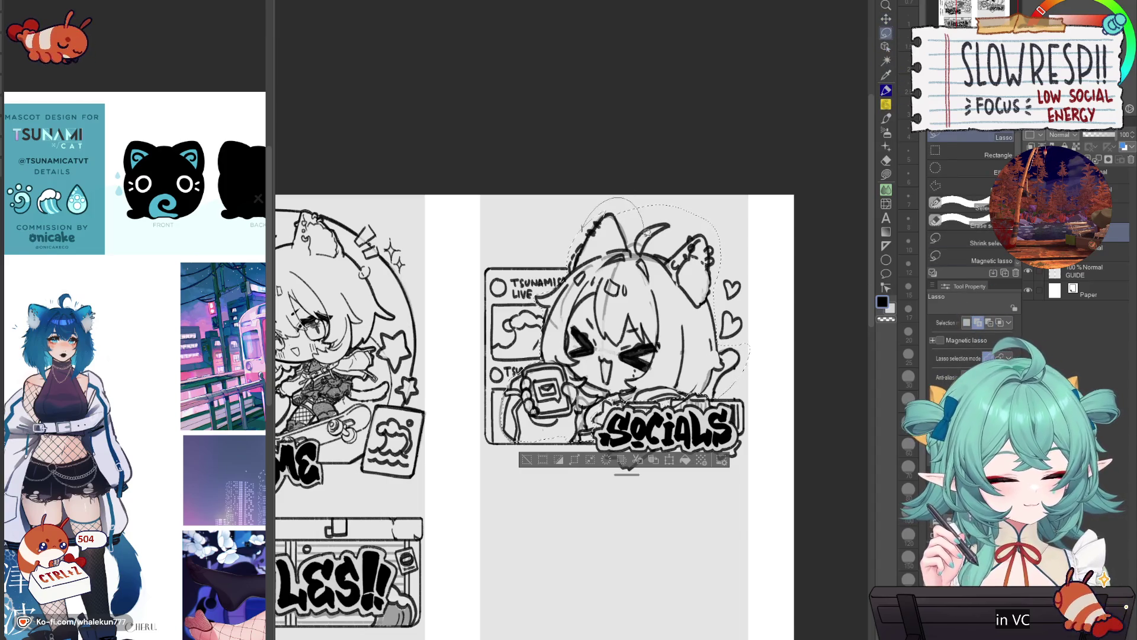
key(ctrl+t)
drag(626, 197, 625, 224)
drag(628, 332, 637, 332)
click(609, 462)
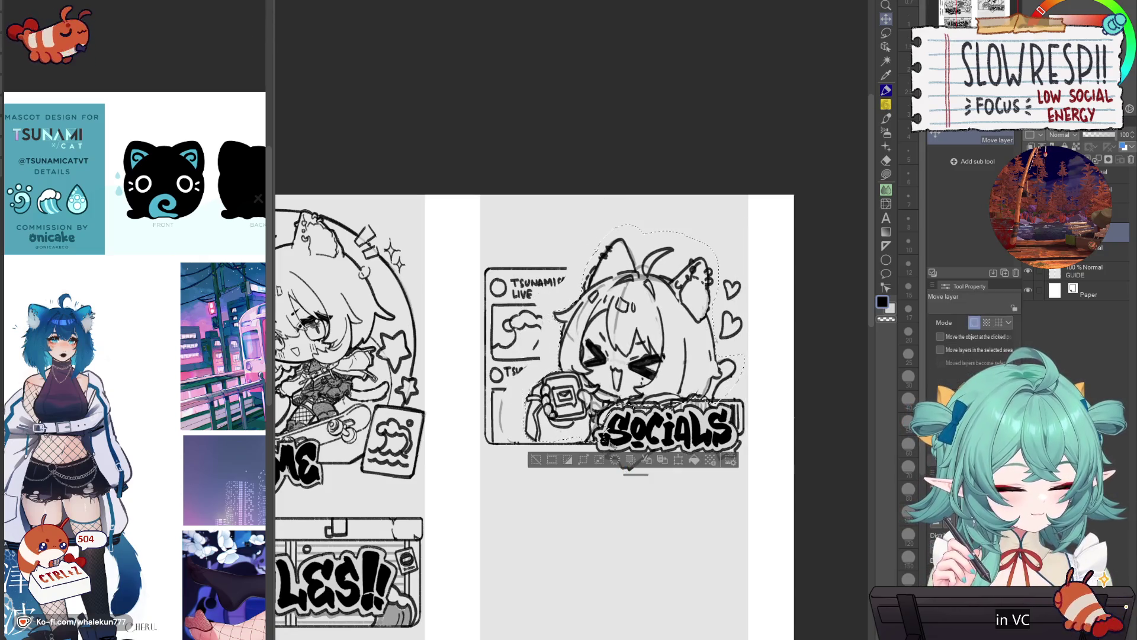
key(p)
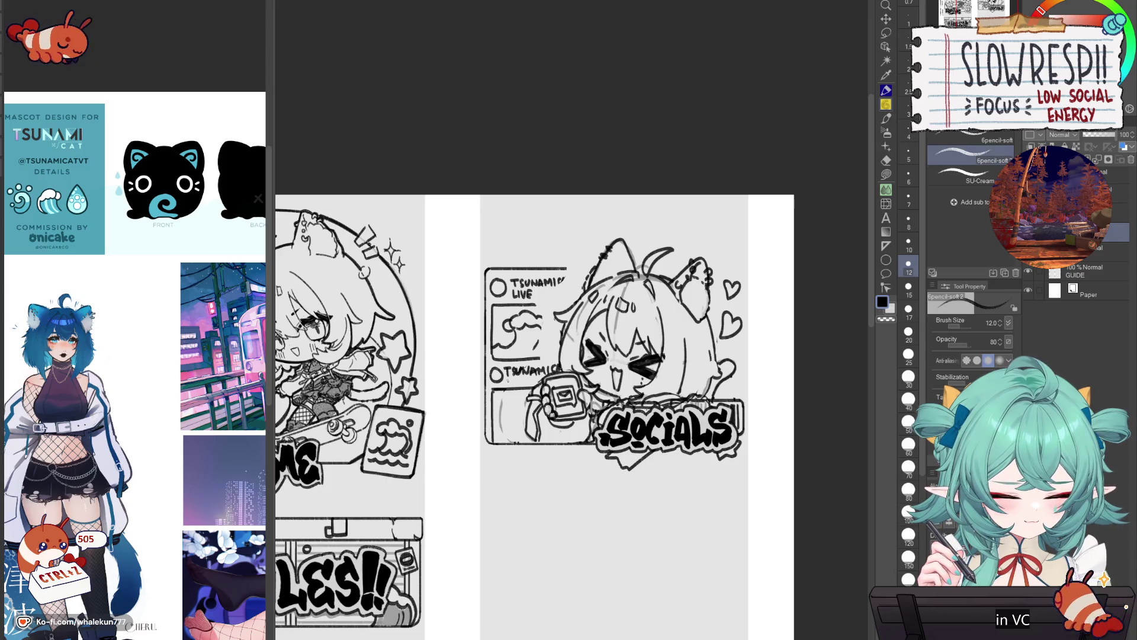
key(ctrl+z)
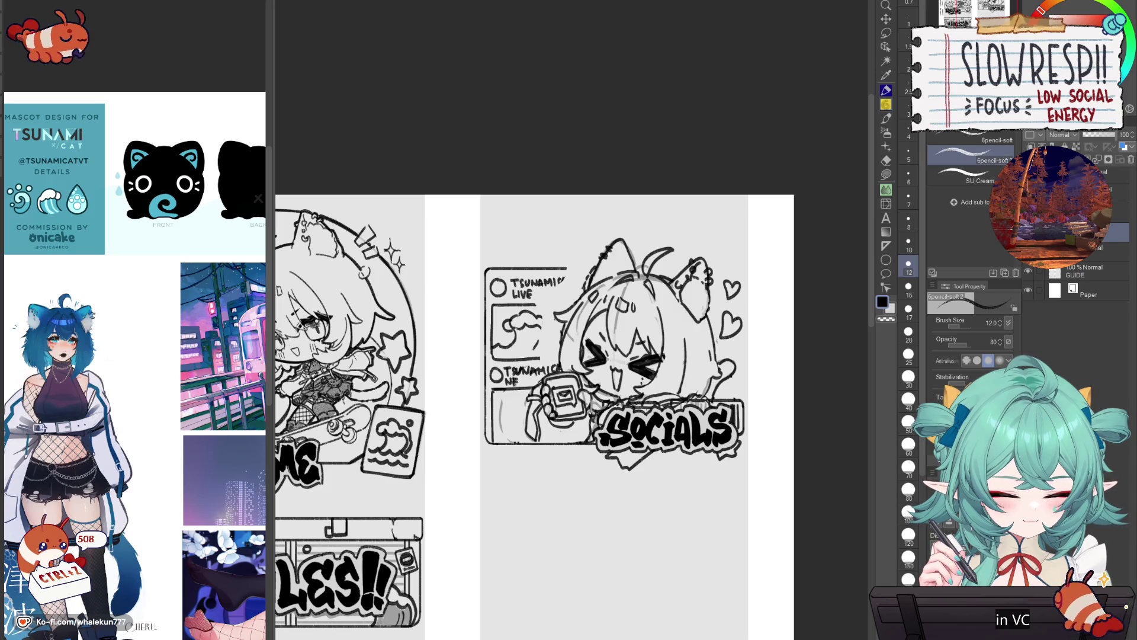
- Letter the channel names in the Socials boxes, adding CAT after TSUNAMI in the LIVE box
key(ctrl+z)
key(ctrl+z)
key(ctrl+z)
key(ctrl+z)
key(ctrl+z)
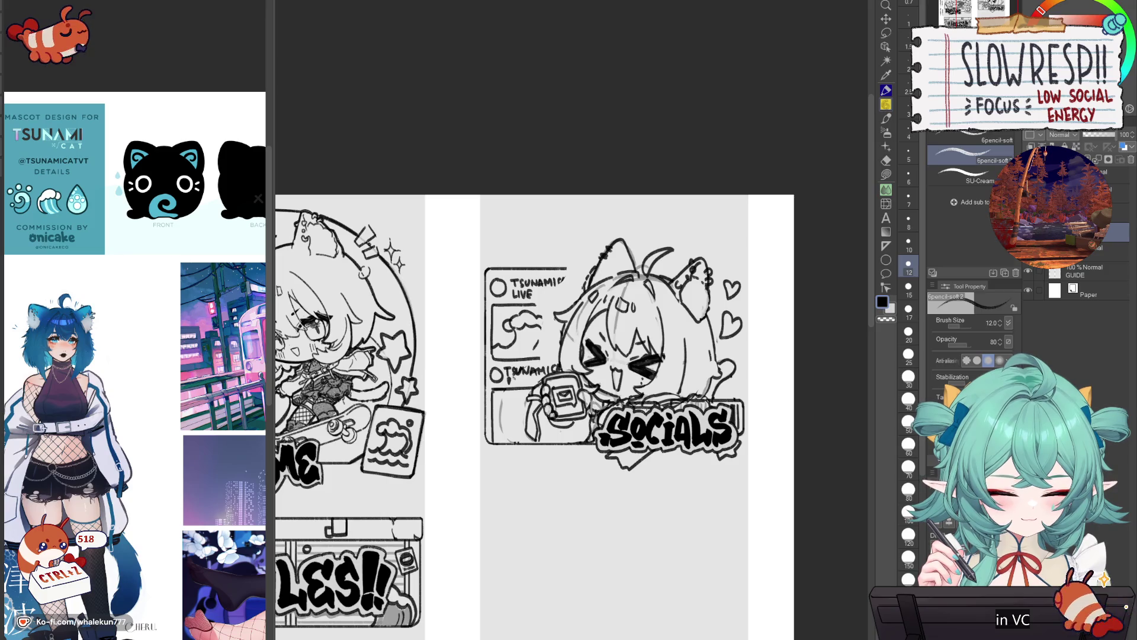
key(ctrl+z)
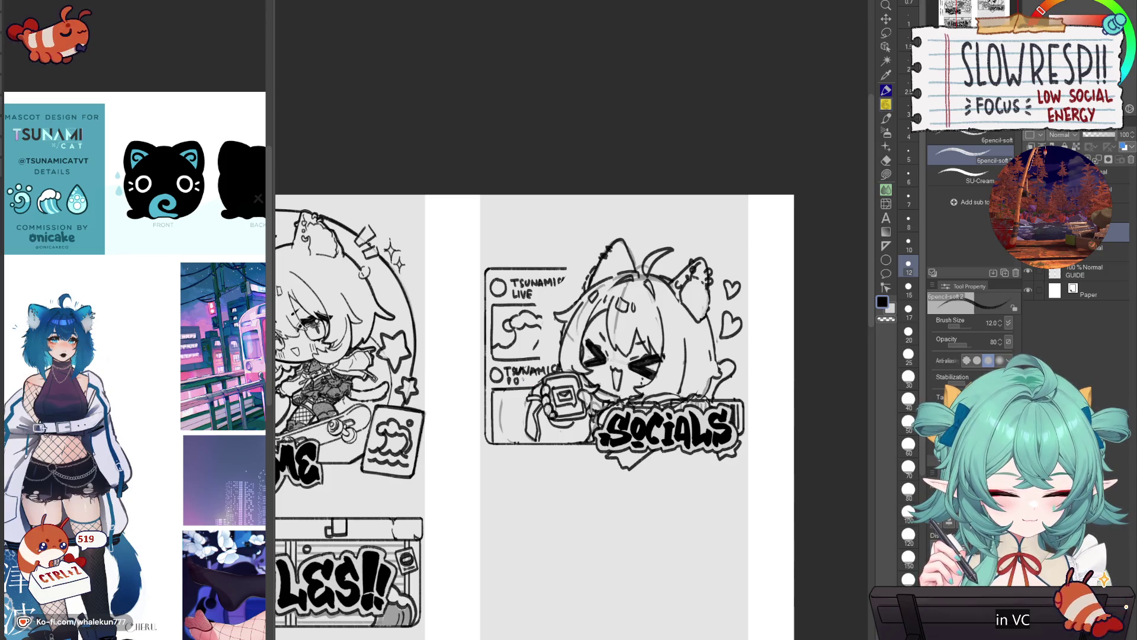
drag(530, 385, 536, 385)
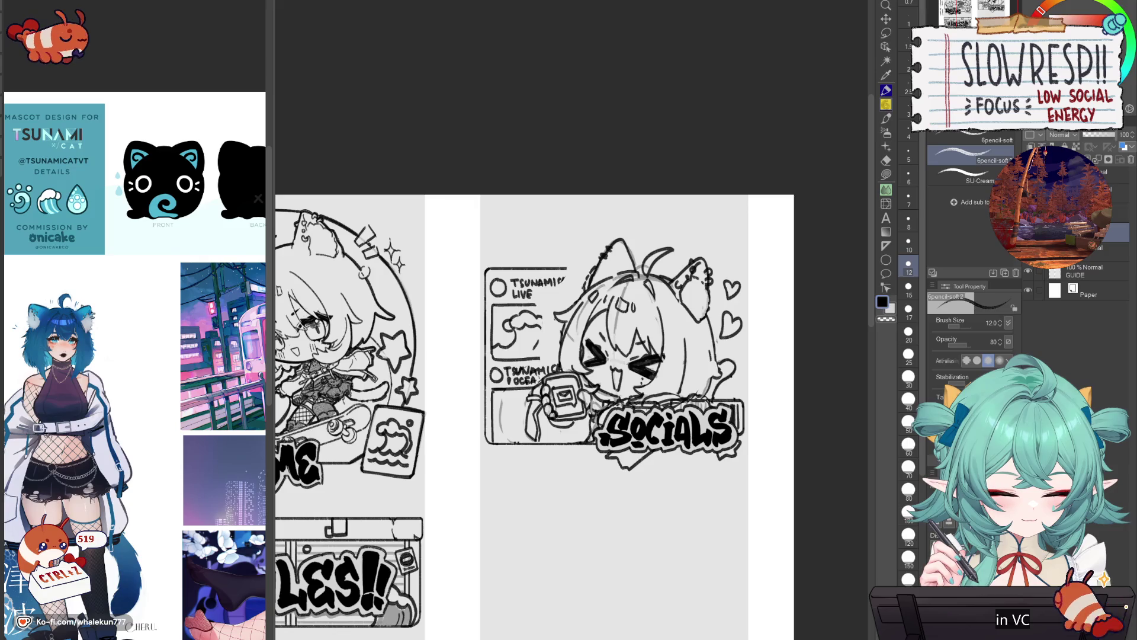
mouse_move(537, 305)
mouse_down()
mouse_move(563, 305)
mouse_move(548, 319)
mouse_up()
key(ctrl+z)
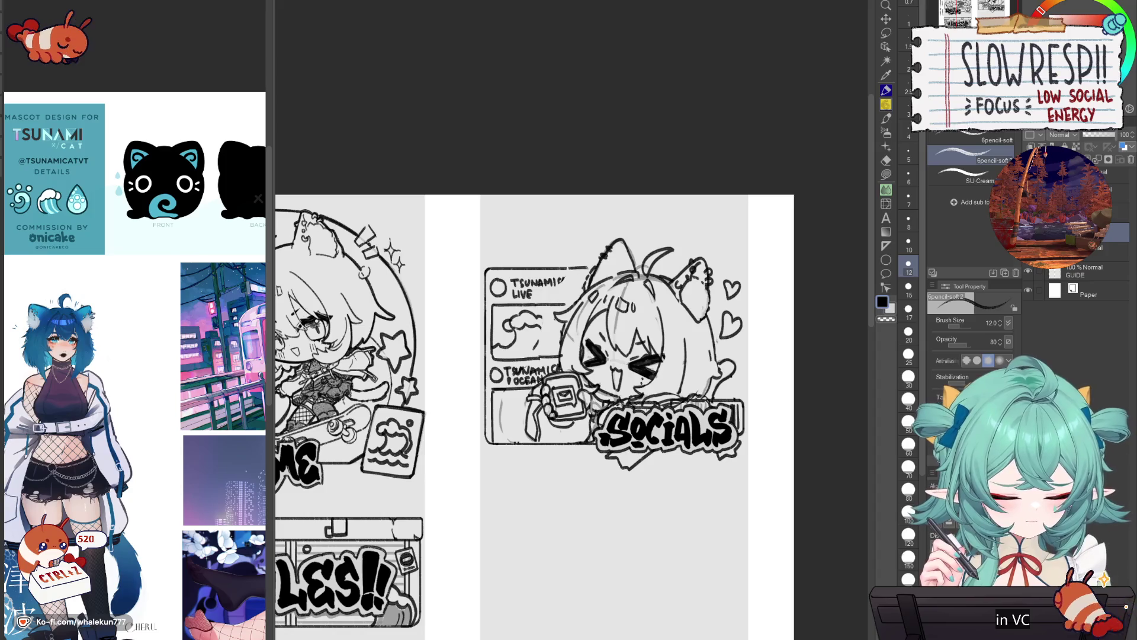
key(ctrl+z)
key(ctrl+z)
key(ctrl+z)
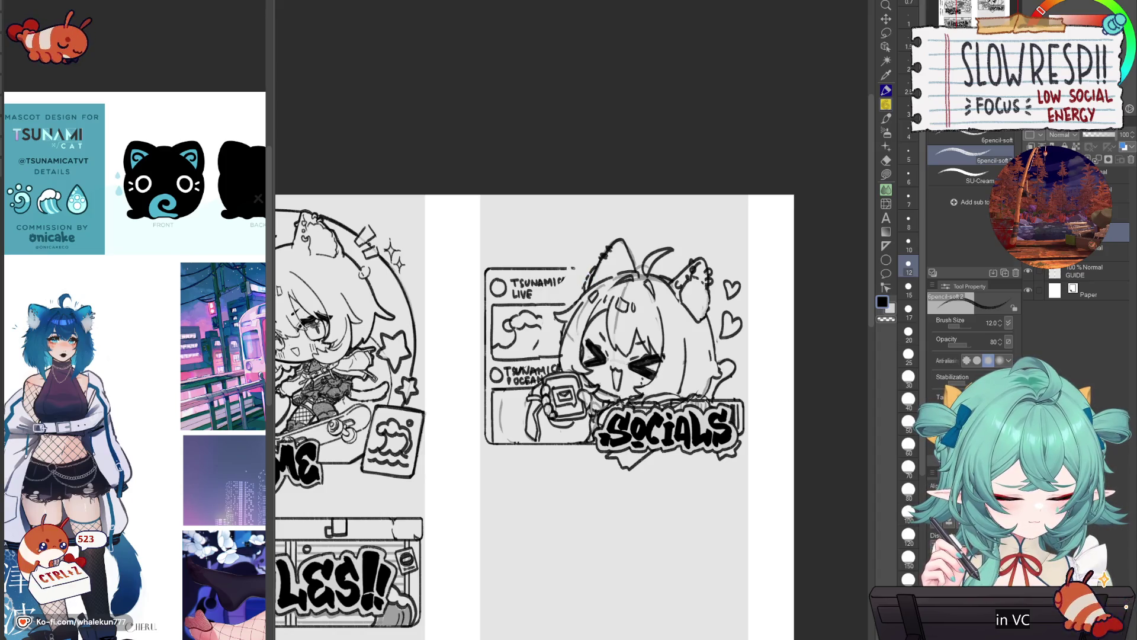
drag(561, 285, 574, 287)
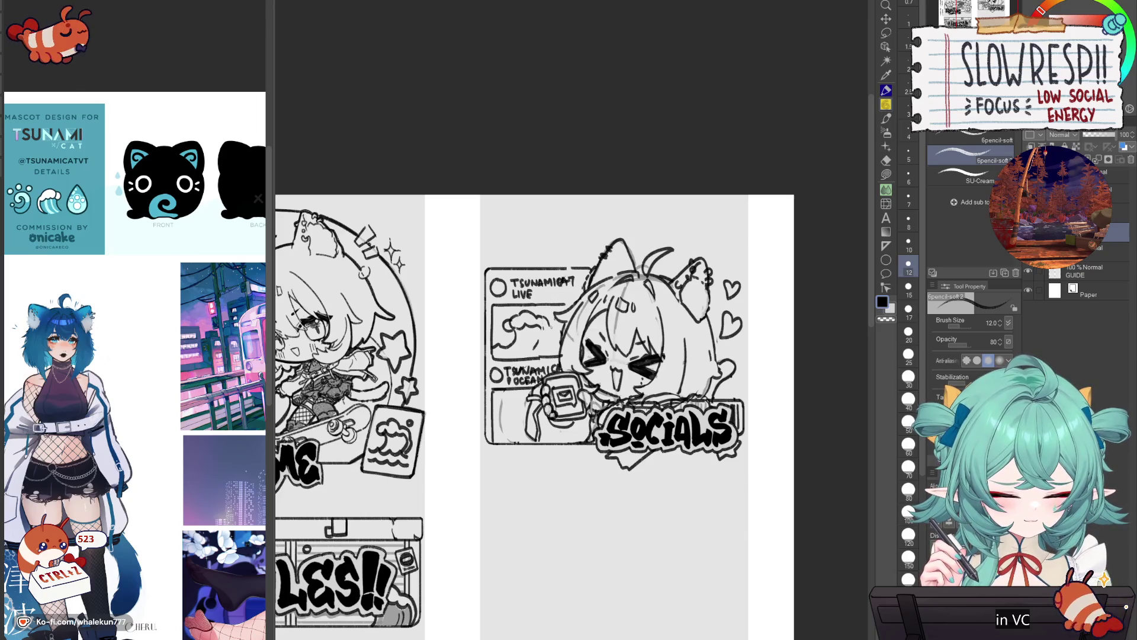
key(ctrl+z)
key(ctrl+z)
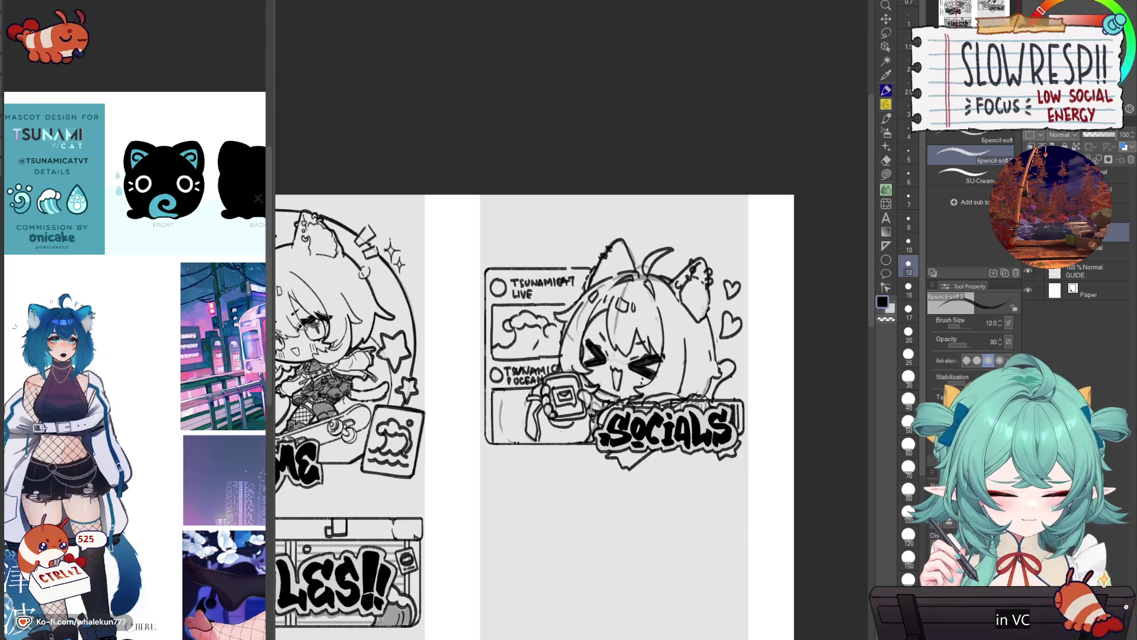
- Draw small sparkles beside the character's hair and lower in the Socials panel
drag(548, 337, 551, 351)
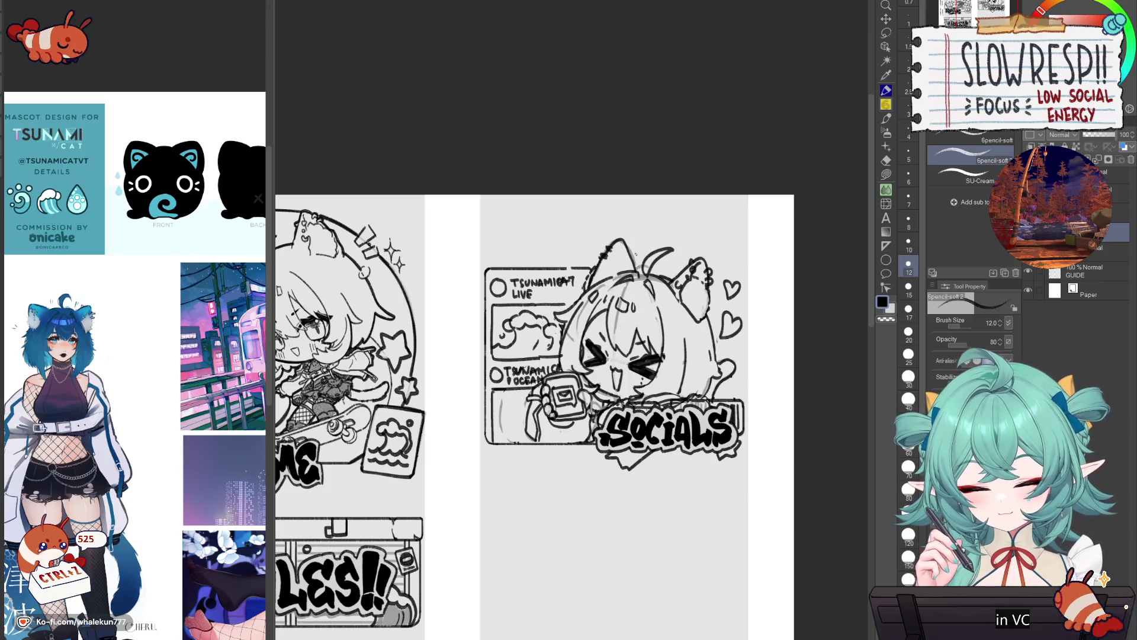
key(ctrl+z)
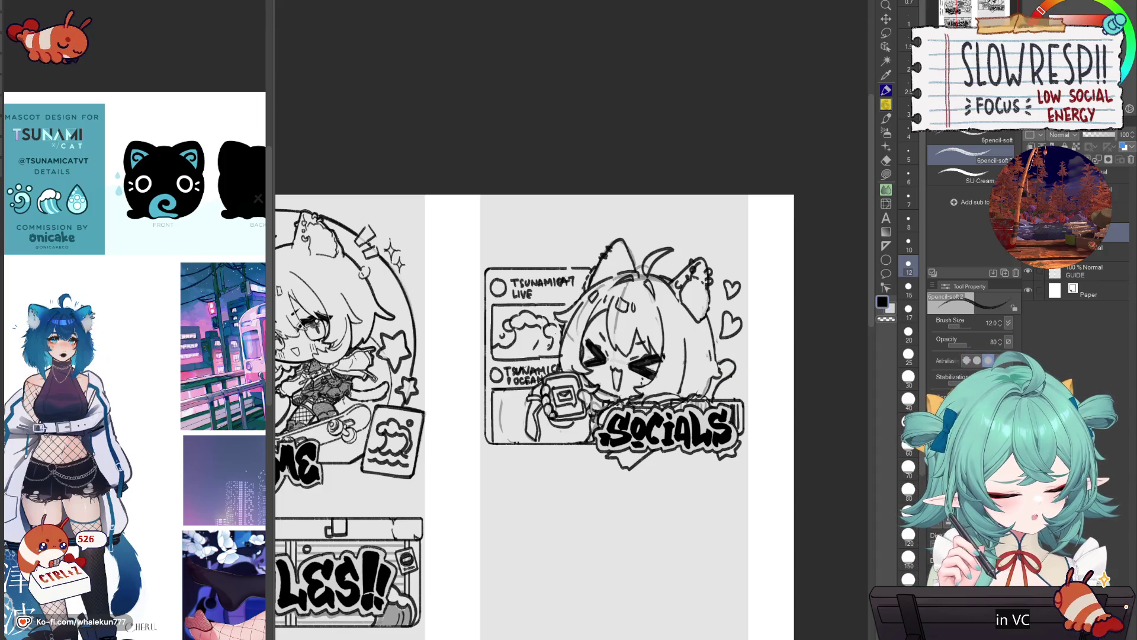
drag(700, 360, 706, 348)
drag(730, 388, 732, 394)
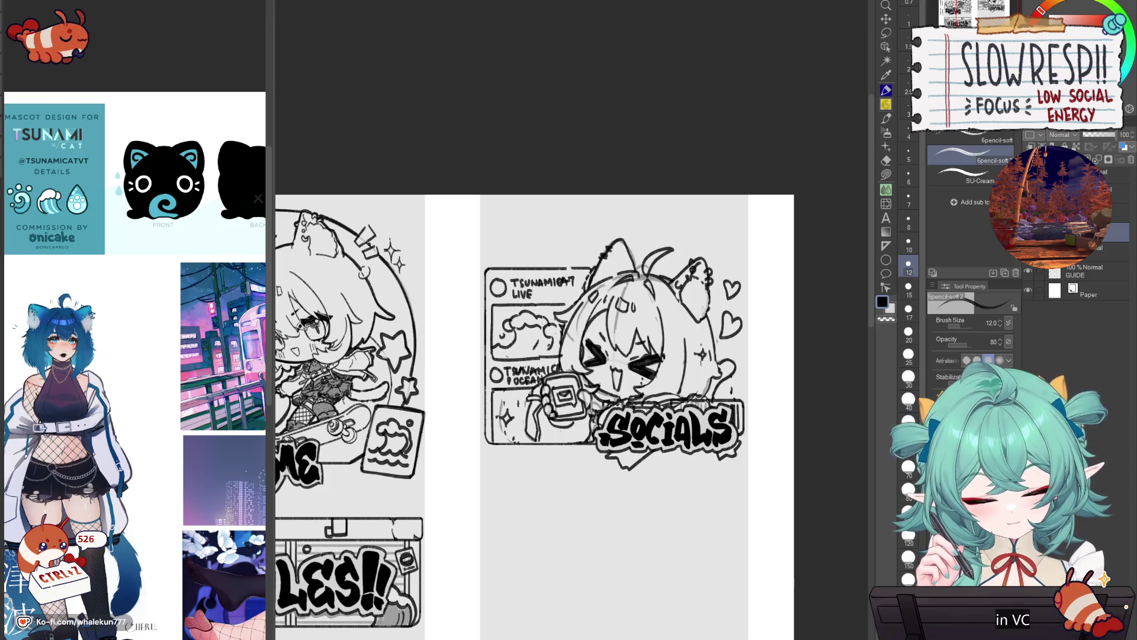
scroll(696, 328, down, 3)
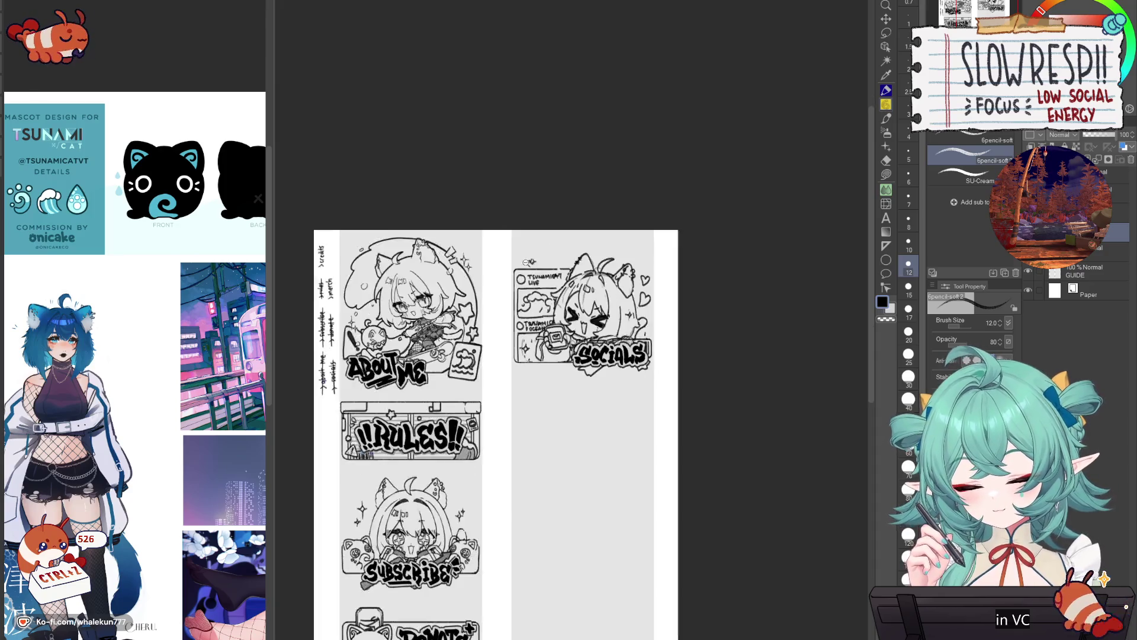
- Lasso the Socials panel art, raise it a few pixels with Move layer, and deselect
scroll(655, 396, up, 2)
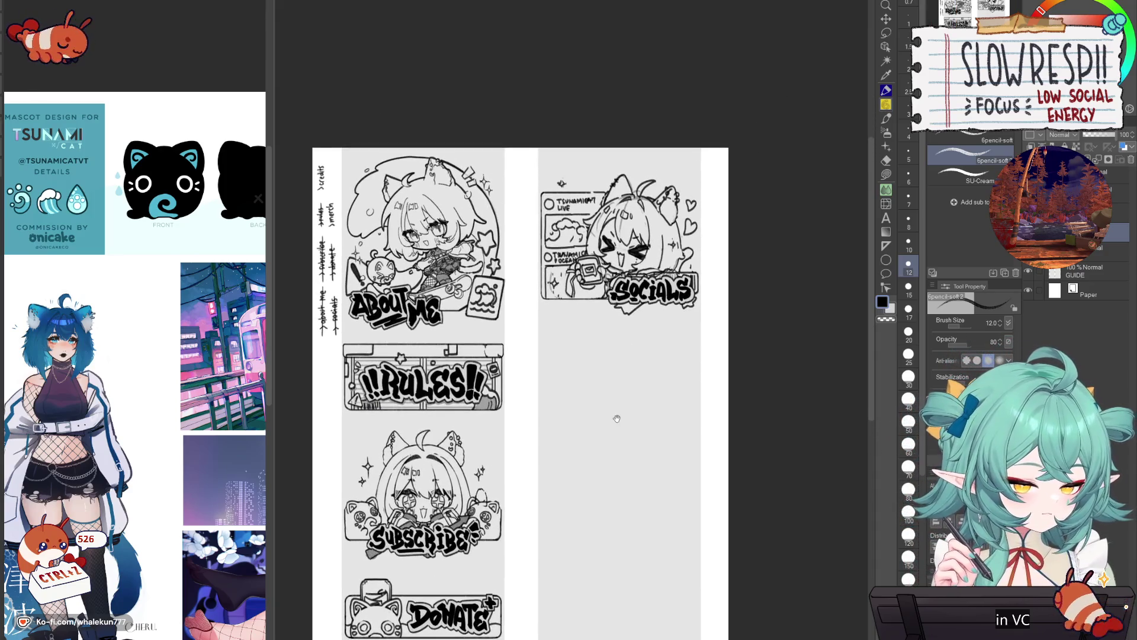
click(886, 32)
mouse_move(657, 362)
mouse_down()
mouse_move(754, 313)
mouse_move(539, 293)
mouse_move(655, 362)
mouse_up()
click(886, 19)
mouse_move(650, 320)
mouse_down()
mouse_move(649, 303)
mouse_move(648, 329)
mouse_move(649, 315)
mouse_up()
key(ctrl+d)
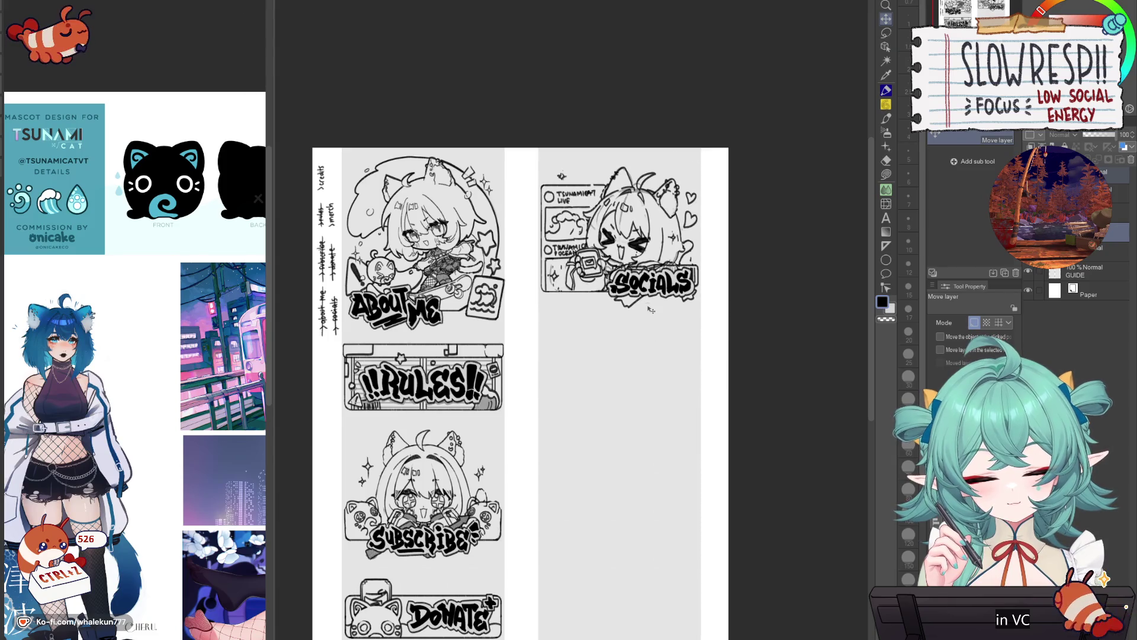
scroll(662, 364, down, 3)
scroll(661, 364, down, 2)
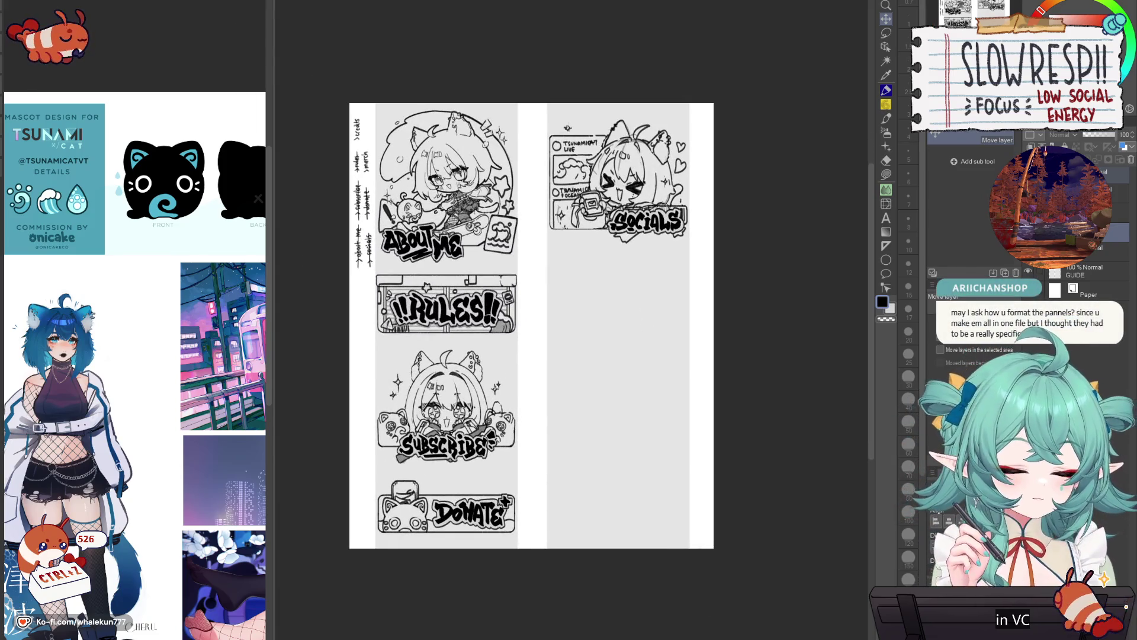
key(p)
scroll(602, 373, up, 2)
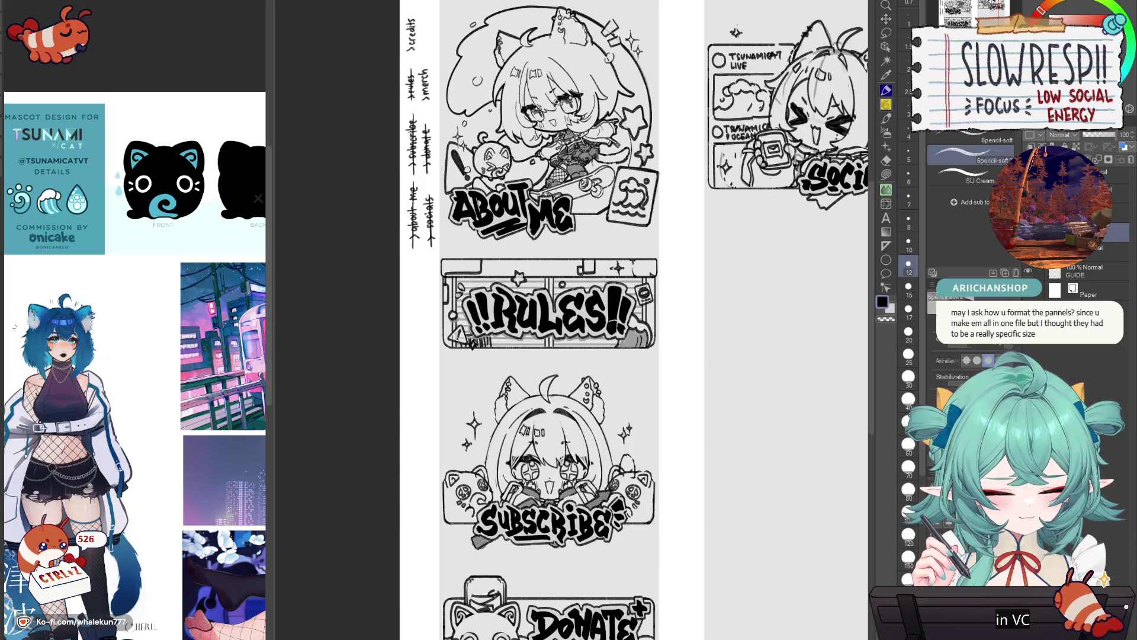
scroll(634, 320, down, 5)
key(k)
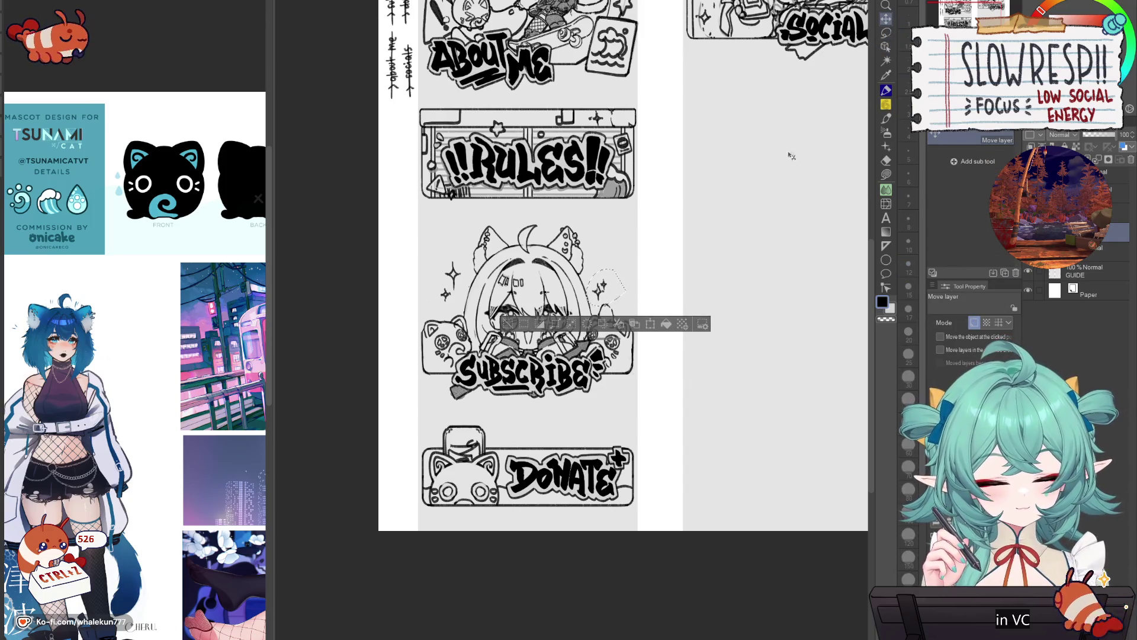
- Lasso the sparkles left of the Subscribe character and move them slightly down
key(m)
mouse_move(459, 238)
mouse_down()
mouse_move(465, 297)
mouse_move(455, 293)
mouse_up()
click(886, 19)
key(ctrl+d)
- Copy the sparkle right of the Subscribe character, place the copy beside DONATE, and merge it down
key(m)
mouse_move(619, 268)
mouse_down()
mouse_move(592, 271)
mouse_move(617, 278)
mouse_move(522, 462)
mouse_move(515, 447)
mouse_up()
click(886, 19)
key(ctrl+c)
key(ctrl+v)
key(e)
key(bracketleft)
key(bracketleft)
key(bracketleft)
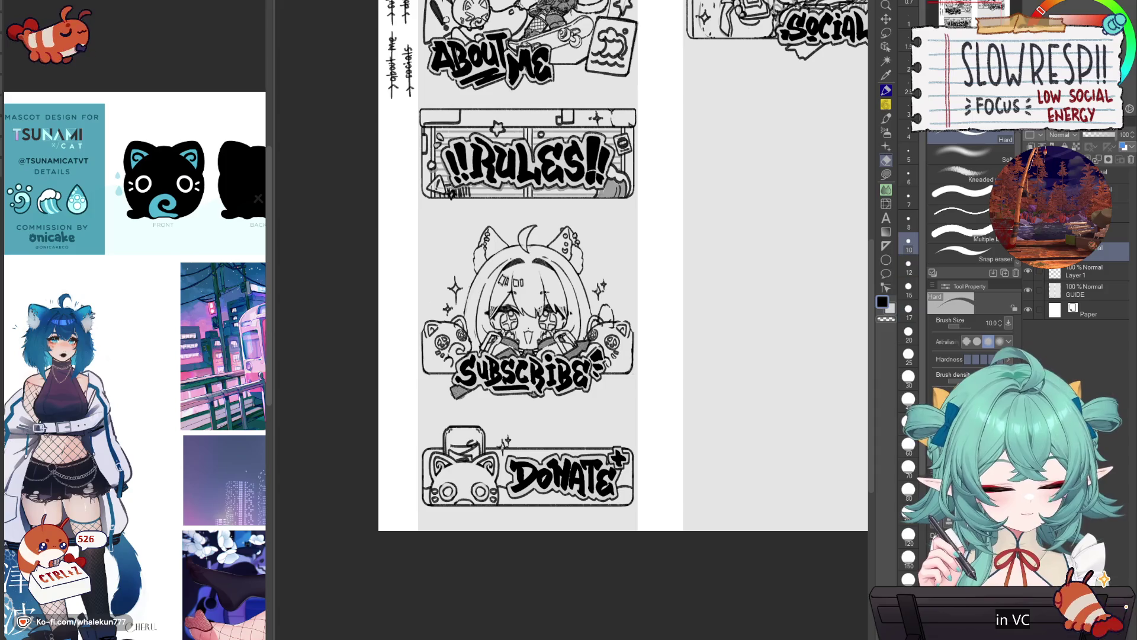
key(ctrl+e)
key(p)
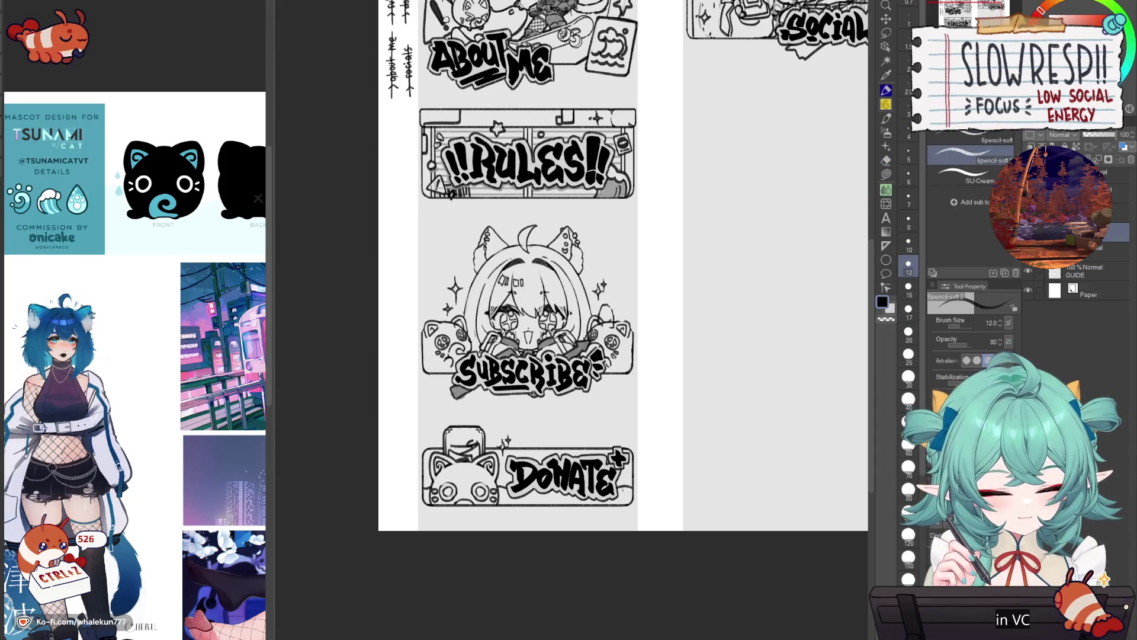
scroll(643, 427, down, 3)
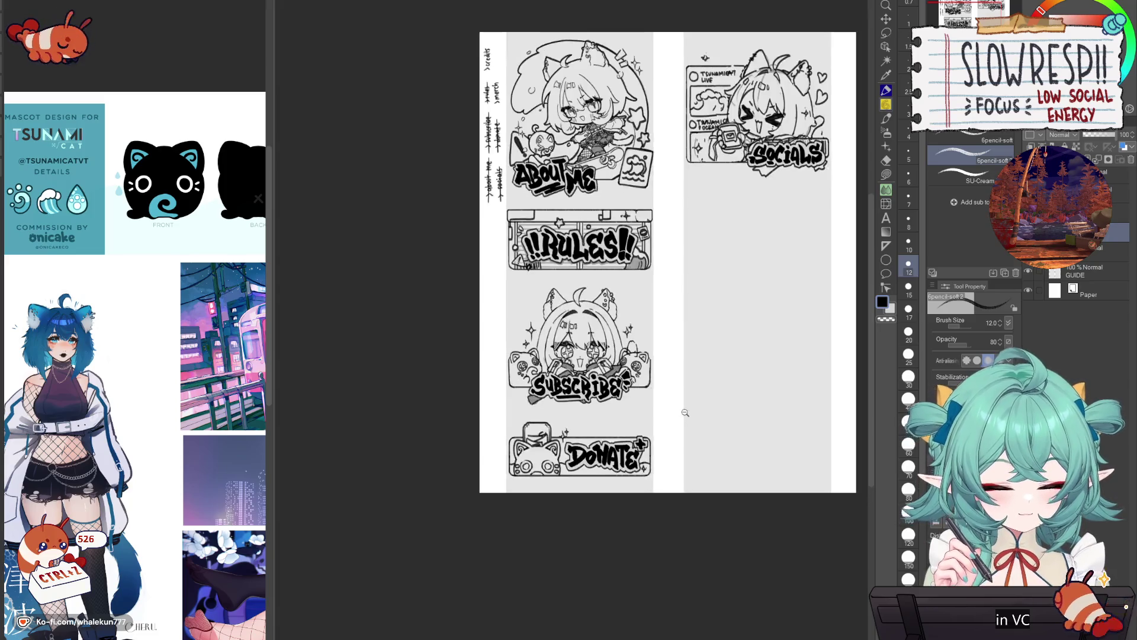
- Flip the canvas view and pan around to review the whole panel sheet
key(h)
key(h)
key(h)
key(h)
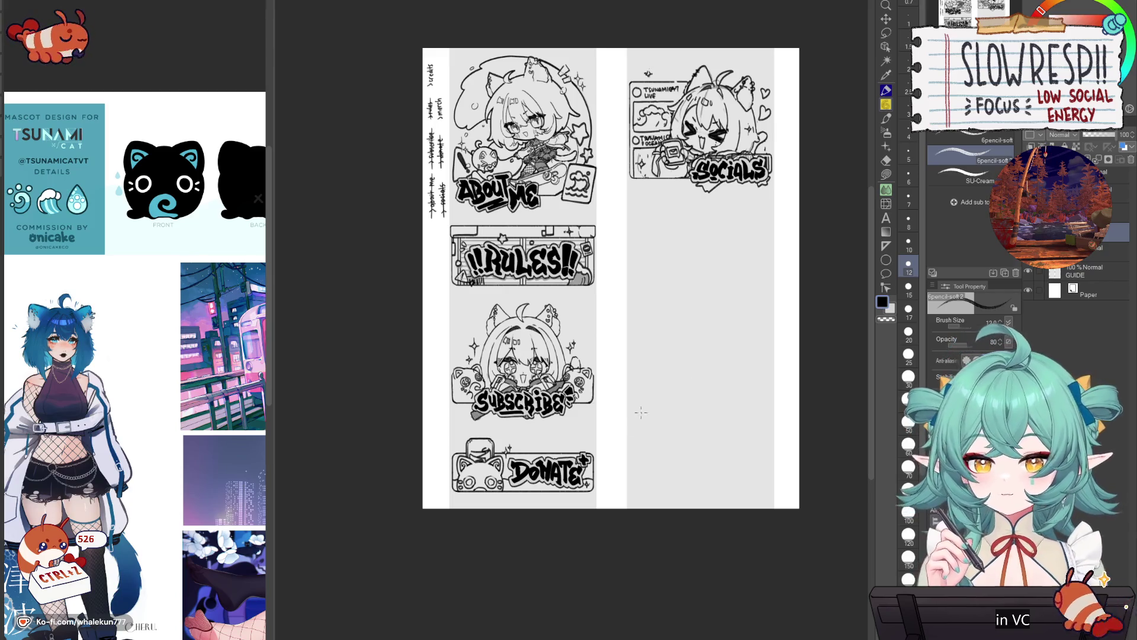
key(k)
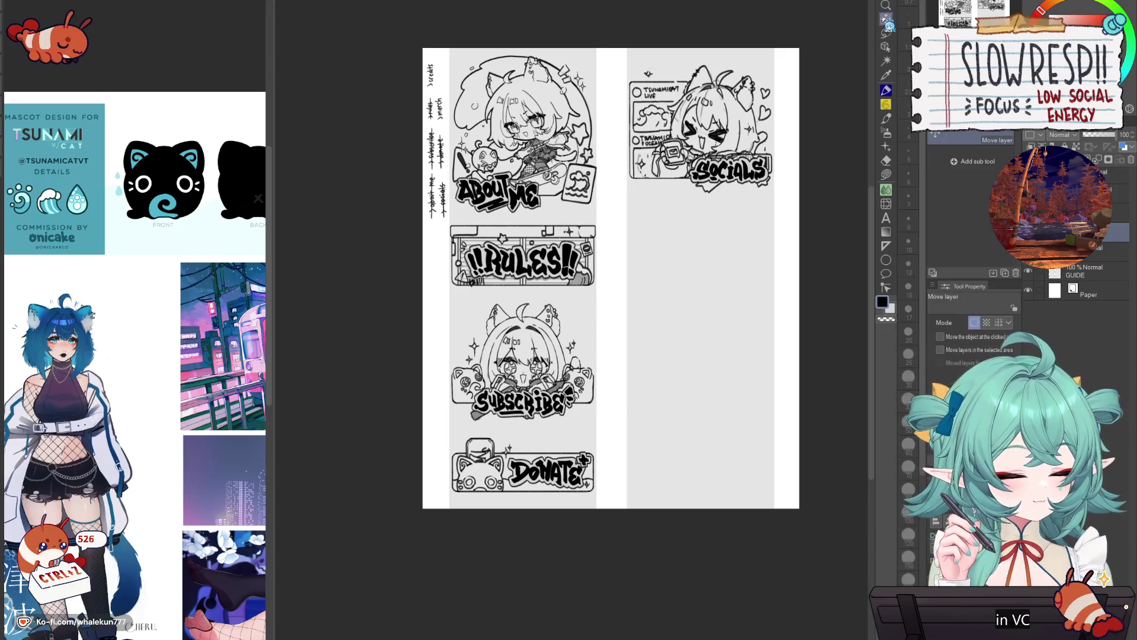
drag(522, 192, 512, 217)
scroll(513, 217, up, 5)
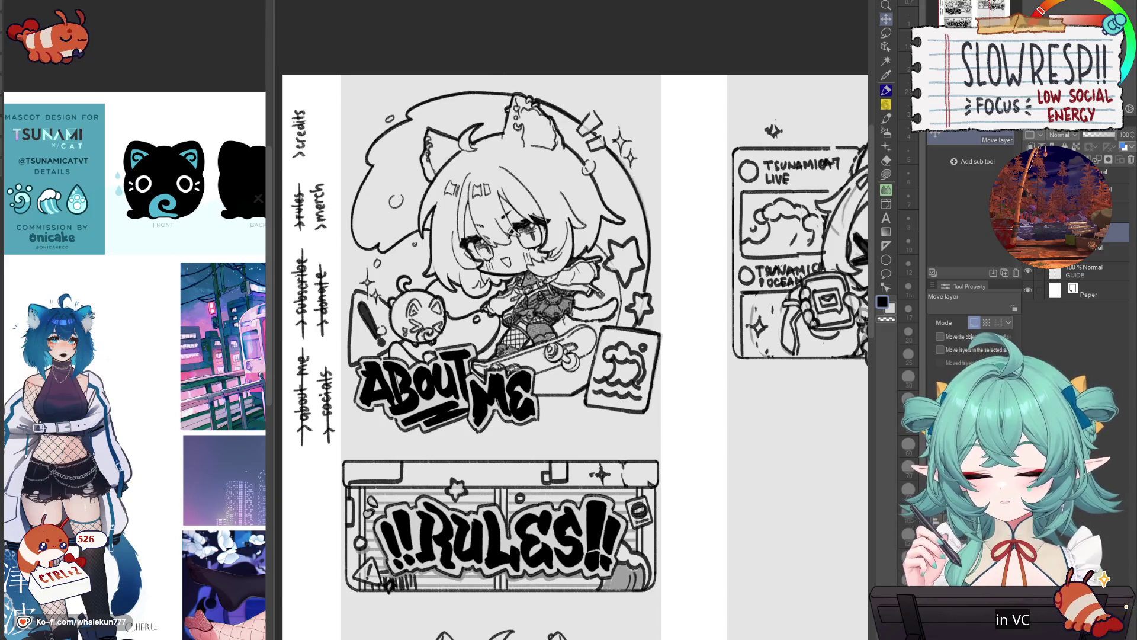
drag(539, 397, 529, 201)
scroll(528, 201, down, 4)
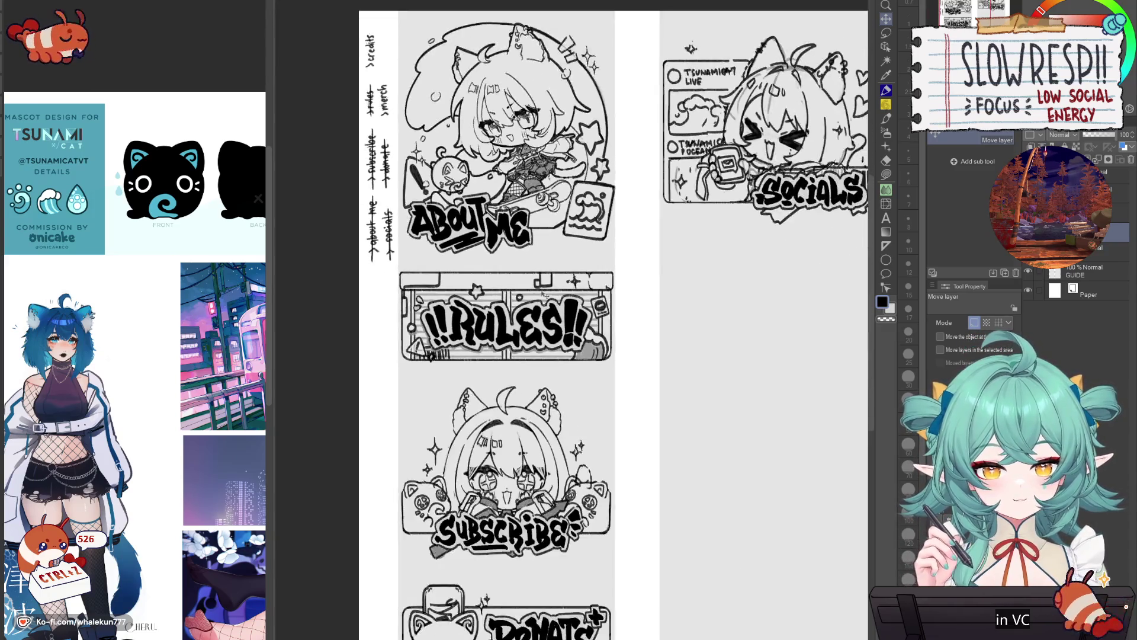
scroll(554, 283, up, 2)
scroll(554, 284, down, 2)
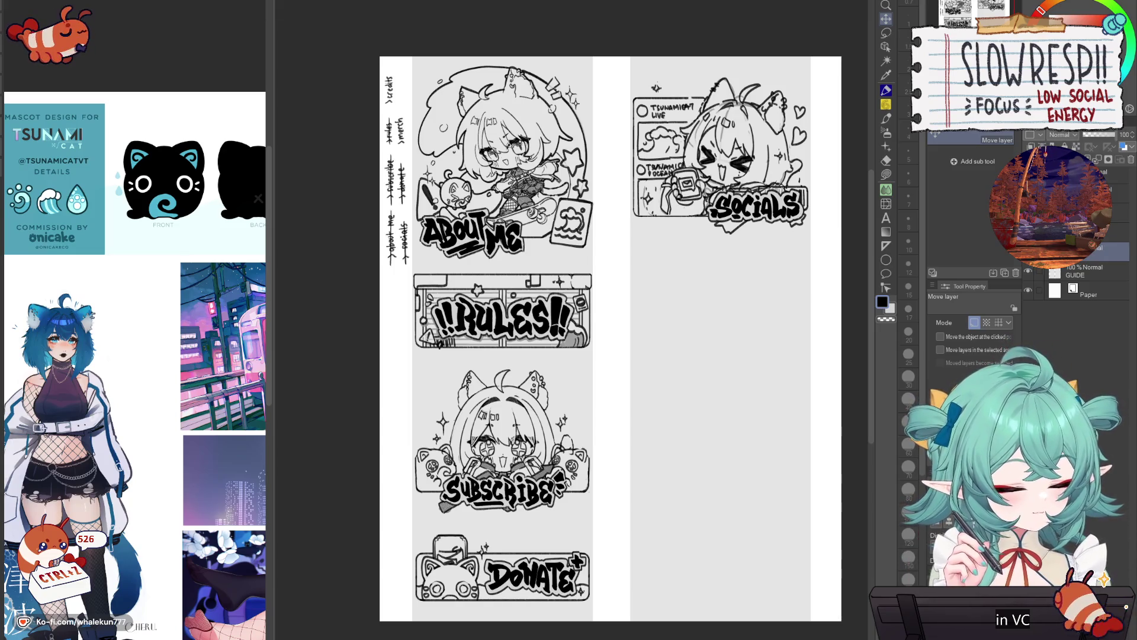
- Lasso the RULES panel, nudge it a few pixels down, deselect, and recentre the sheet
key(m)
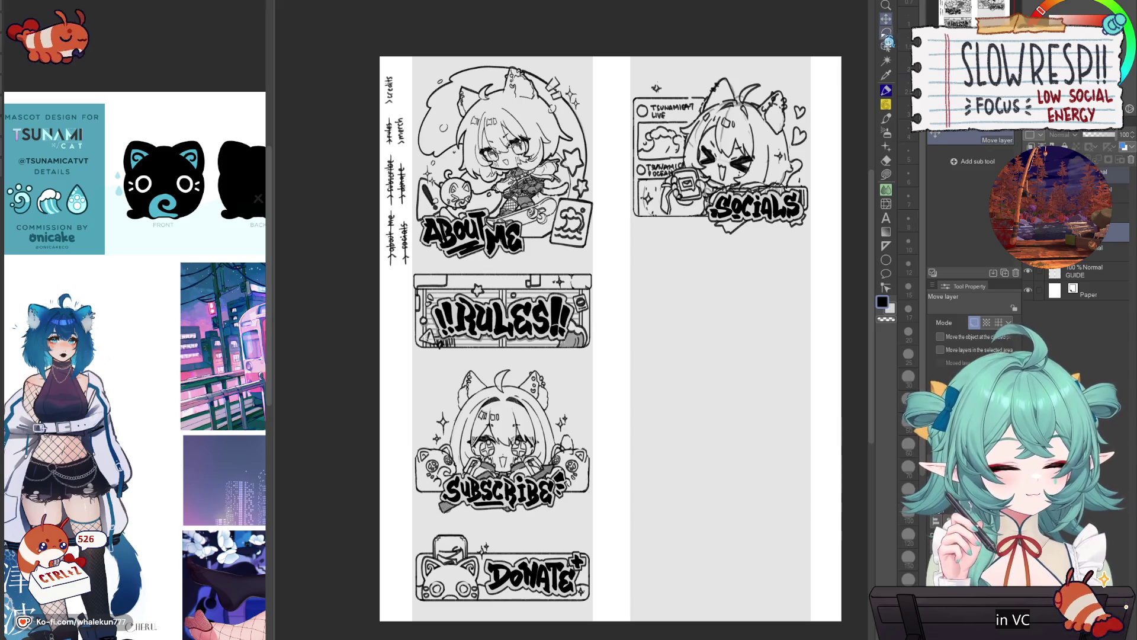
drag(641, 328, 668, 309)
mouse_move(613, 341)
mouse_down()
mouse_move(636, 303)
mouse_move(539, 238)
mouse_move(436, 274)
mouse_move(504, 334)
mouse_up()
key(k)
drag(597, 303, 598, 307)
key(ctrl+d)
key(h)
key(h)
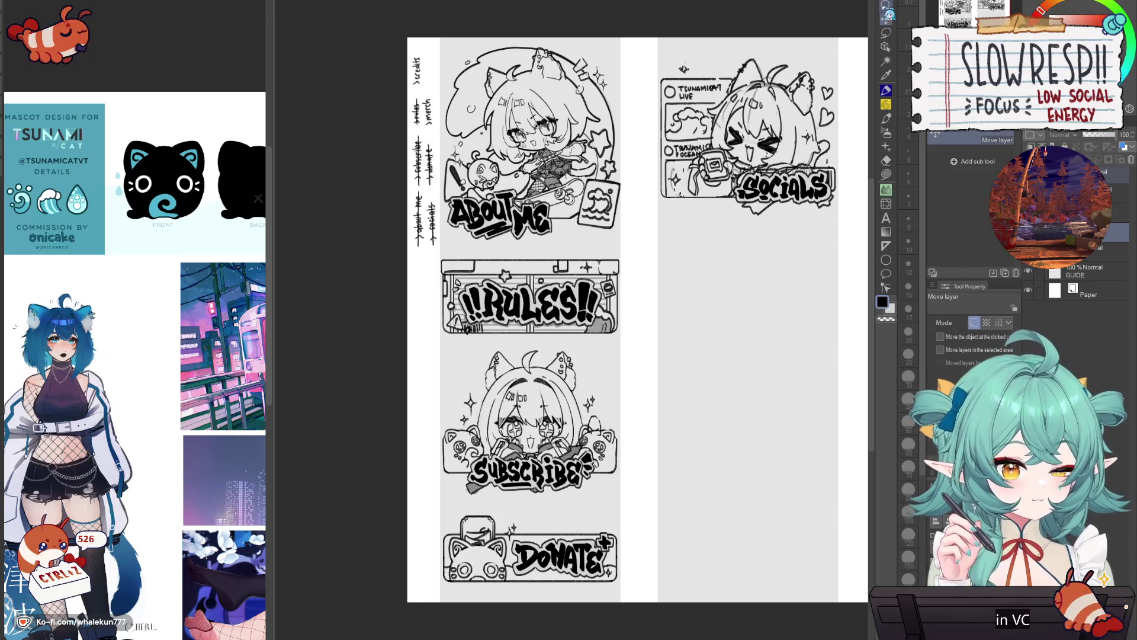
click(886, 19)
mouse_move(635, 333)
mouse_down()
mouse_move(592, 320)
mouse_move(452, 356)
mouse_move(447, 319)
mouse_move(462, 300)
mouse_move(467, 361)
mouse_up()
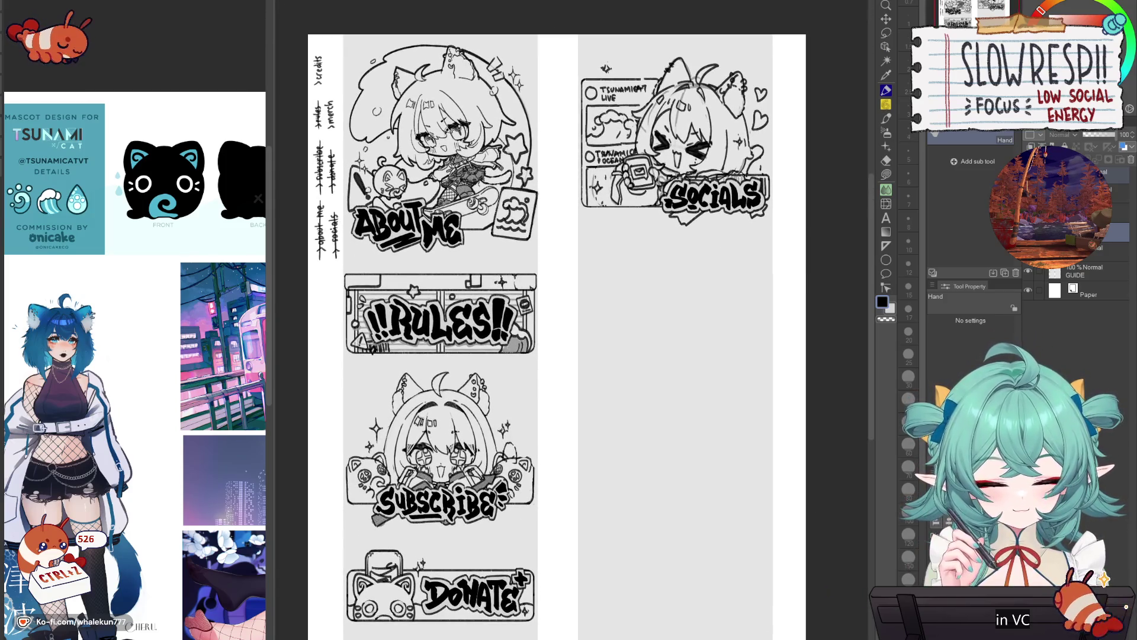
- Create a new blank raster layer above GUIDE with Ctrl+Shift+N
key(ctrl+shift+n)
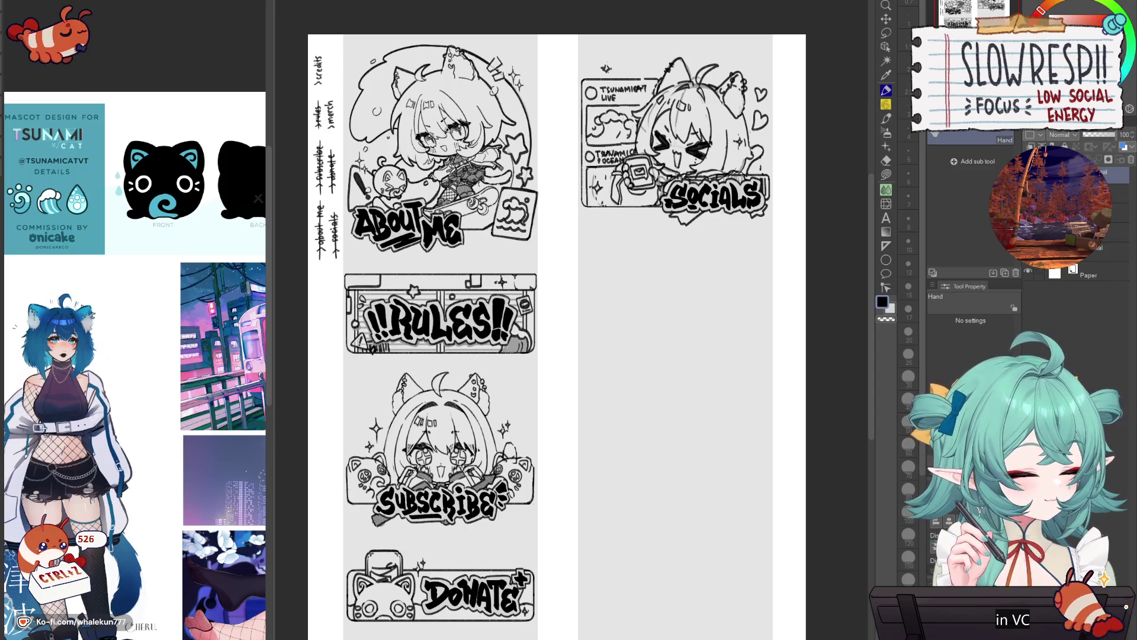
- With the Milli pen at size 40, letter bold 'brb toilet' in the empty right column
key(p)
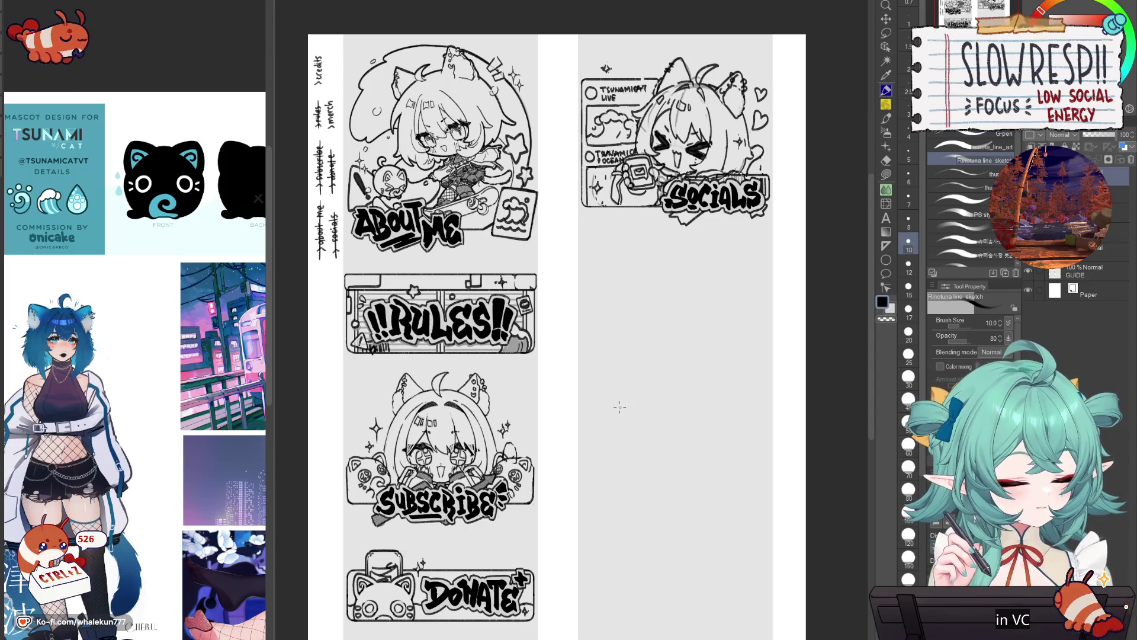
key(bracketright)
key(bracketright)
key(bracketright)
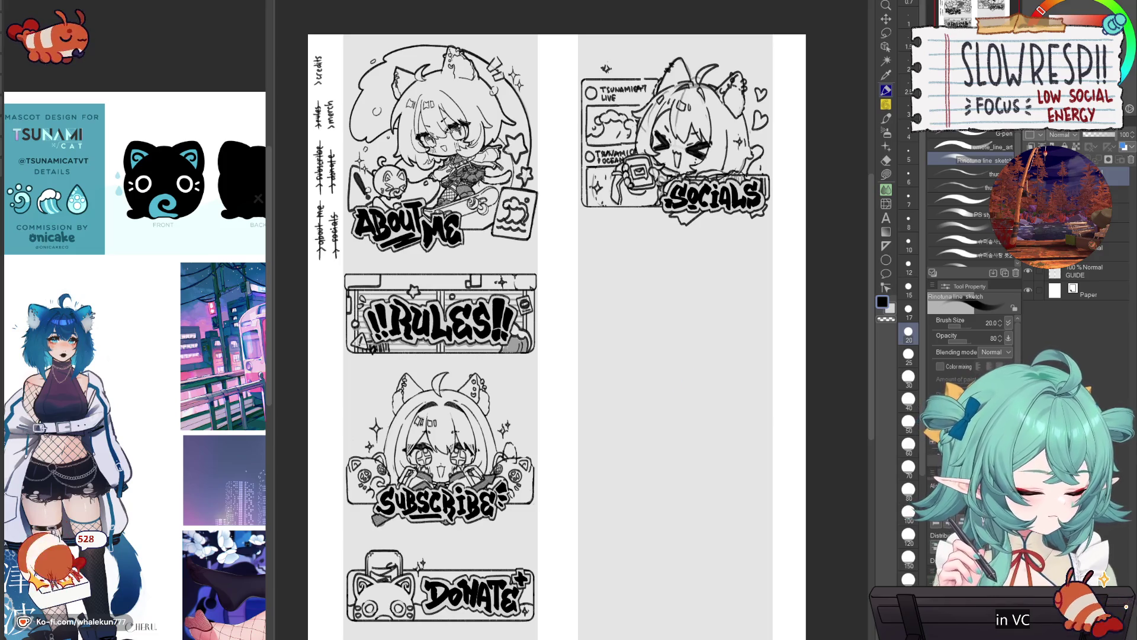
key(p)
mouse_move(592, 392)
mouse_down()
mouse_move(604, 421)
mouse_move(621, 394)
mouse_move(630, 403)
mouse_up()
key(Delete)
click(908, 443)
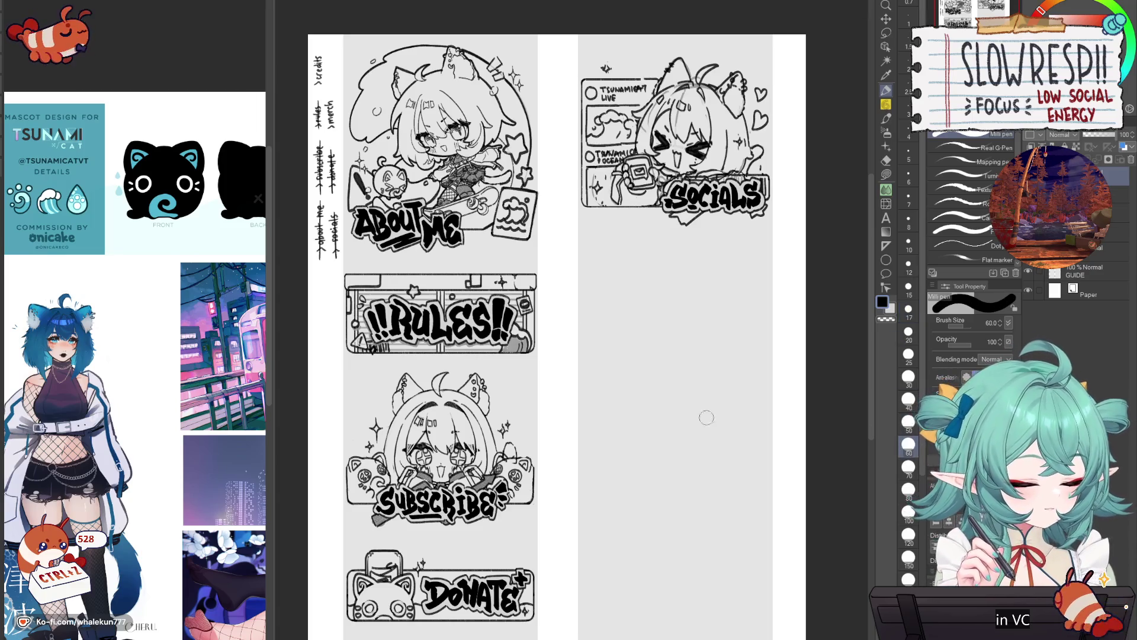
click(909, 399)
mouse_move(595, 382)
mouse_down()
mouse_move(603, 403)
mouse_move(638, 360)
mouse_move(671, 358)
mouse_up()
mouse_move(607, 418)
mouse_down()
mouse_move(625, 441)
mouse_move(609, 439)
mouse_up()
drag(635, 414, 697, 372)
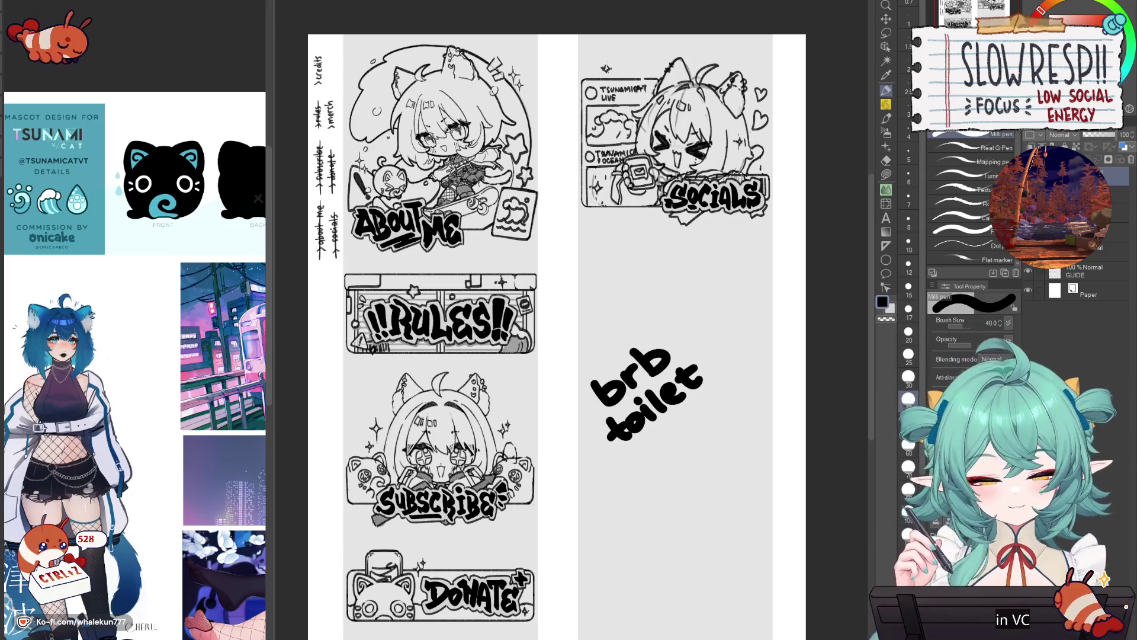
- Delete the 'brb toilet' lettering layer
key(Delete)
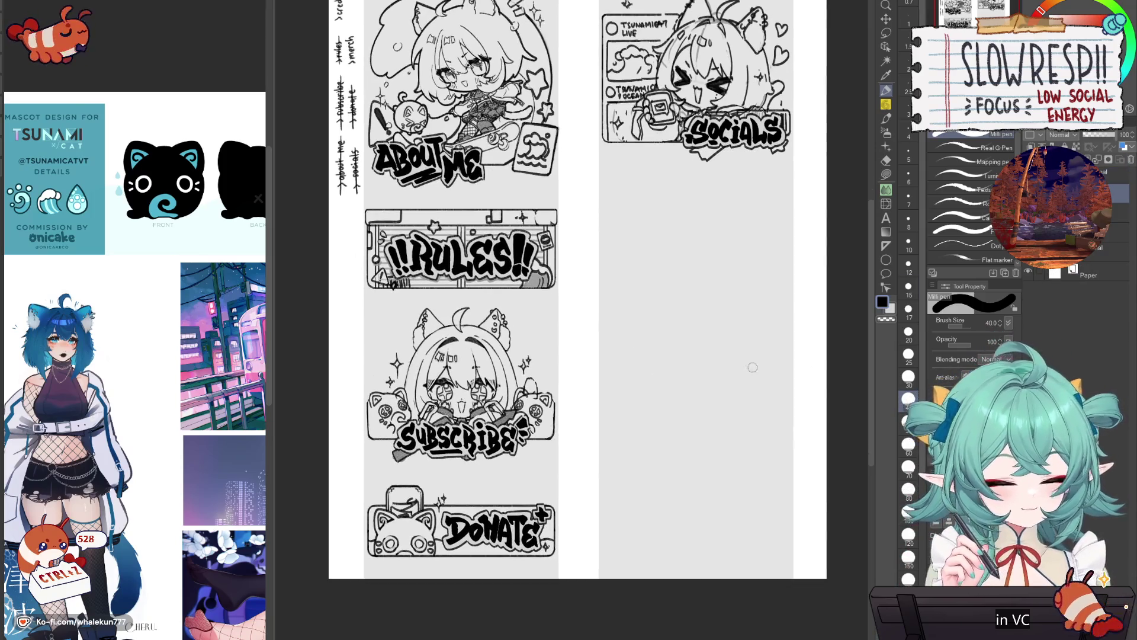
scroll(752, 368, down, 2)
scroll(757, 396, up, 2)
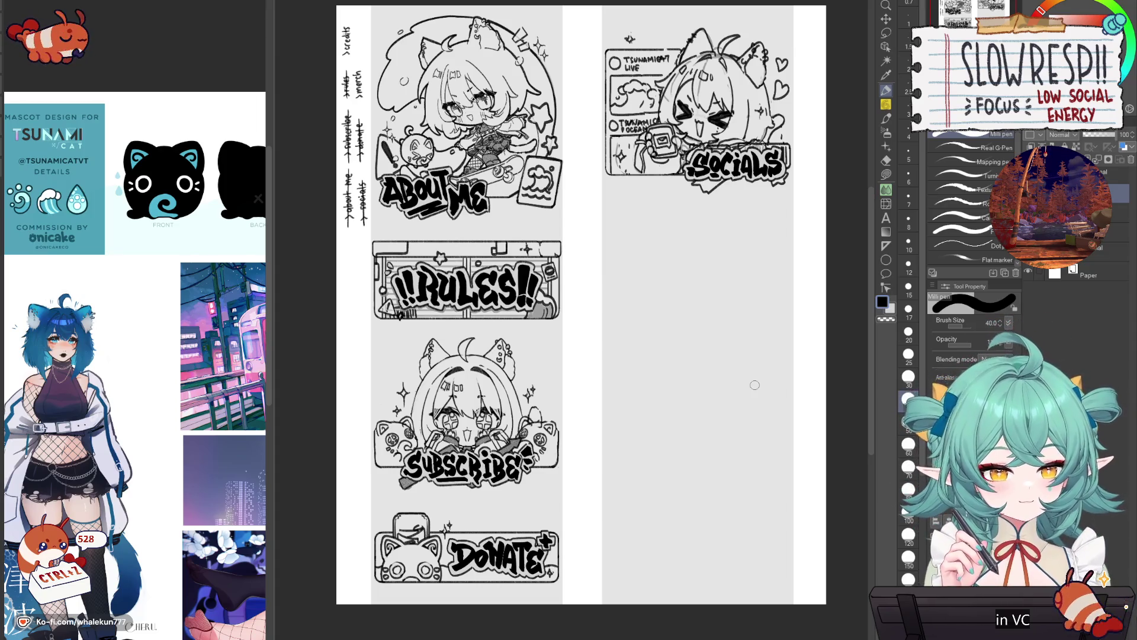
- Hide the notes layer of left-margin labels and draw half a new letter with the soft pencil
click(886, 105)
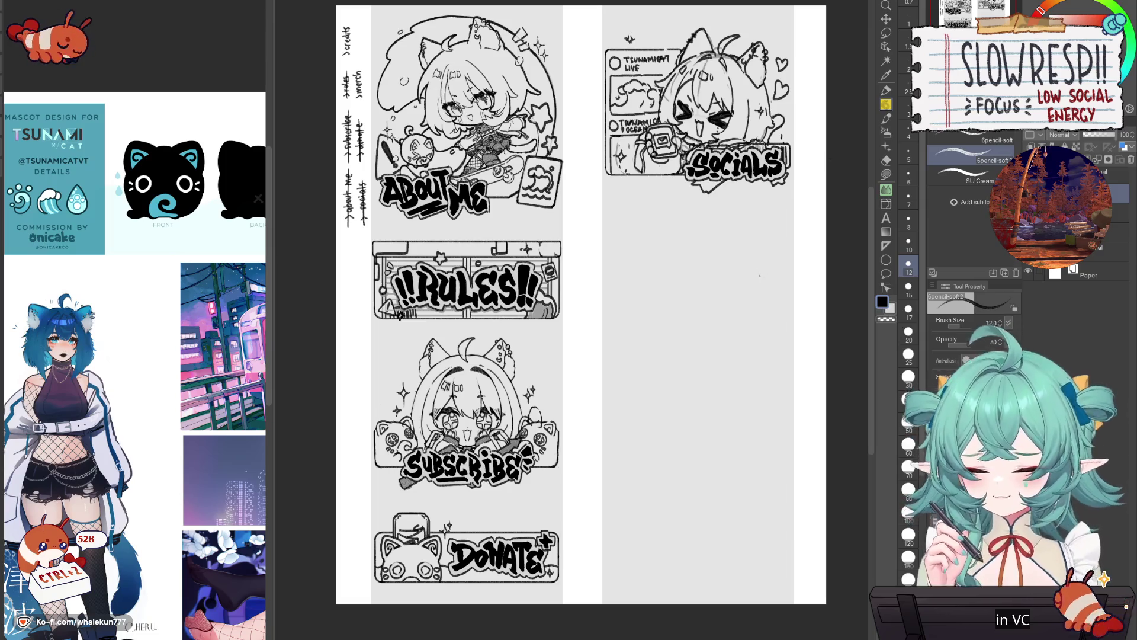
scroll(747, 290, up, 1)
click(1108, 252)
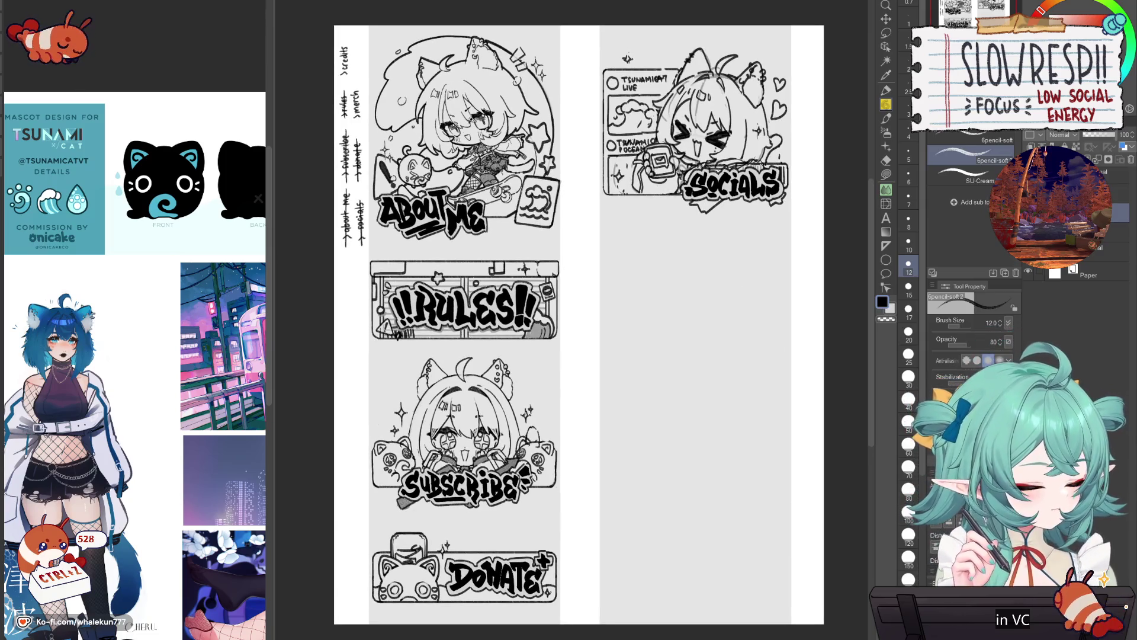
click(1114, 212)
scroll(1066, 236, down, 1)
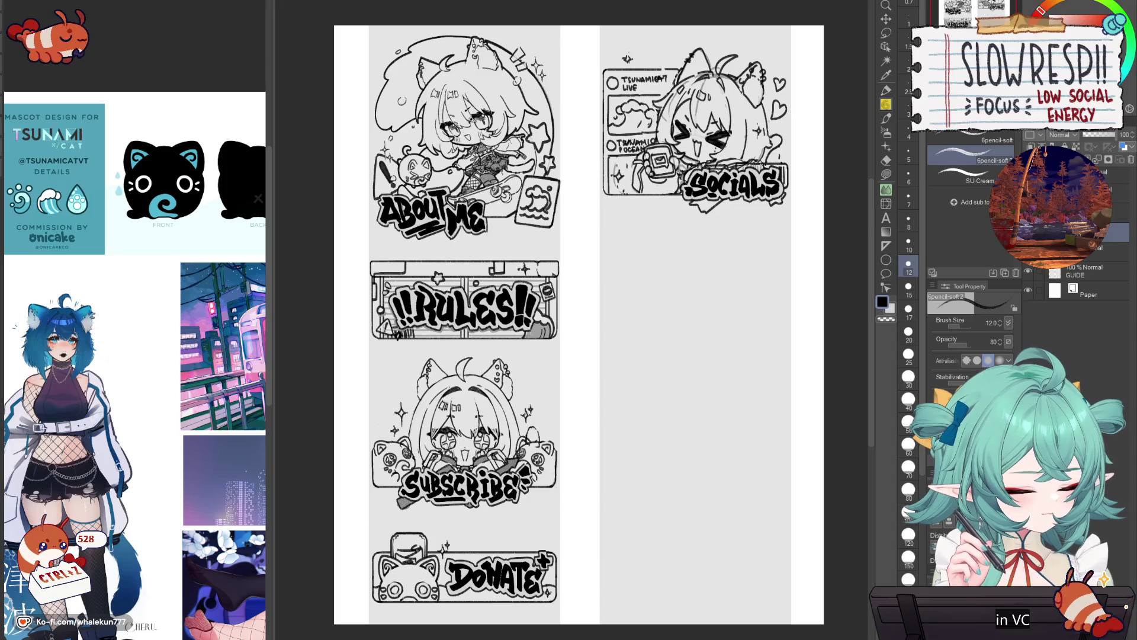
scroll(731, 501, down, 1)
scroll(719, 344, up, 1)
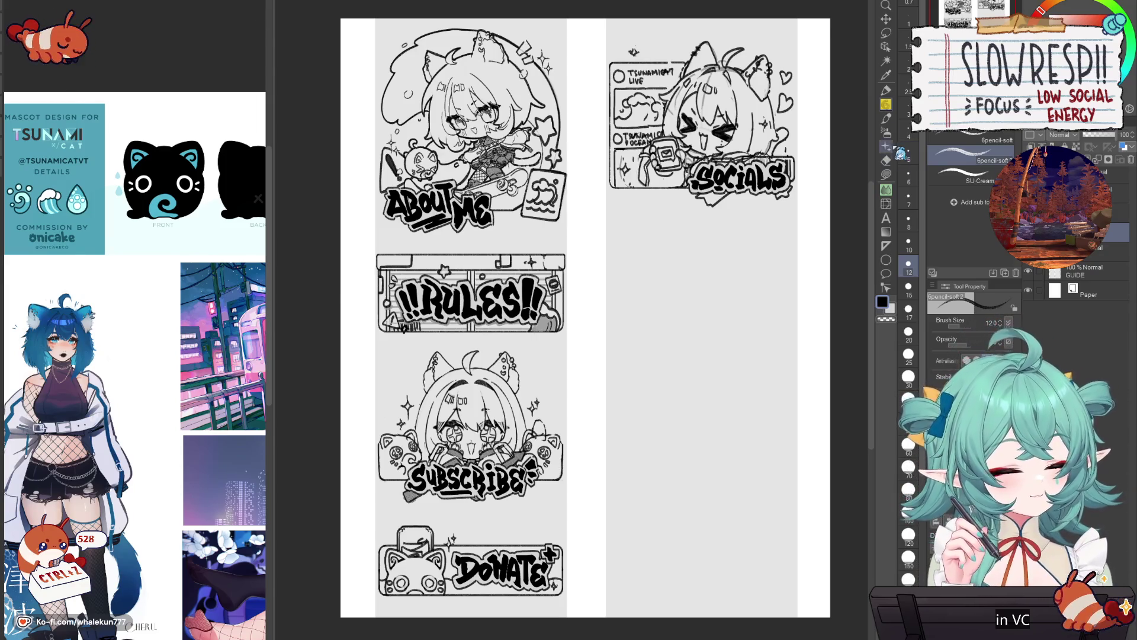
drag(592, 329, 590, 373)
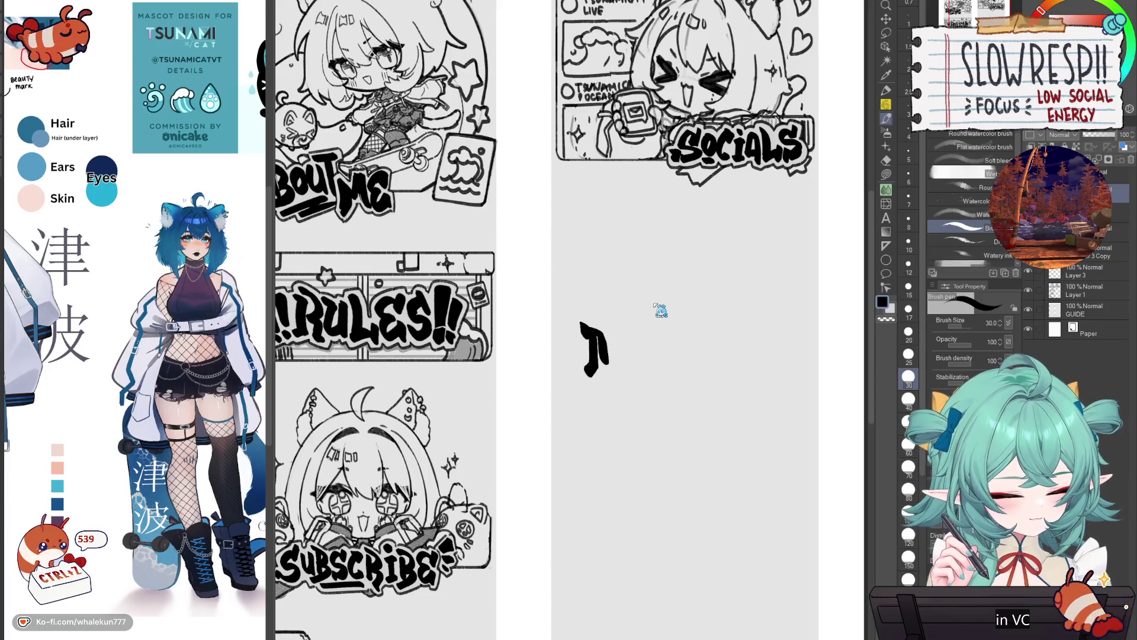
- Mirror the new stroke and slide the copy right to form an M
key(ctrl+t)
click(961, 322)
key(Return)
drag(613, 378, 635, 377)
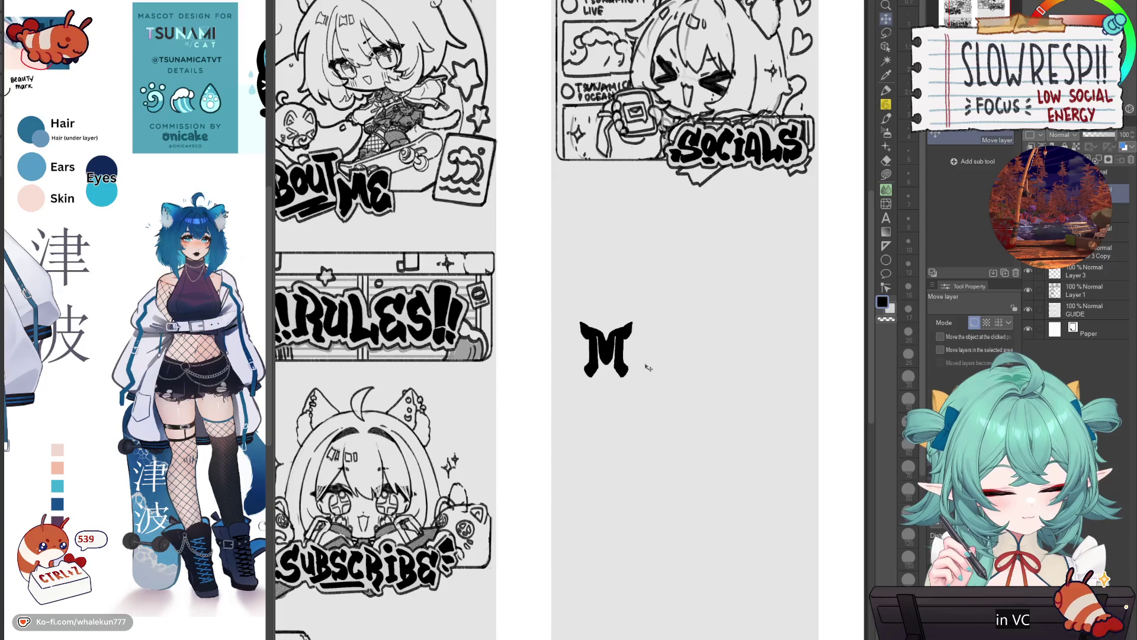
key(p)
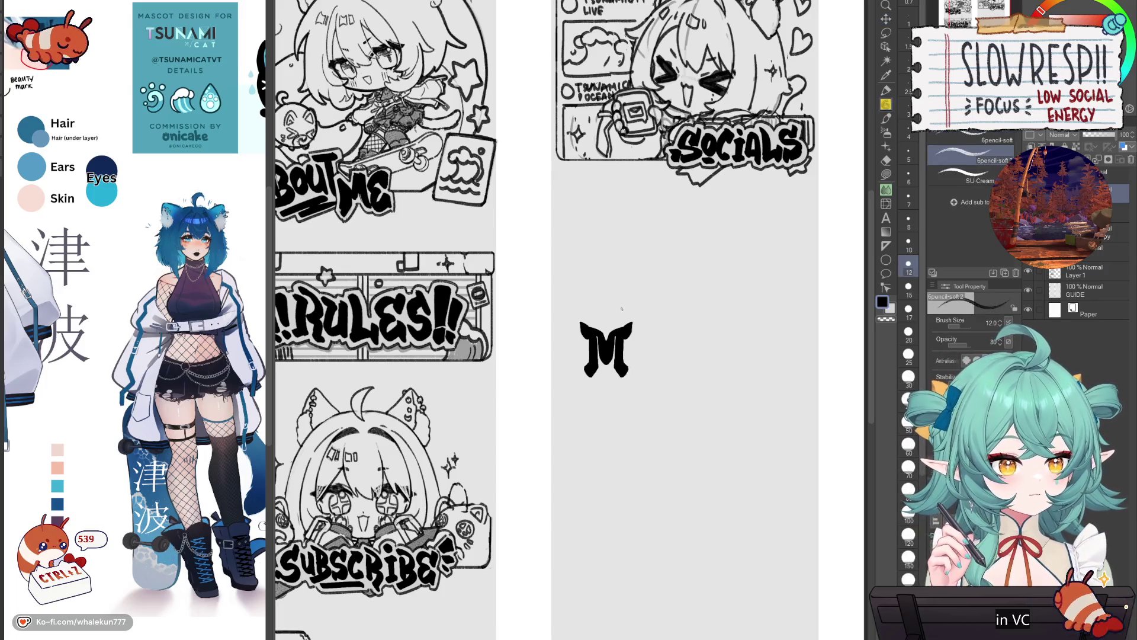
key(b)
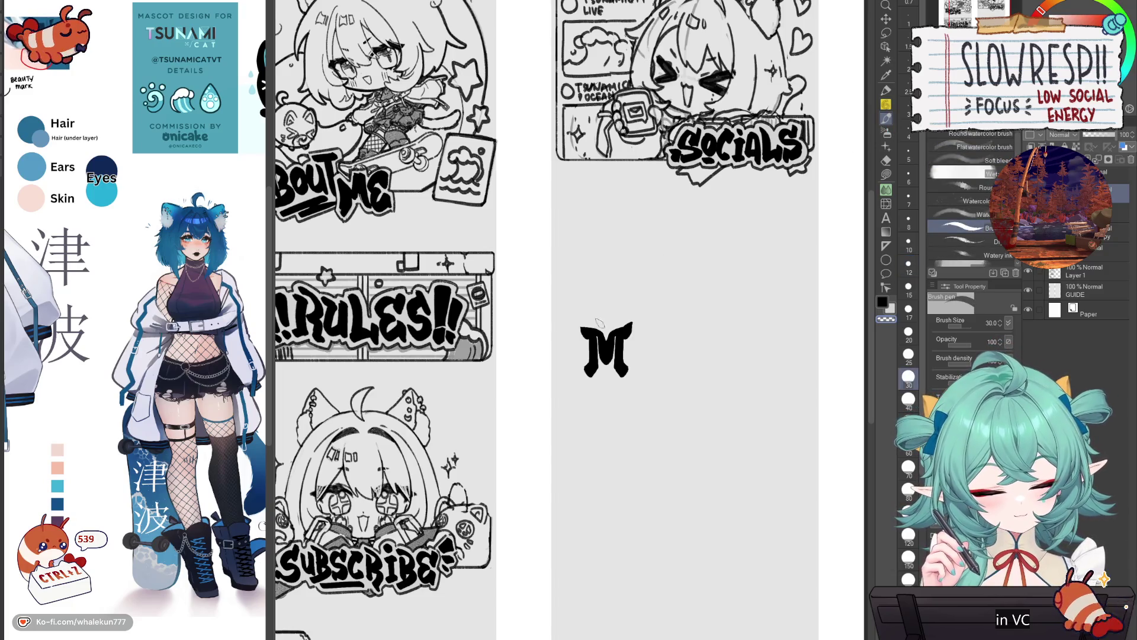
- Undo the extra strokes on the M and retouch its right leg
key(ctrl+z)
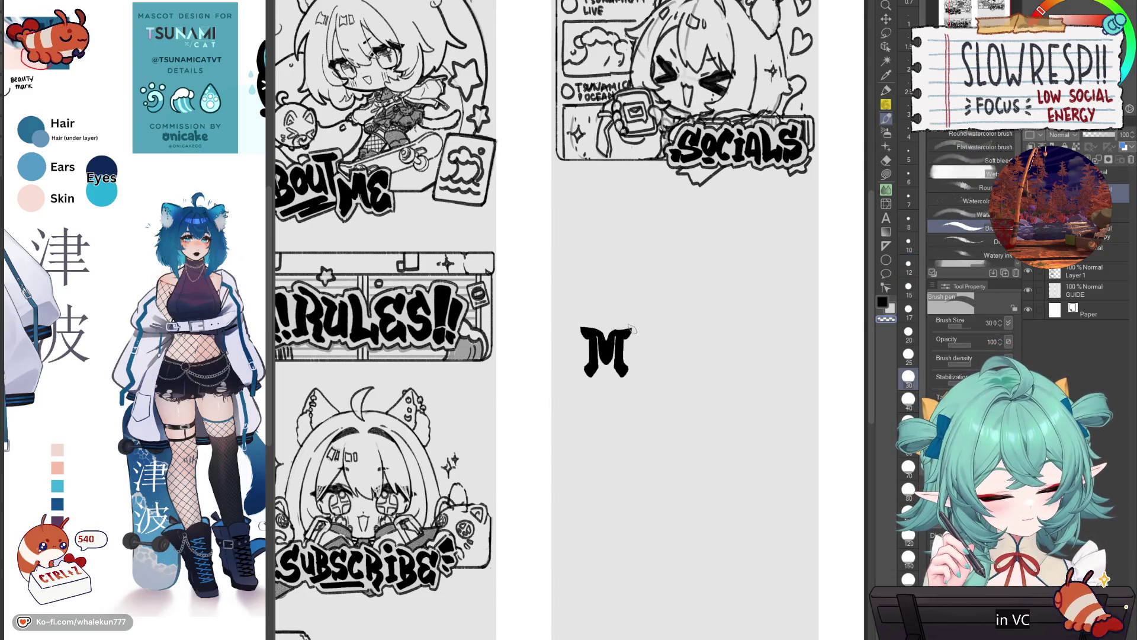
key(ctrl+z)
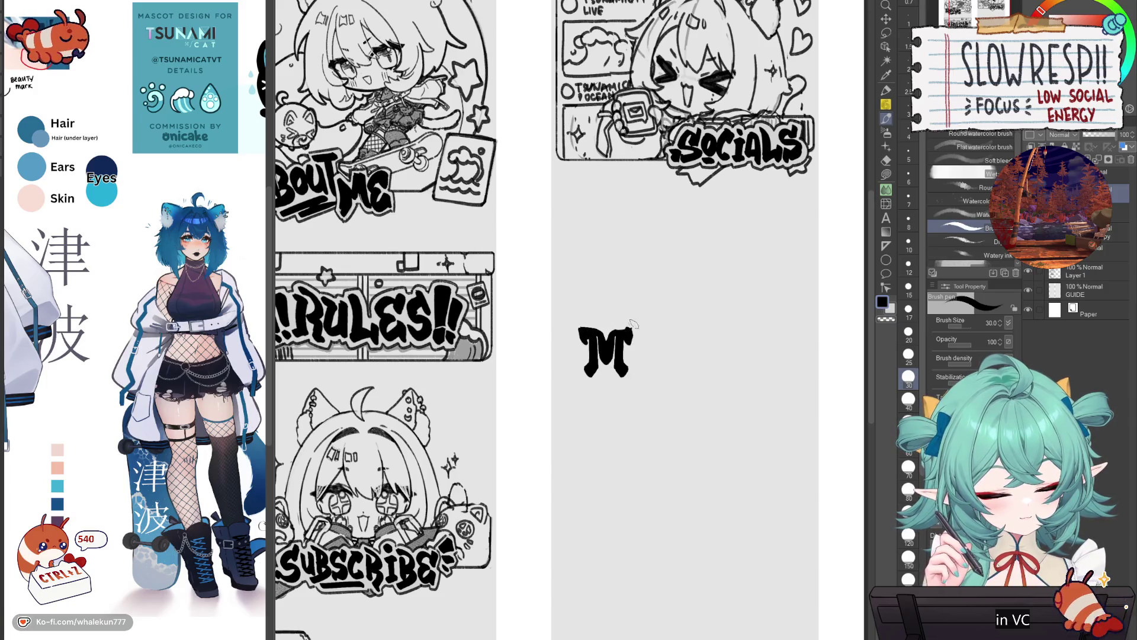
key(ctrl+z)
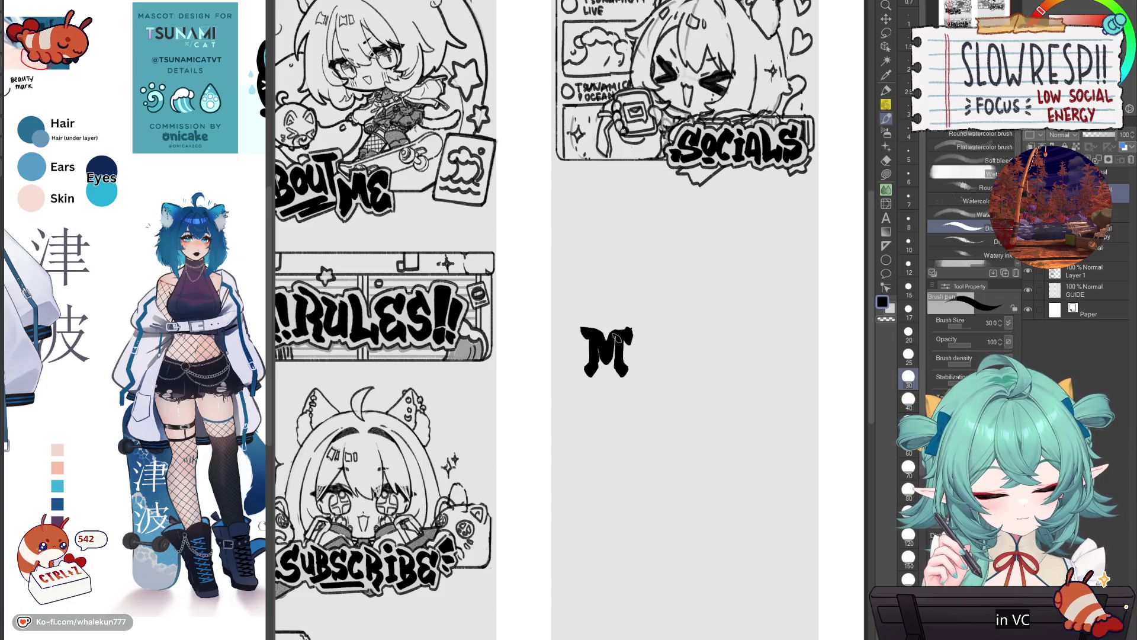
key(ctrl+z)
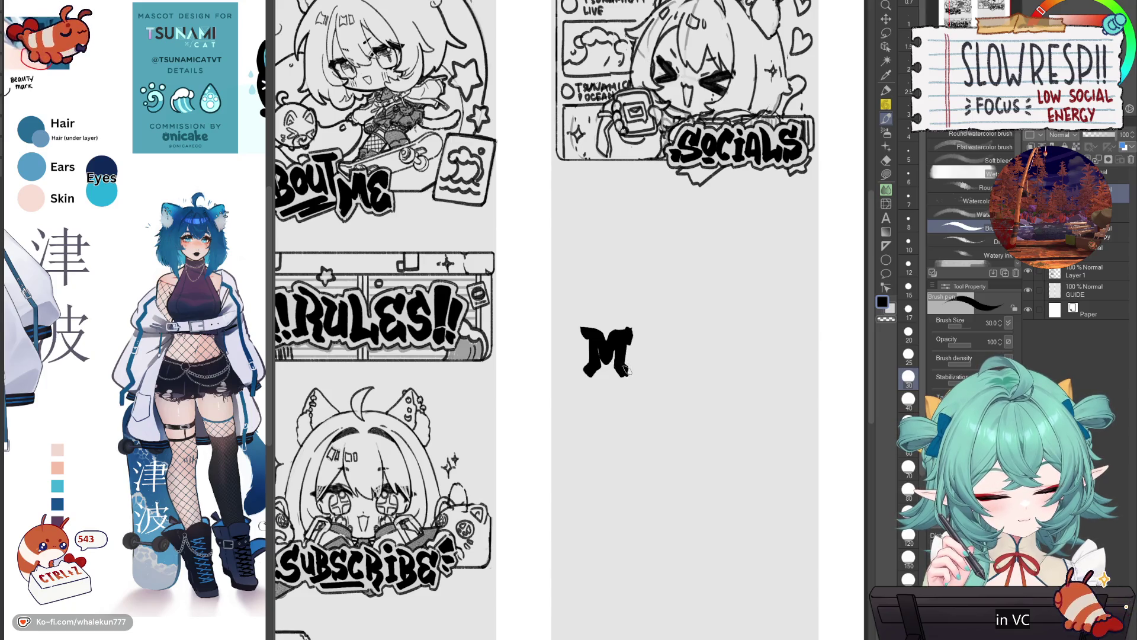
key(ctrl+z)
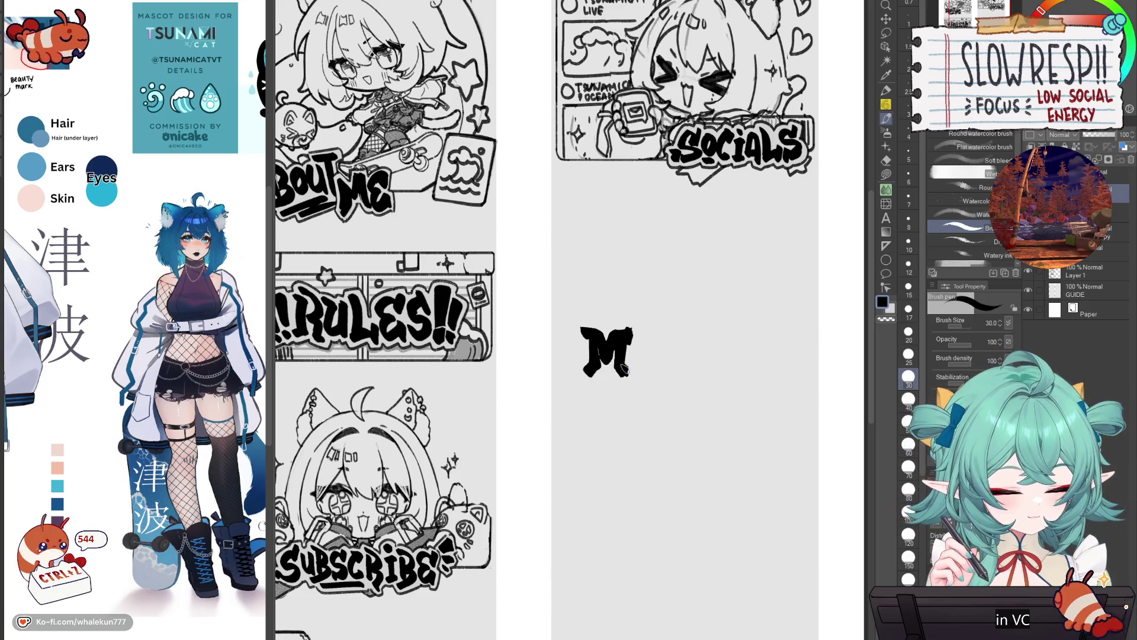
drag(622, 372, 627, 380)
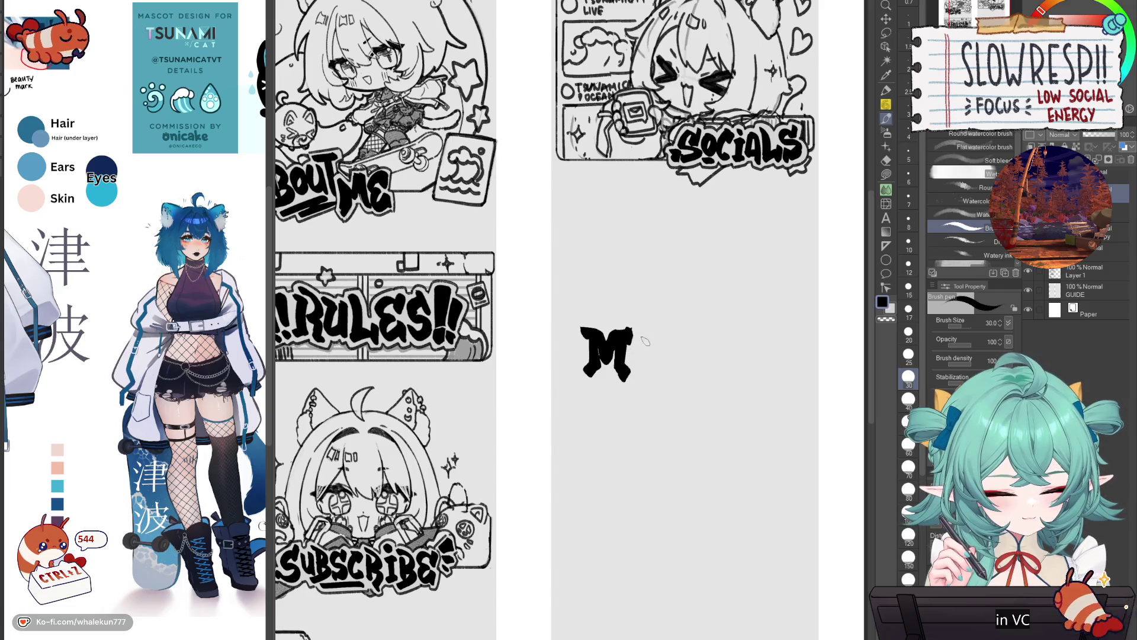
key(ctrl+z)
key(ctrl+z)
key(ctrl+z)
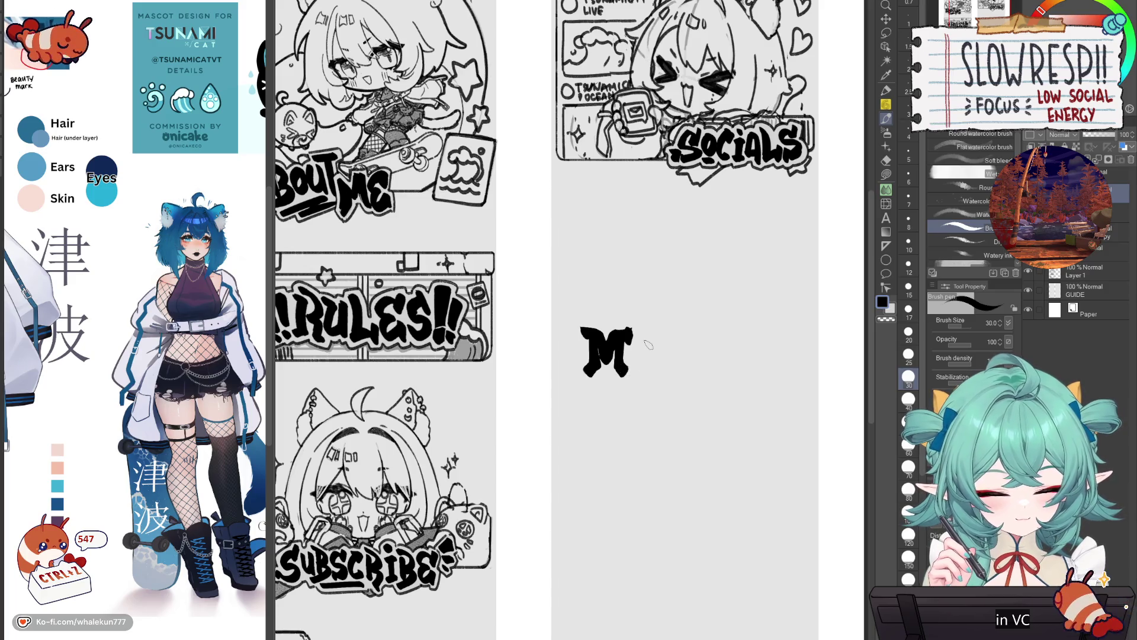
- Brush an E beside the M, redoing it several times, and start a third letter
mouse_move(649, 337)
mouse_down()
mouse_move(633, 341)
mouse_move(655, 373)
mouse_up()
scroll(658, 365, down, 3)
scroll(658, 365, up, 2)
scroll(654, 373, up, 2)
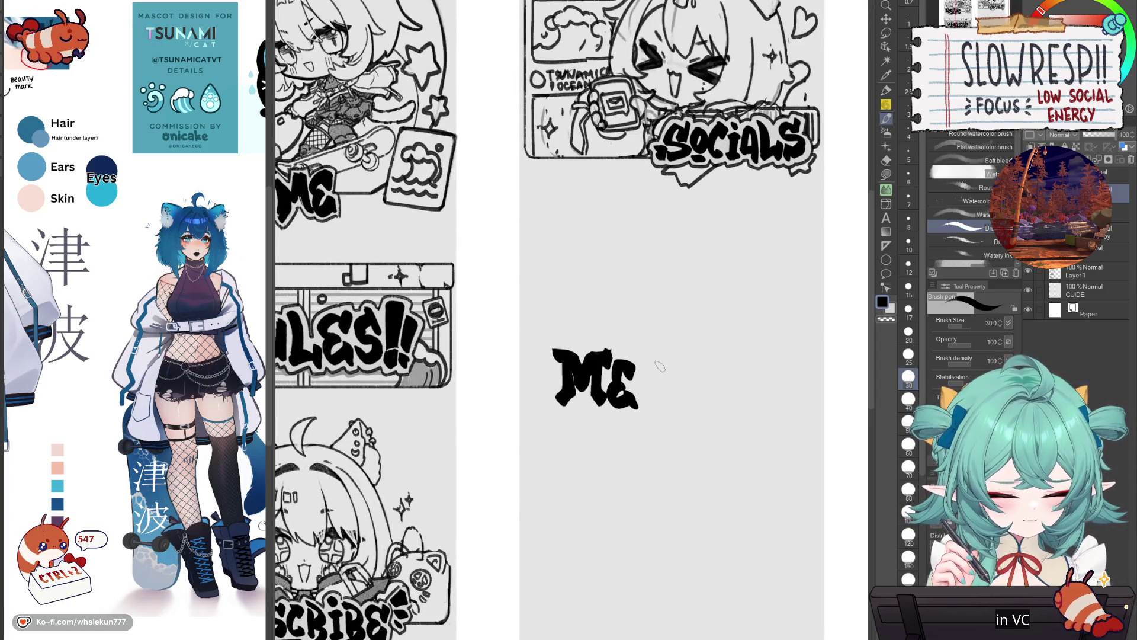
key(ctrl+z)
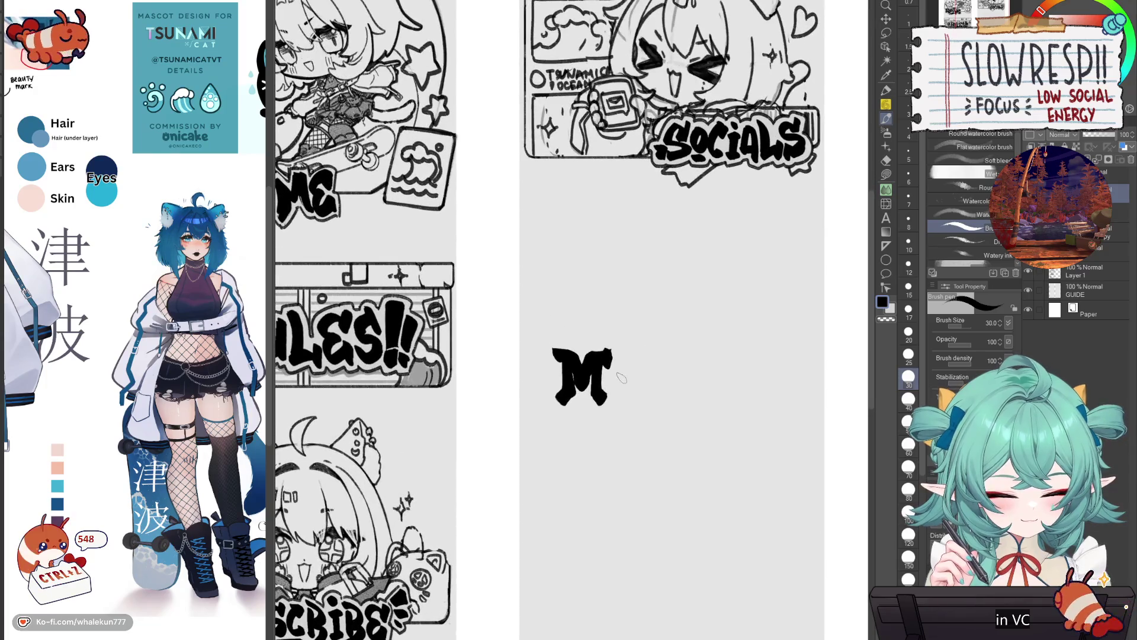
mouse_move(623, 359)
mouse_down()
mouse_move(613, 385)
mouse_move(631, 405)
mouse_up()
key(ctrl+z)
mouse_move(624, 359)
mouse_down()
mouse_move(619, 383)
mouse_move(640, 407)
mouse_up()
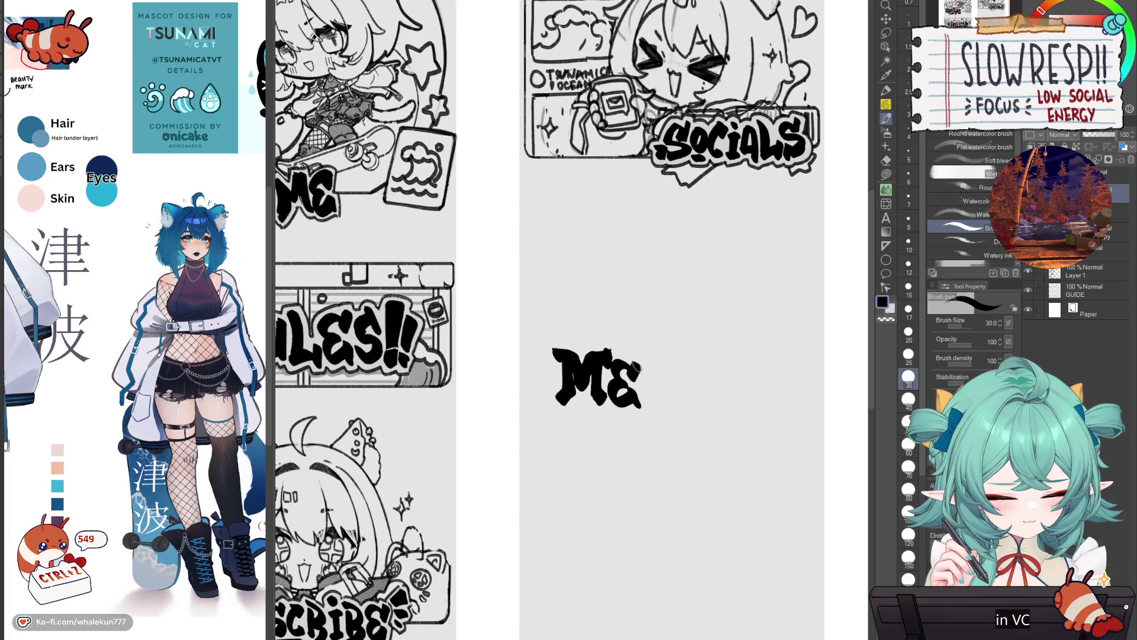
key(ctrl+z)
drag(645, 382, 650, 402)
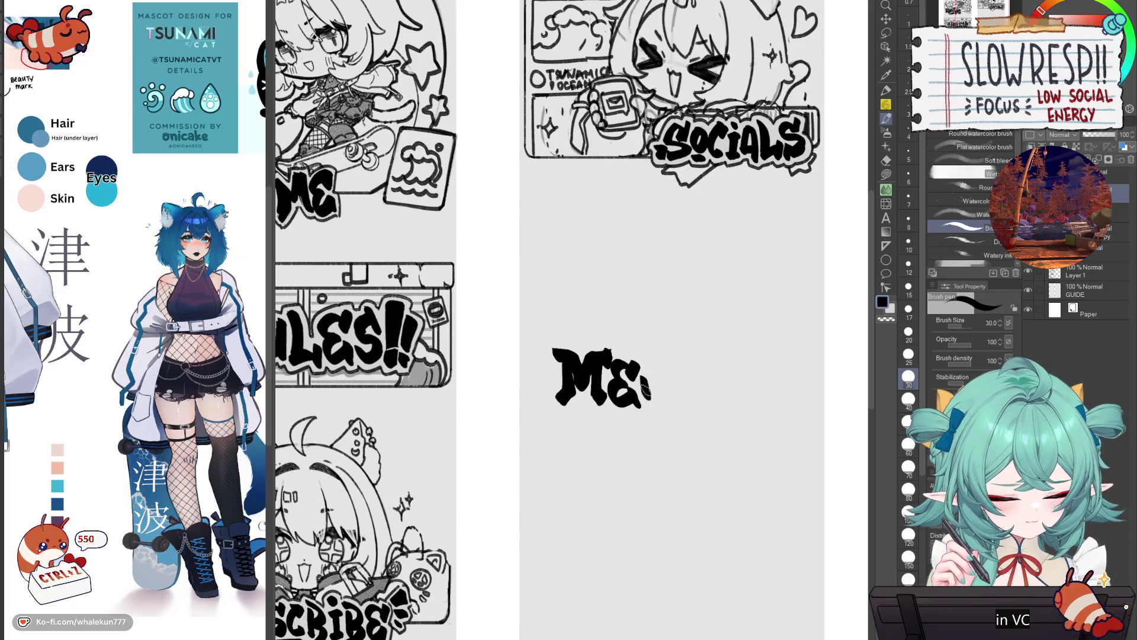
click(666, 362)
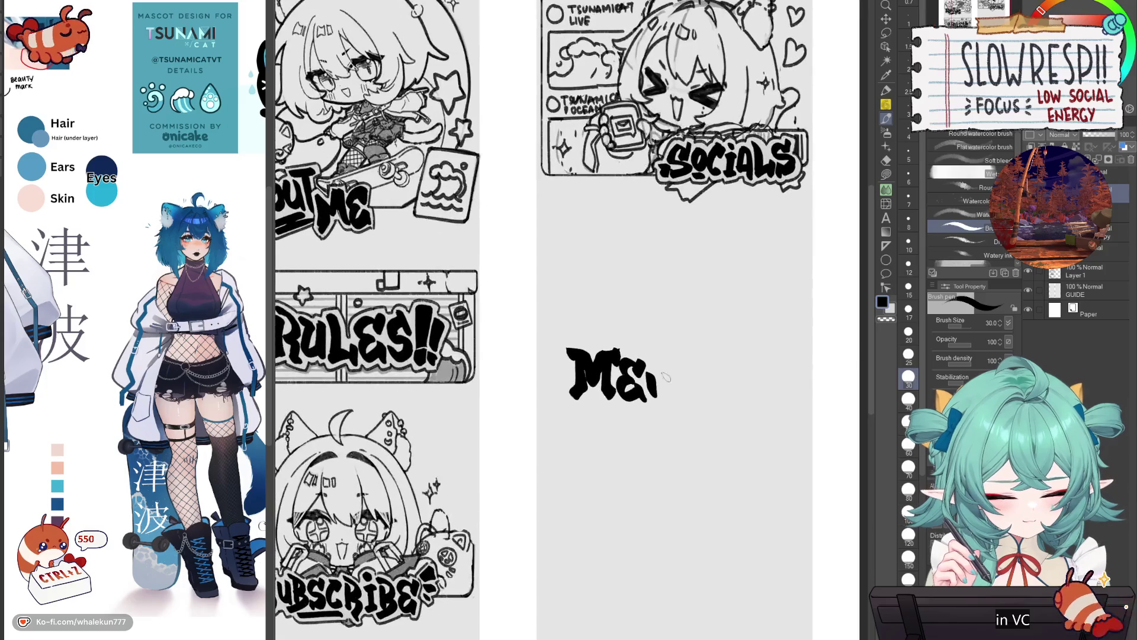
- Brush an R after ME, redrawing its tail several times
drag(652, 369, 676, 373)
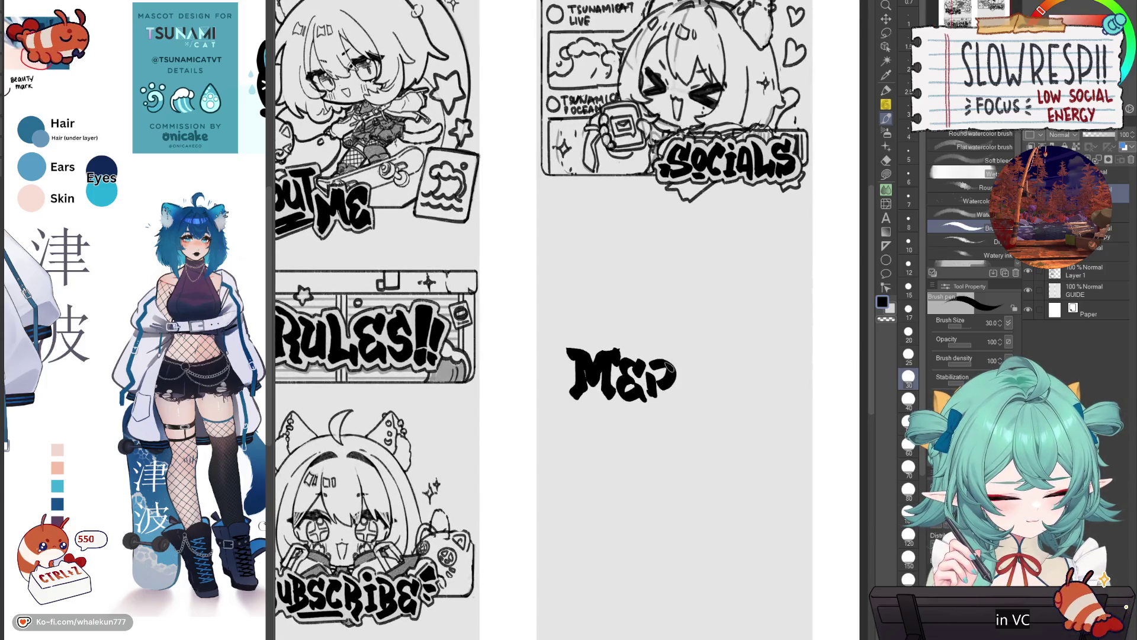
key(ctrl+z)
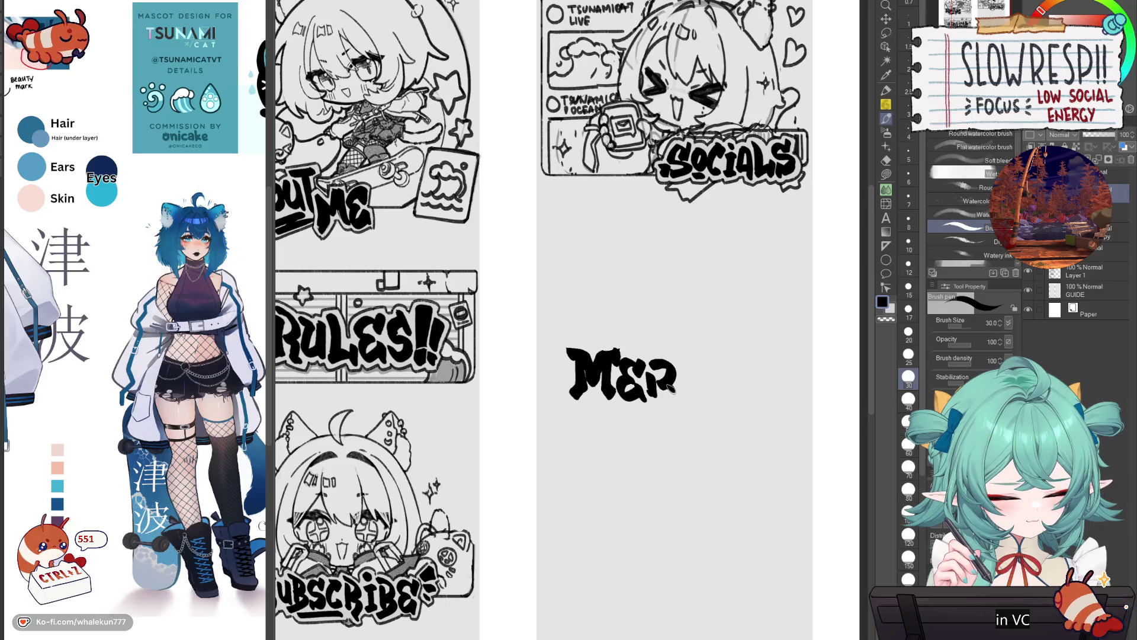
key(ctrl+z)
drag(663, 400, 670, 407)
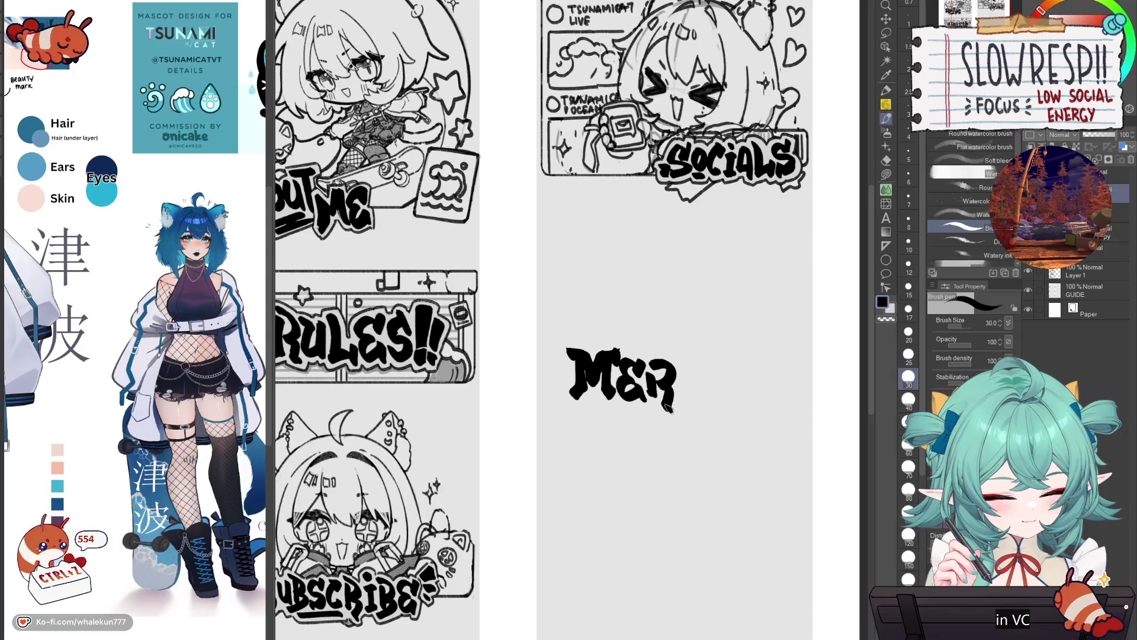
key(ctrl+z)
mouse_move(672, 403)
mouse_down()
mouse_move(701, 372)
mouse_move(683, 397)
mouse_up()
key(ctrl+z)
key(ctrl+z)
key(ctrl+z)
key(ctrl+z)
key(ctrl+z)
mouse_move(670, 355)
mouse_down()
mouse_move(668, 382)
mouse_move(679, 371)
mouse_move(663, 344)
mouse_move(679, 408)
mouse_up()
key(ctrl+z)
key(ctrl+z)
key(ctrl+z)
key(ctrl+z)
key(ctrl+z)
key(ctrl+z)
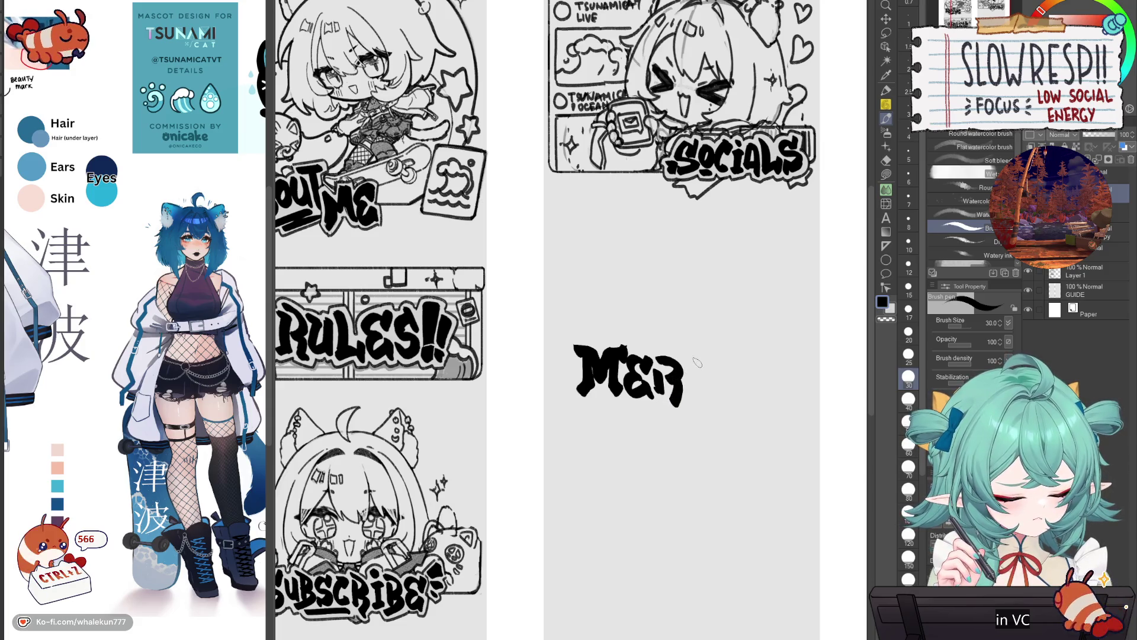
- Brush the C and H after MER, undoing stray strokes
mouse_move(701, 363)
mouse_down()
mouse_move(687, 384)
mouse_move(705, 391)
mouse_up()
key(ctrl+z)
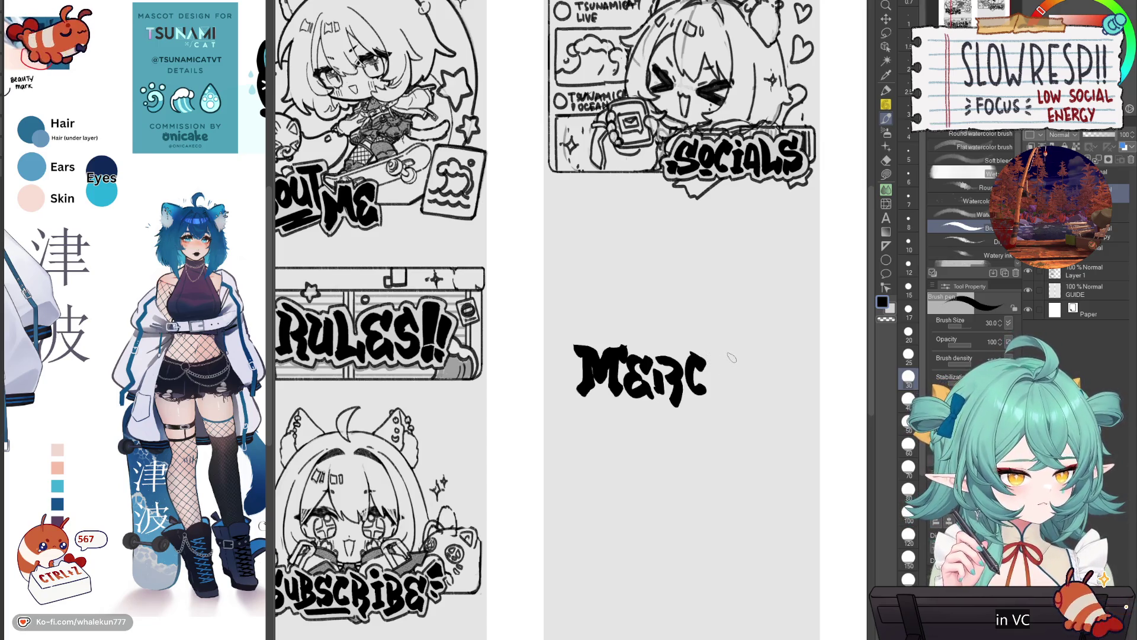
drag(712, 351, 714, 396)
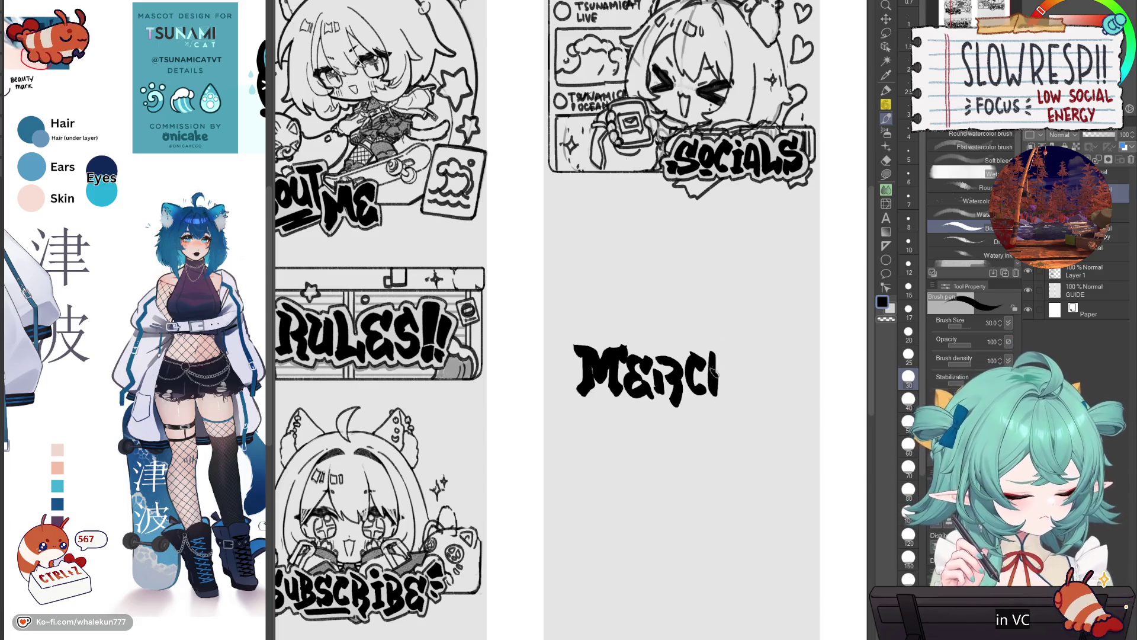
key(ctrl+z)
key(c)
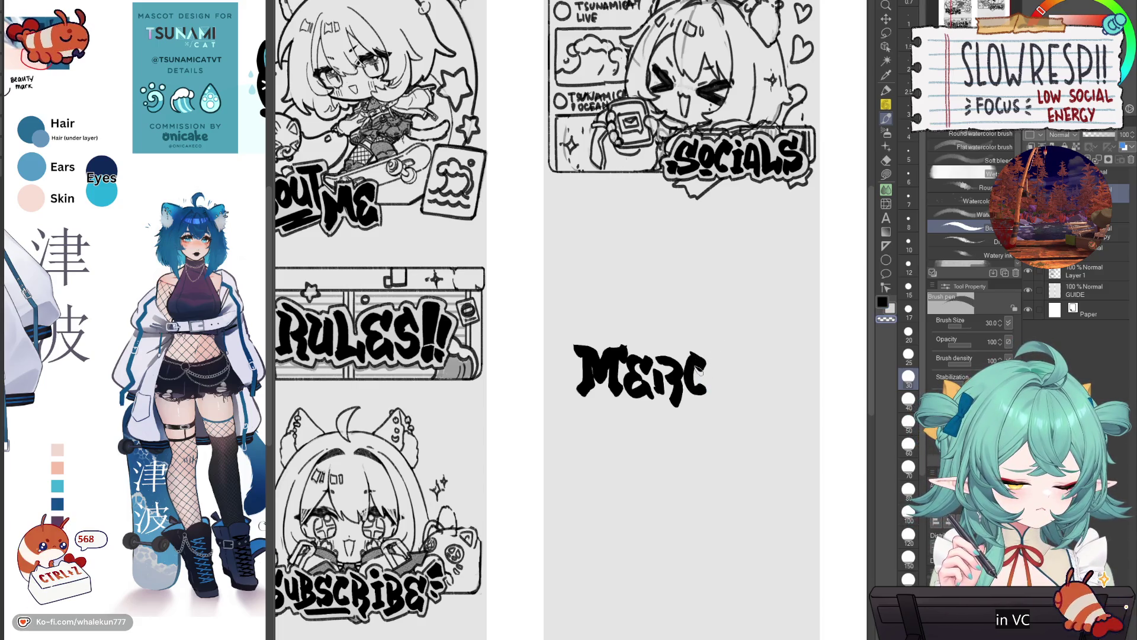
key(c)
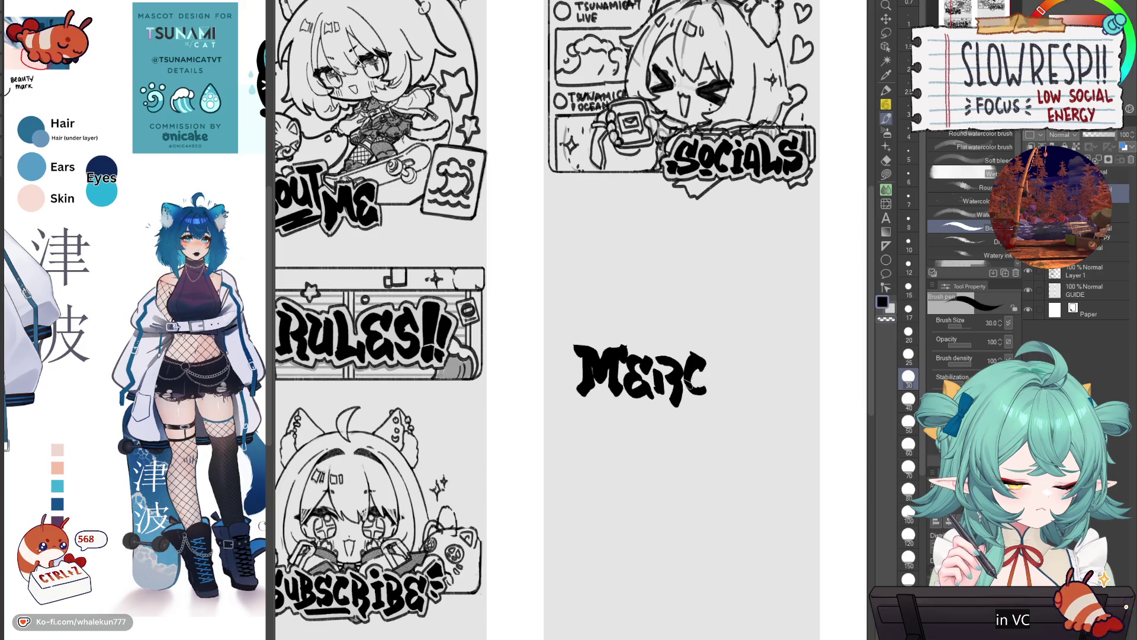
key(c)
key(c)
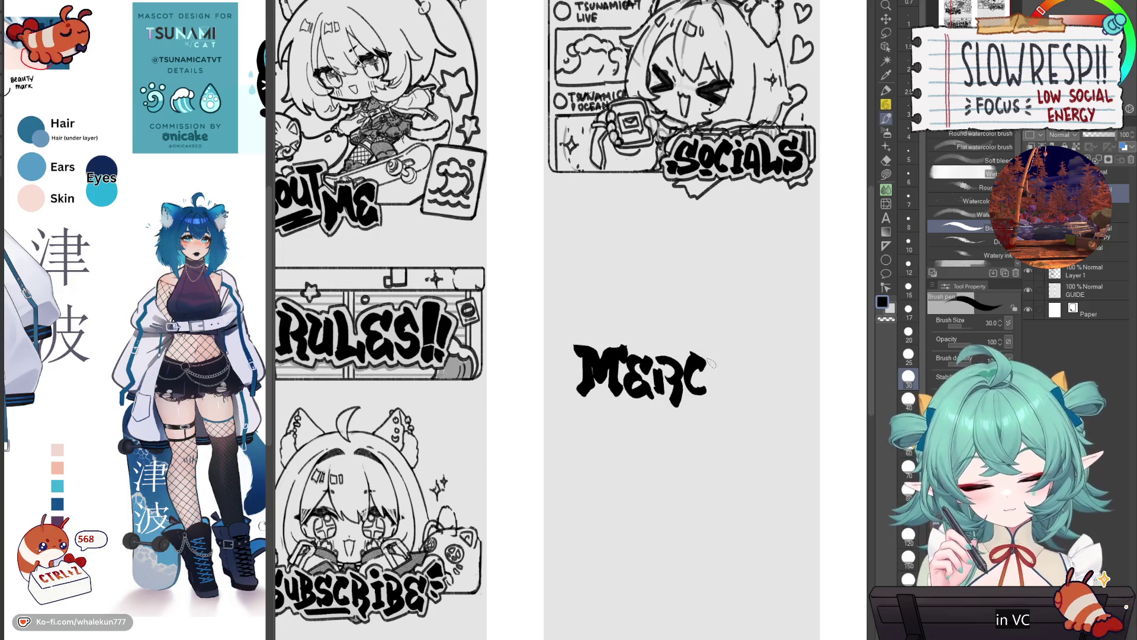
key(ctrl+z)
mouse_move(711, 353)
mouse_down()
mouse_move(714, 401)
mouse_move(732, 379)
mouse_move(733, 398)
mouse_move(729, 356)
mouse_move(719, 355)
mouse_up()
key(ctrl+z)
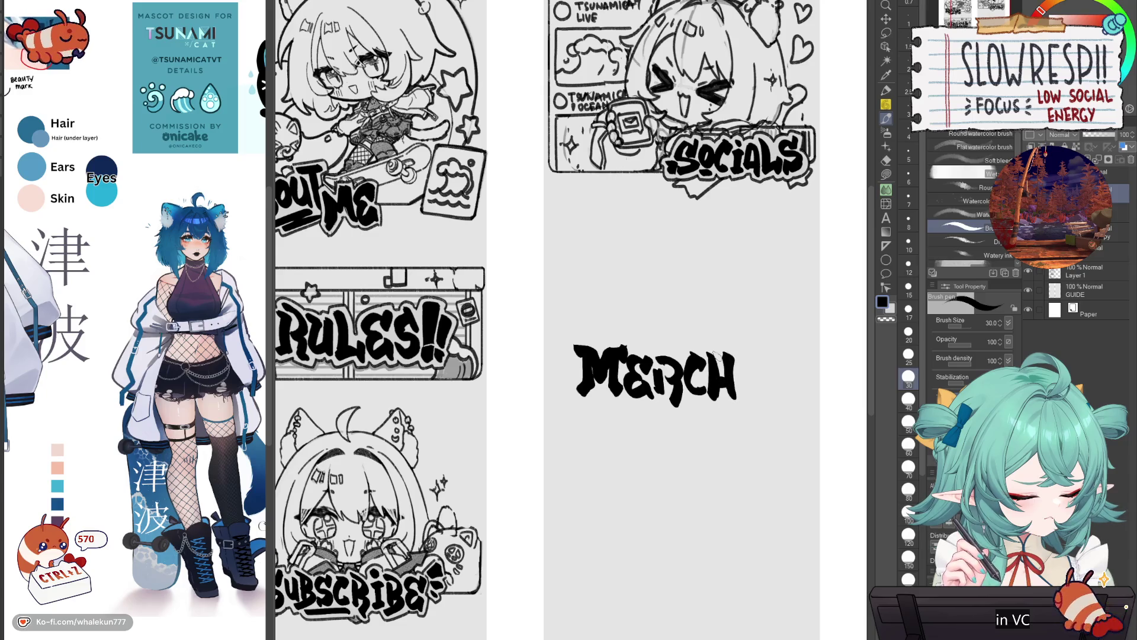
key(ctrl+z)
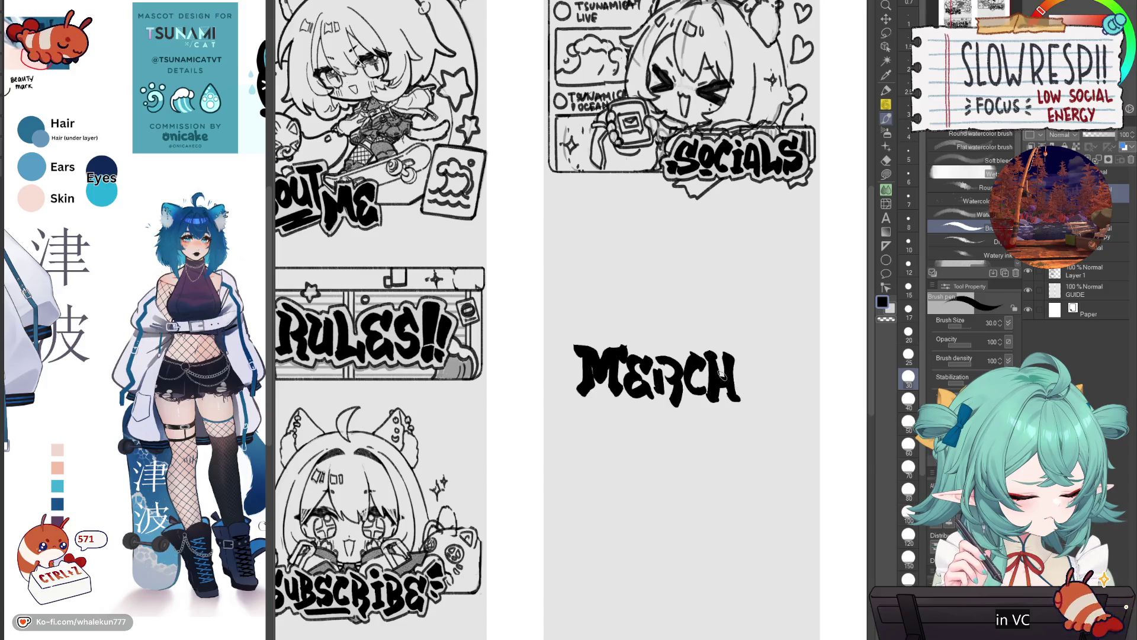
scroll(687, 376, down, 3)
scroll(697, 356, up, 3)
scroll(715, 377, down, 5)
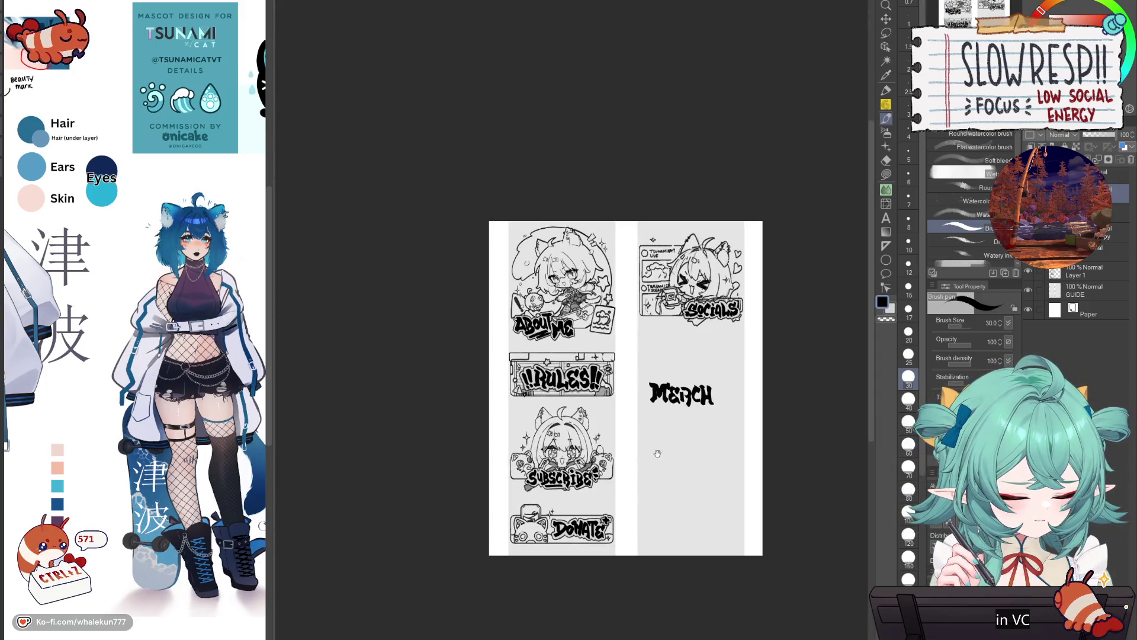
scroll(593, 400, up, 5)
- Outline the MERCH lettering with a thin pencil, redoing the top of the R
key(p)
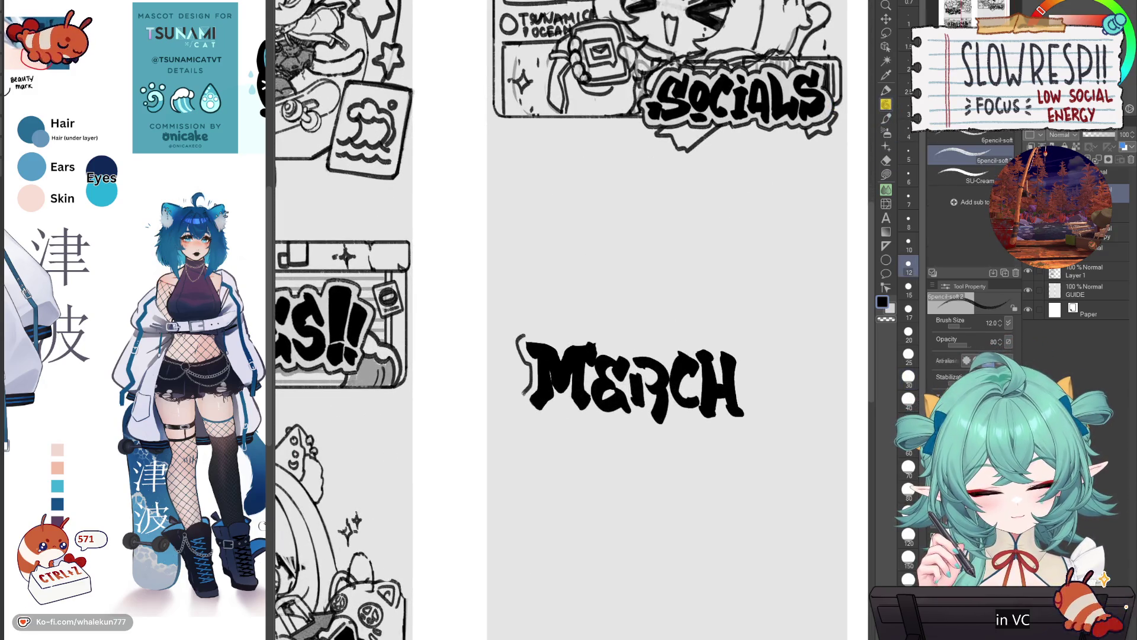
mouse_move(557, 404)
mouse_down()
mouse_move(579, 421)
mouse_move(627, 418)
mouse_move(651, 431)
mouse_up()
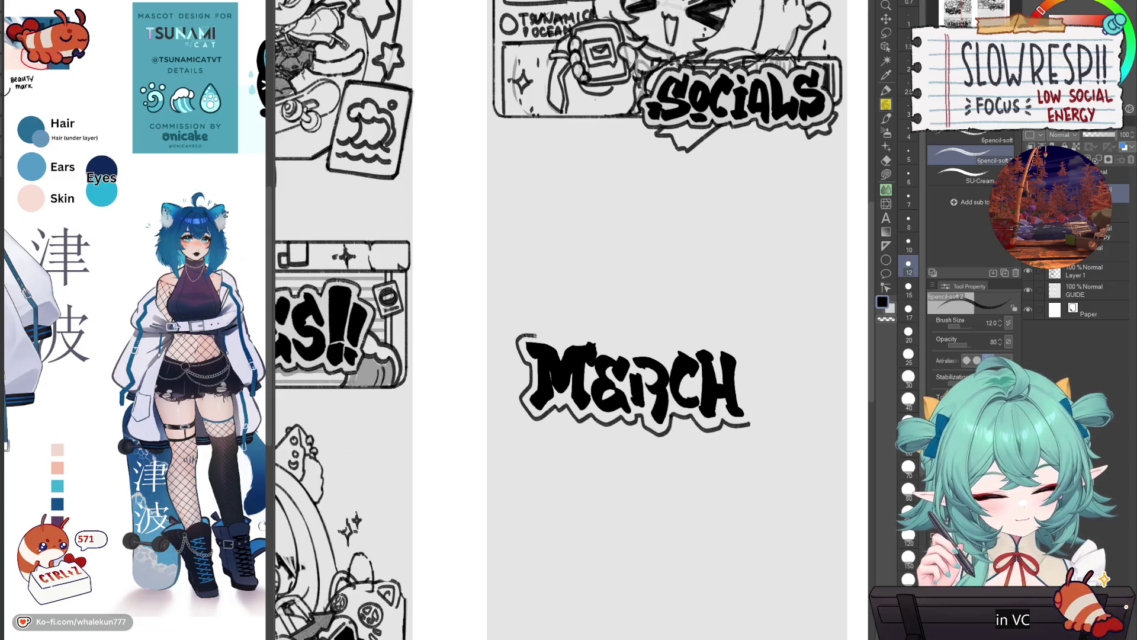
drag(559, 337, 604, 336)
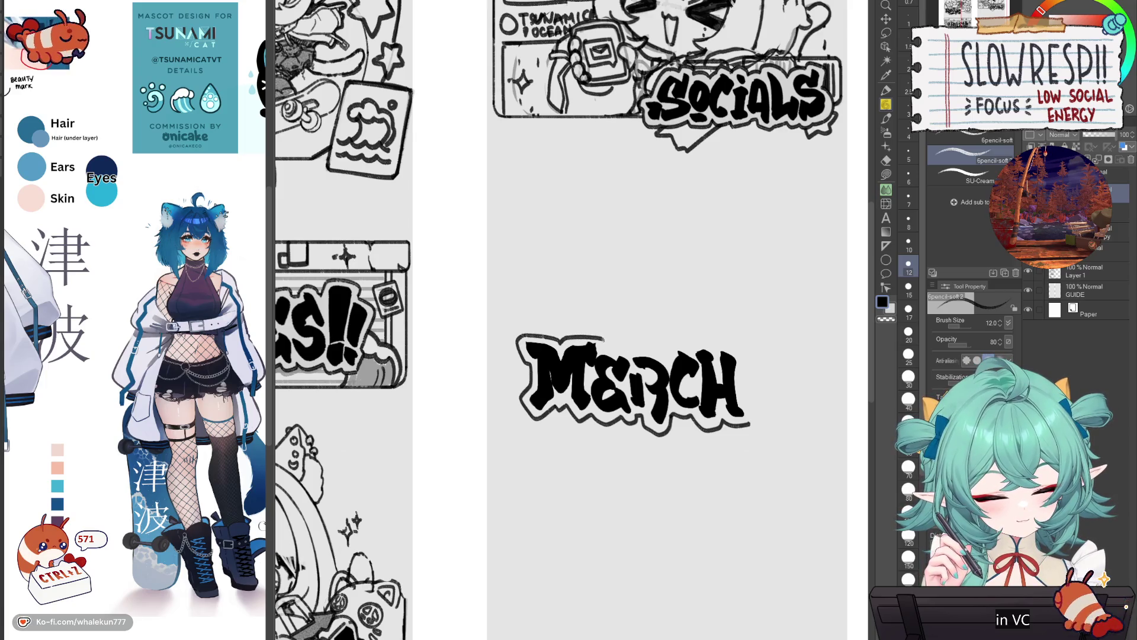
key(c)
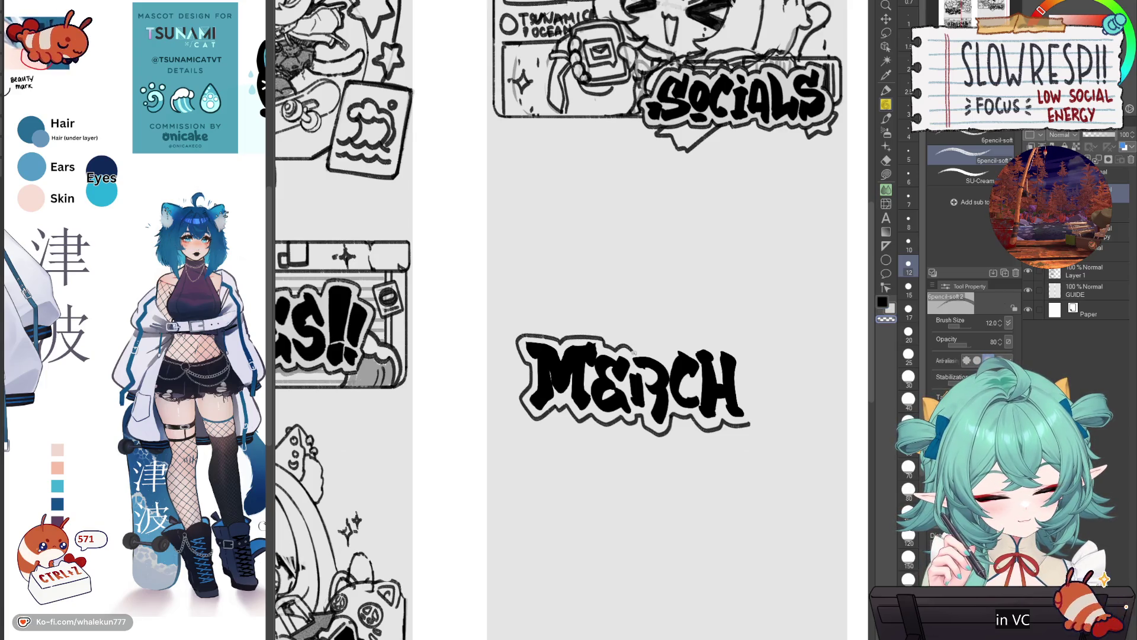
key(c)
key(ctrl+z)
drag(629, 350, 658, 348)
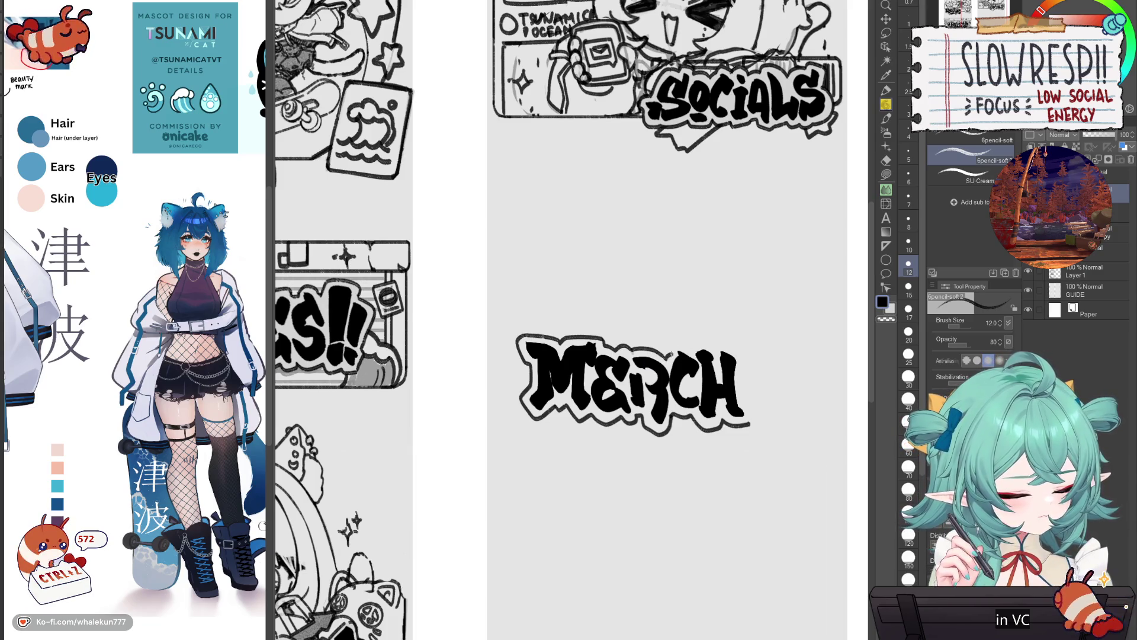
key(ctrl+z)
drag(675, 349, 689, 361)
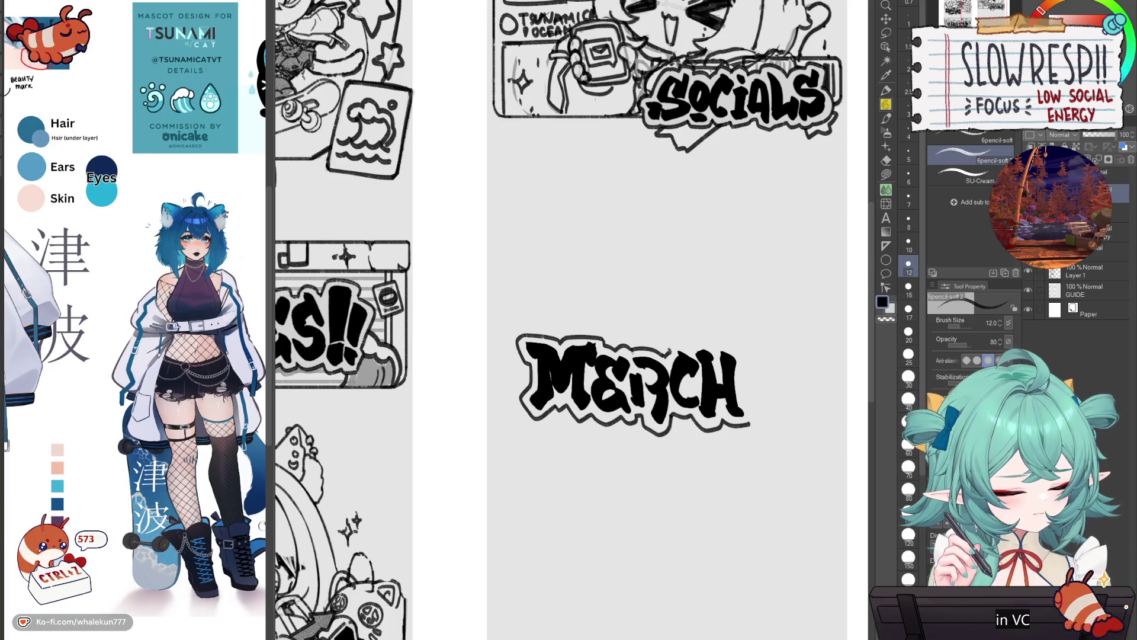
key(c)
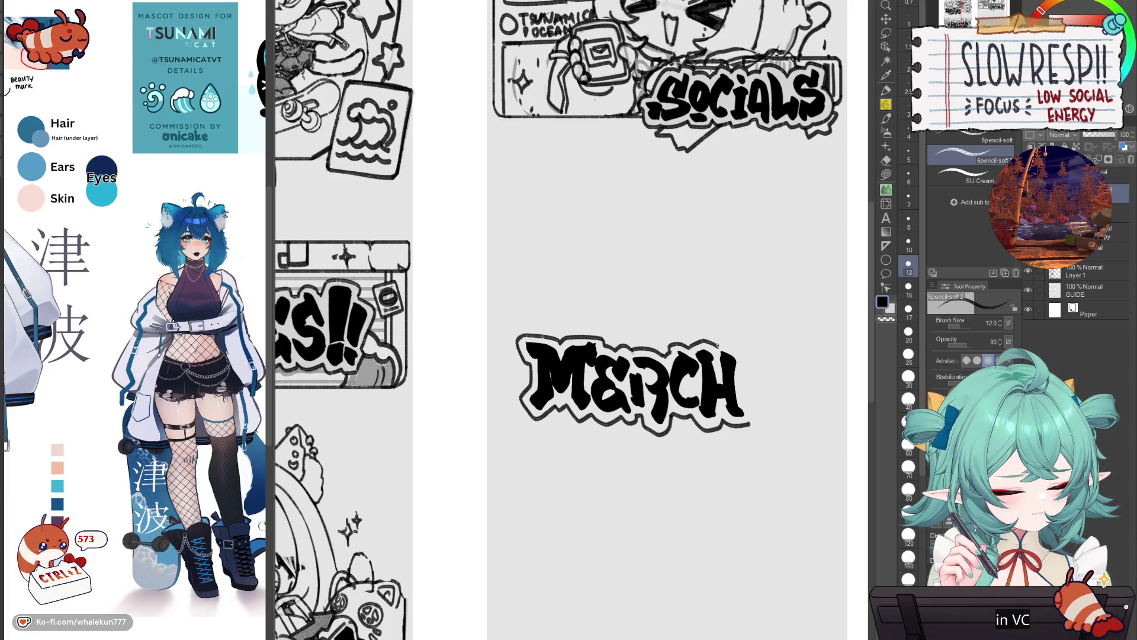
key(c)
drag(722, 342, 747, 358)
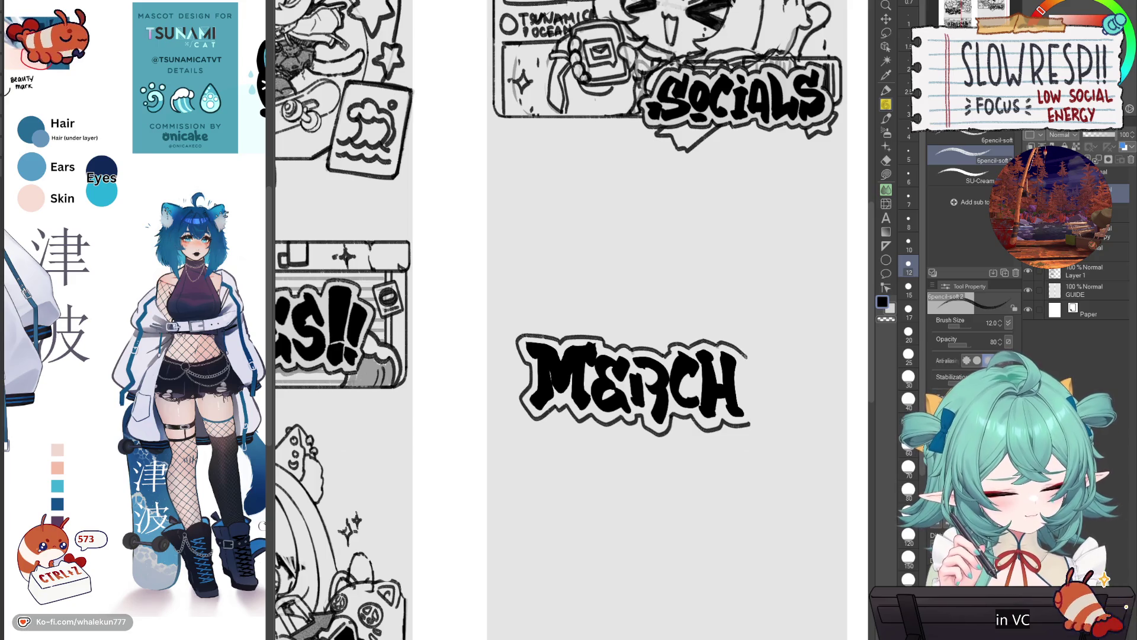
scroll(756, 415, down, 5)
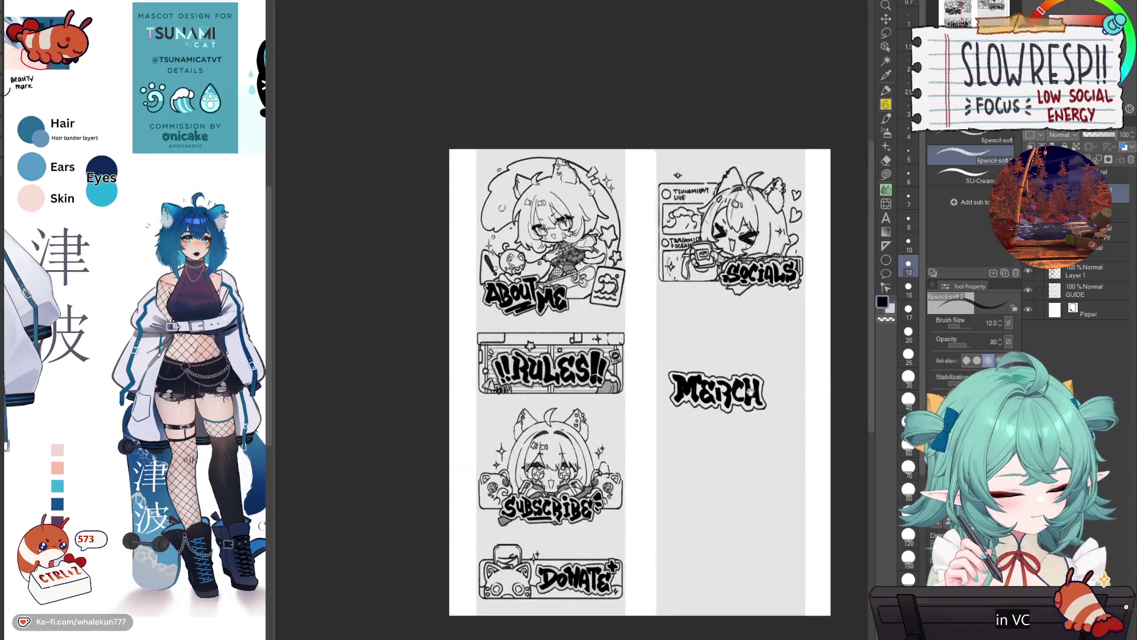
scroll(681, 415, up, 2)
- Scale MERCH down slightly and brush an S stroke beside it
key(ctrl+t)
drag(651, 424, 641, 419)
click(597, 438)
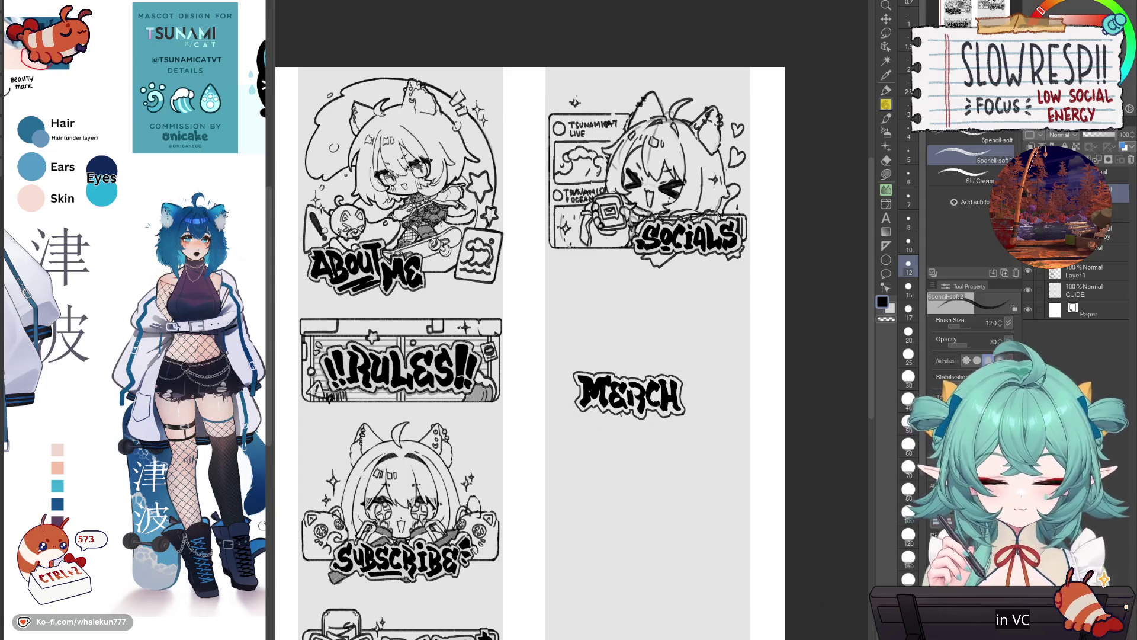
key(b)
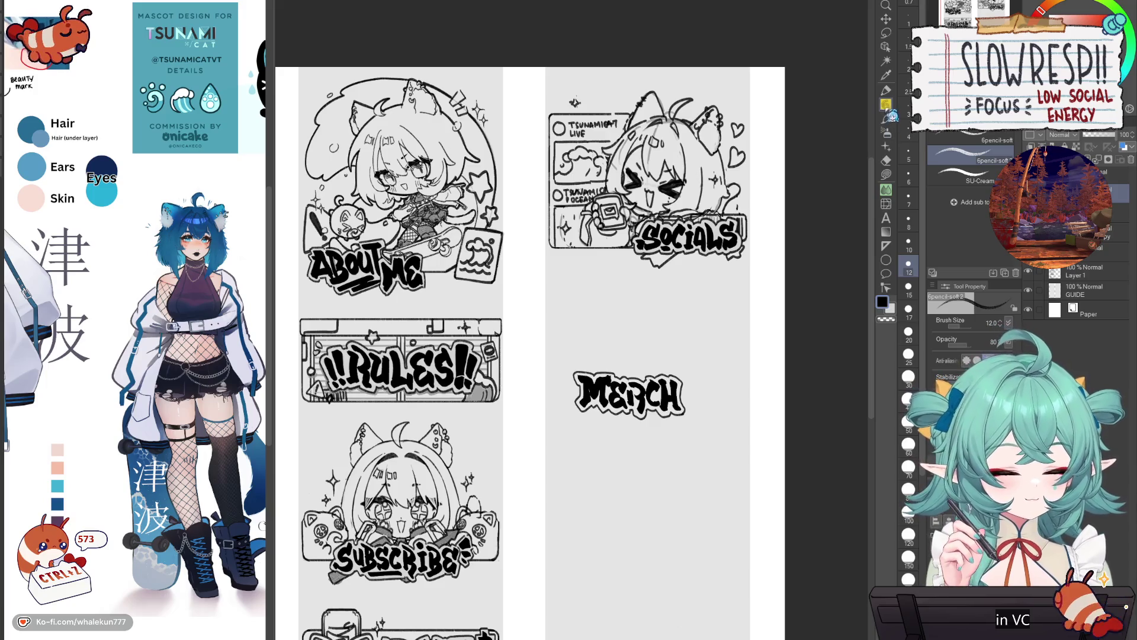
scroll(623, 402, up, 3)
mouse_move(760, 329)
mouse_down()
mouse_move(773, 355)
mouse_move(754, 339)
mouse_move(759, 360)
mouse_move(748, 350)
mouse_up()
- Shrink the brush and turn the S right of MERCH into a bold dollar sign
key(ctrl+z)
key(bracketleft)
key(ctrl+z)
key(bracketleft)
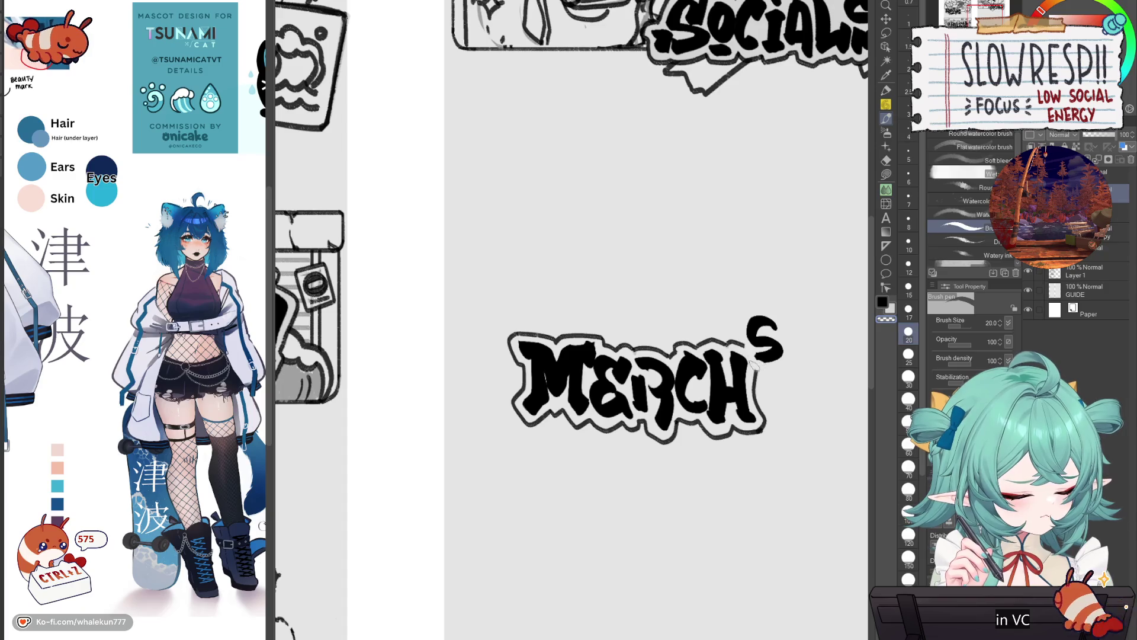
drag(762, 306, 766, 372)
key(ctrl+z)
mouse_move(760, 308)
mouse_down()
mouse_move(769, 370)
mouse_move(782, 352)
mouse_up()
- Make a dollar sign left of MERCH and outline it with the pencil
mouse_move(511, 382)
mouse_down()
mouse_move(487, 425)
mouse_move(501, 394)
mouse_move(513, 415)
mouse_move(488, 423)
mouse_move(504, 438)
mouse_up()
key(ctrl+z)
key(ctrl+z)
key(ctrl+z)
mouse_move(505, 390)
mouse_down()
mouse_move(495, 437)
mouse_move(503, 403)
mouse_move(514, 439)
mouse_up()
click(886, 104)
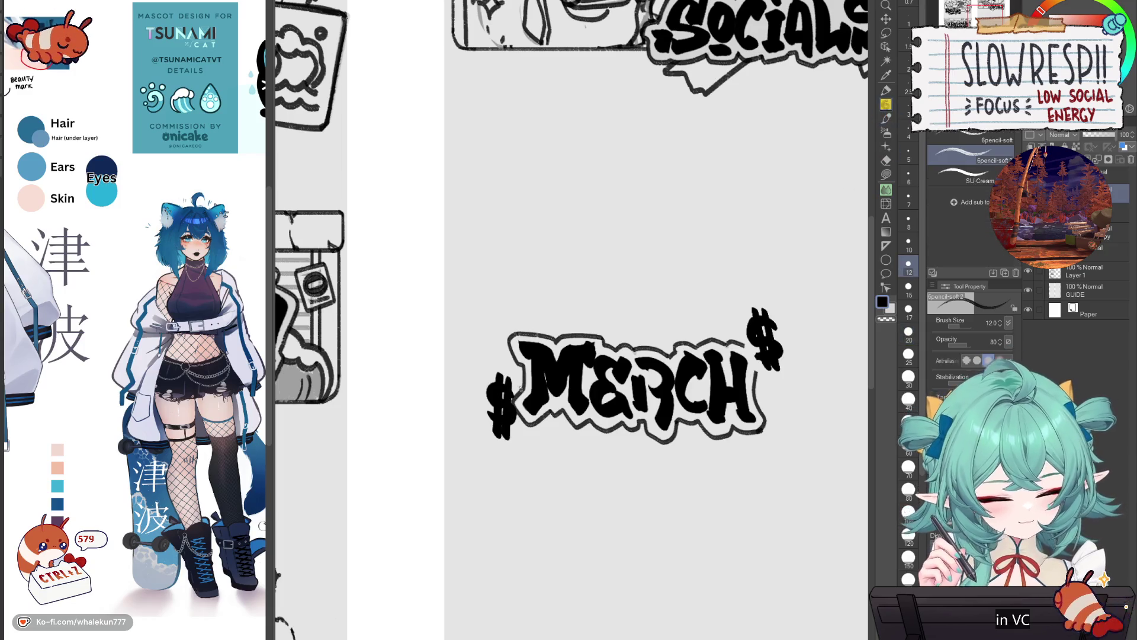
mouse_move(490, 373)
mouse_down()
mouse_move(482, 429)
mouse_move(501, 448)
mouse_move(519, 431)
mouse_move(483, 442)
mouse_up()
mouse_move(711, 321)
mouse_down()
mouse_move(709, 354)
mouse_move(730, 397)
mouse_move(752, 386)
mouse_move(755, 360)
mouse_up()
key(ctrl+z)
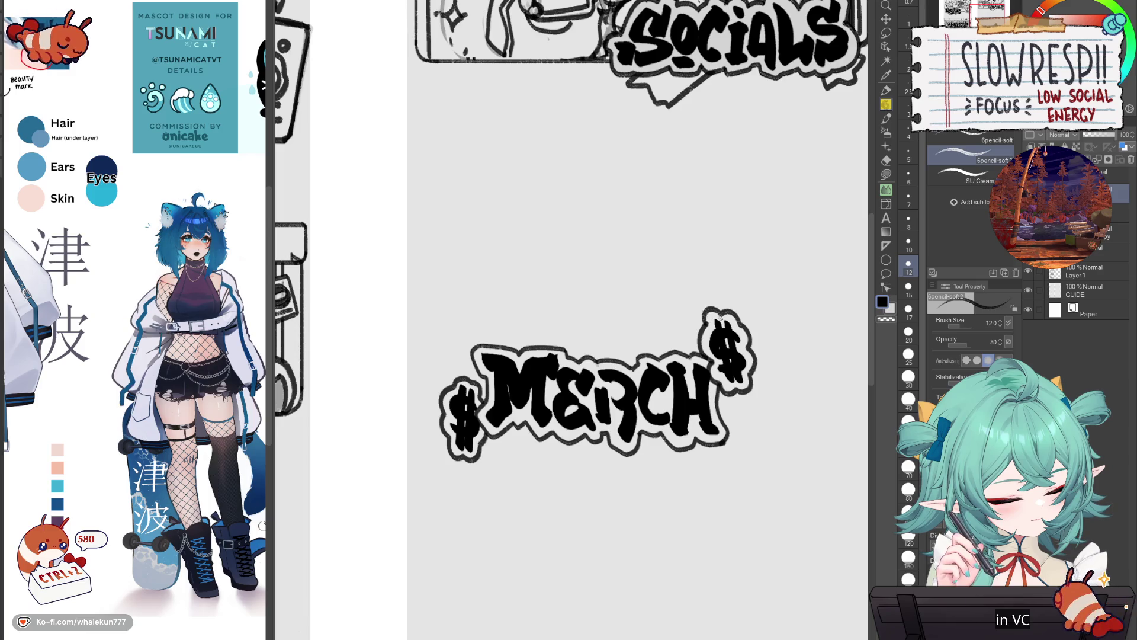
key(c)
scroll(769, 311, down, 5)
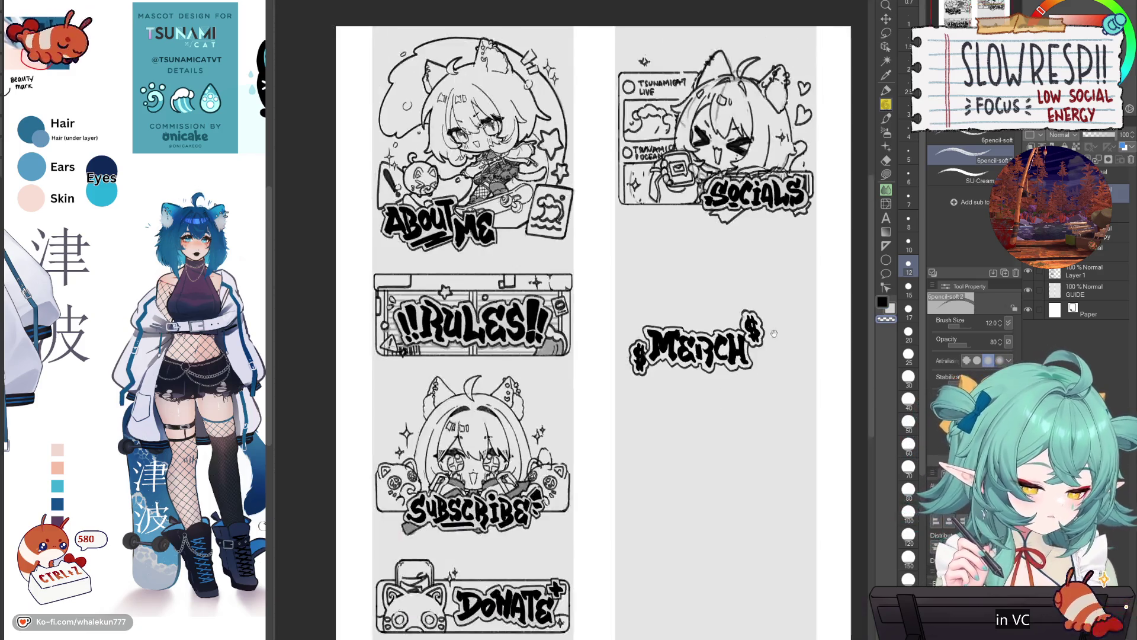
- Transform the MERCH layer to shift it slightly right
scroll(757, 376, up, 3)
key(ctrl+t)
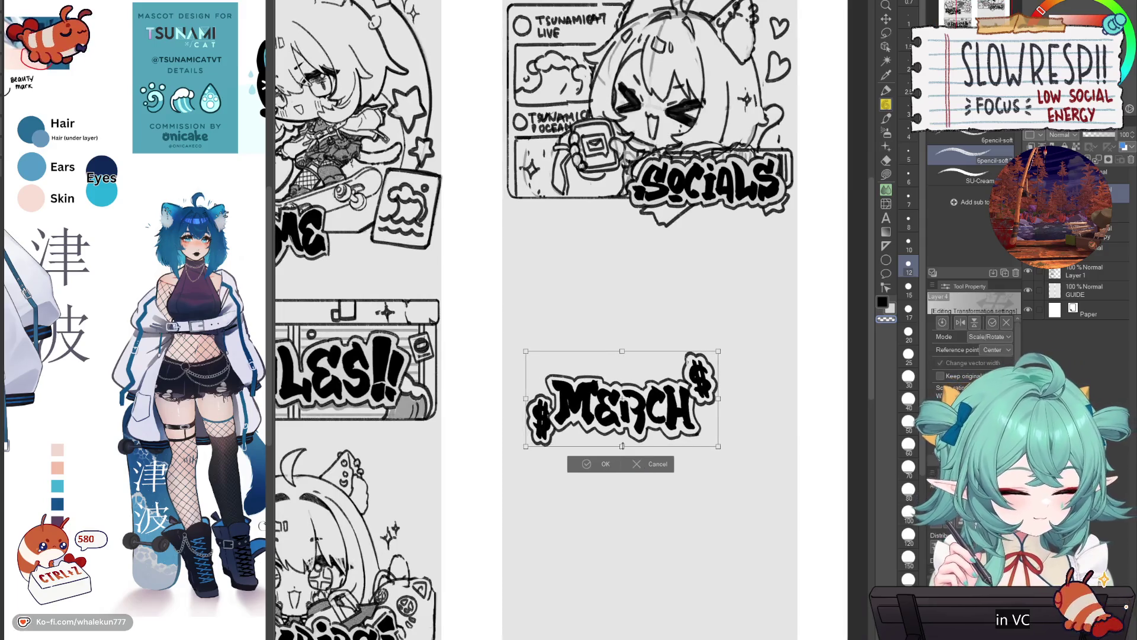
drag(622, 409, 648, 405)
click(634, 462)
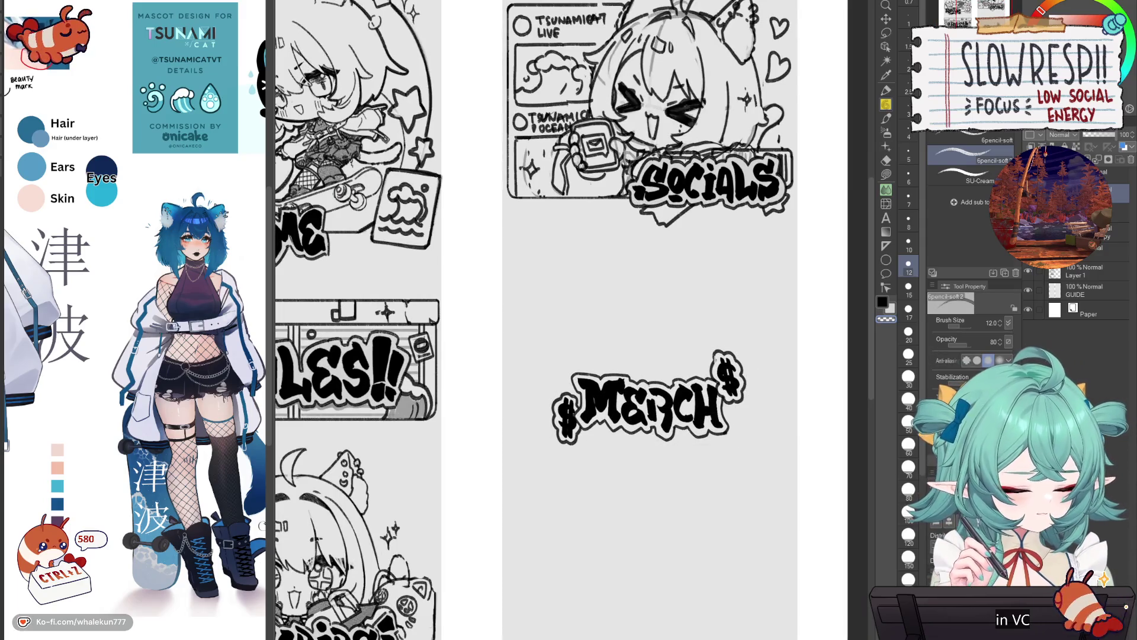
- Lasso-fill inside the outline of the left $, M, E and R
key(g)
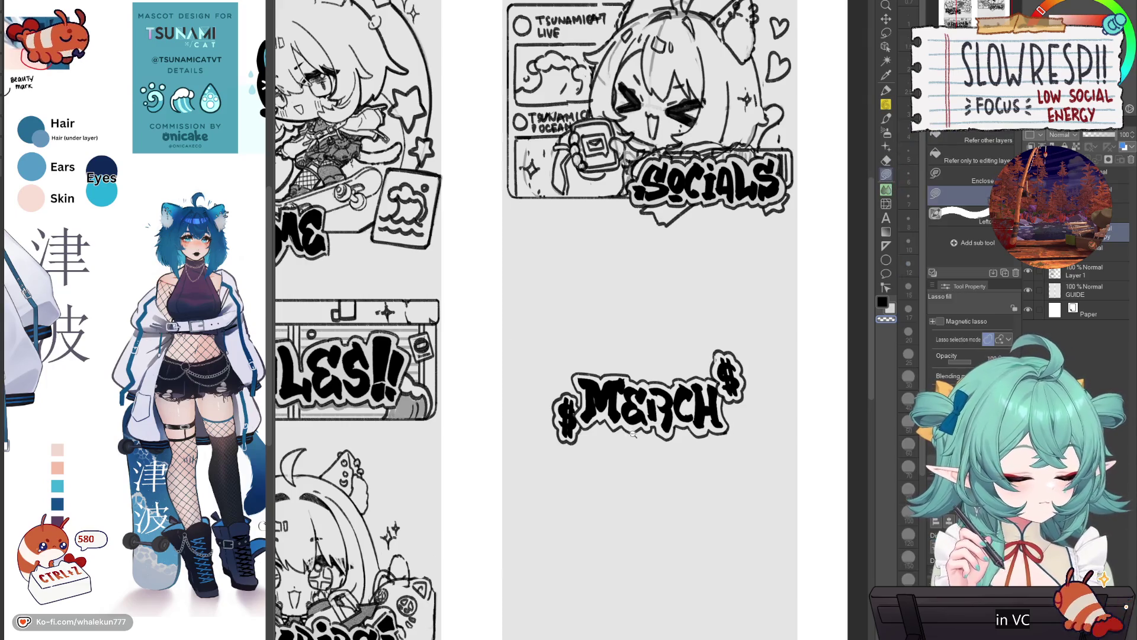
scroll(592, 425, up, 5)
scroll(526, 358, up, 1)
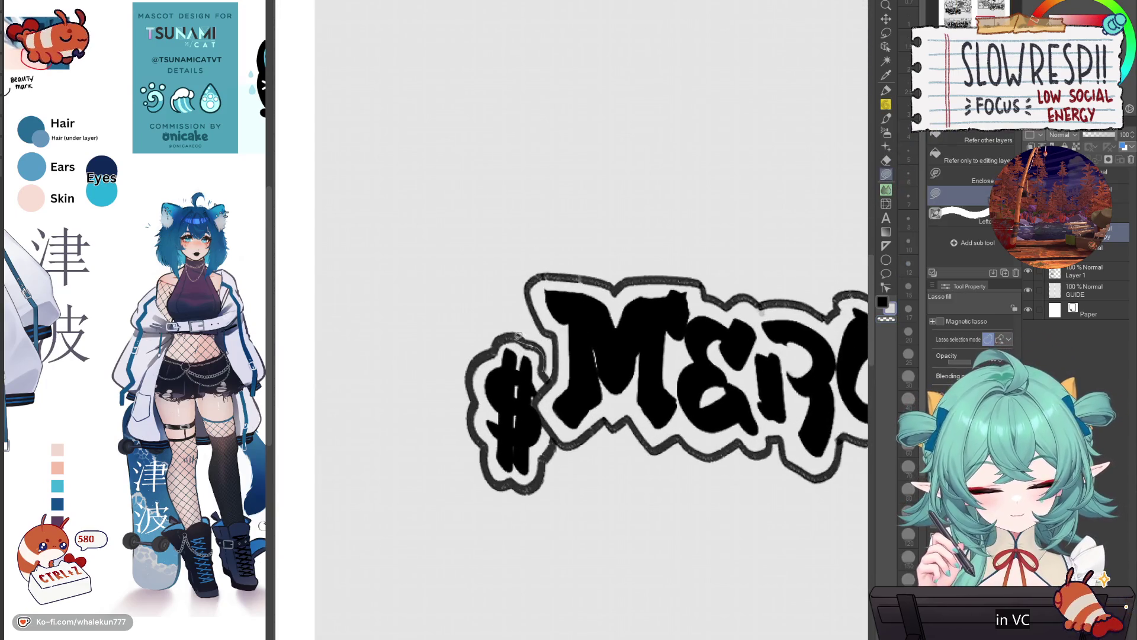
mouse_move(481, 357)
mouse_down()
mouse_move(474, 426)
mouse_move(497, 477)
mouse_move(570, 402)
mouse_move(561, 358)
mouse_up()
mouse_move(540, 280)
mouse_down()
mouse_move(539, 397)
mouse_move(570, 445)
mouse_move(616, 425)
mouse_move(660, 447)
mouse_move(711, 311)
mouse_move(645, 276)
mouse_move(547, 276)
mouse_up()
scroll(630, 402, right, 2)
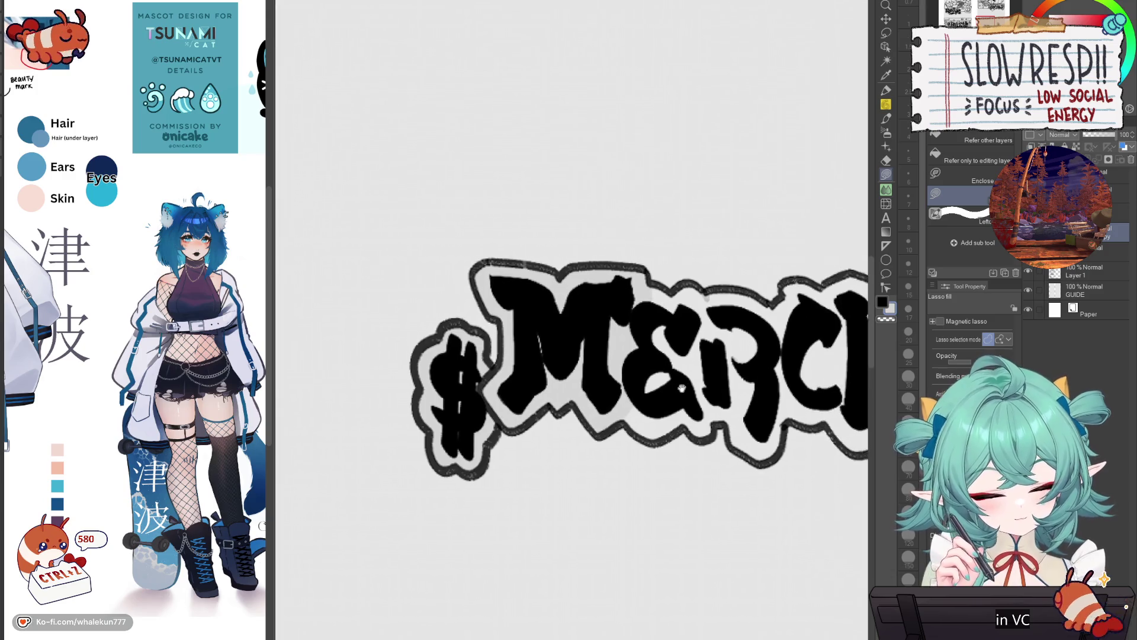
mouse_move(707, 428)
mouse_down()
mouse_move(717, 301)
mouse_move(618, 290)
mouse_up()
mouse_move(710, 291)
mouse_down()
mouse_move(761, 300)
mouse_move(777, 424)
mouse_move(703, 400)
mouse_up()
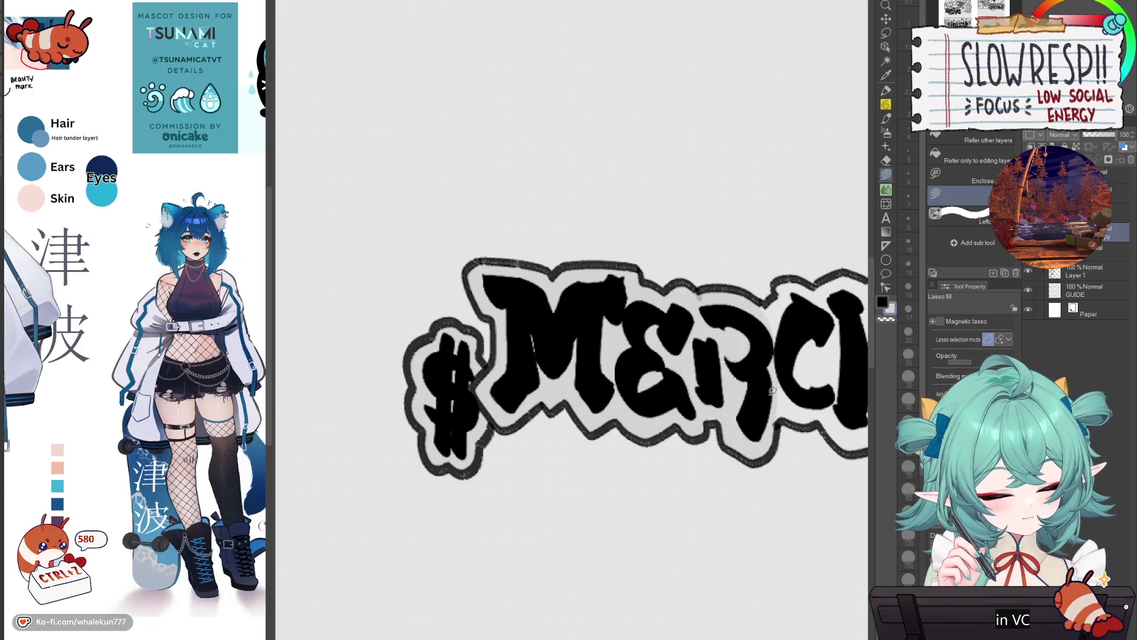
- Lasso-fill inside the outline of the C, H and right $
mouse_move(799, 416)
mouse_down()
mouse_move(727, 436)
mouse_move(781, 409)
mouse_move(749, 308)
mouse_move(681, 343)
mouse_move(545, 367)
mouse_up()
mouse_move(596, 334)
mouse_down()
mouse_move(653, 313)
mouse_move(711, 351)
mouse_move(715, 411)
mouse_move(734, 459)
mouse_move(618, 487)
mouse_up()
drag(754, 324, 689, 372)
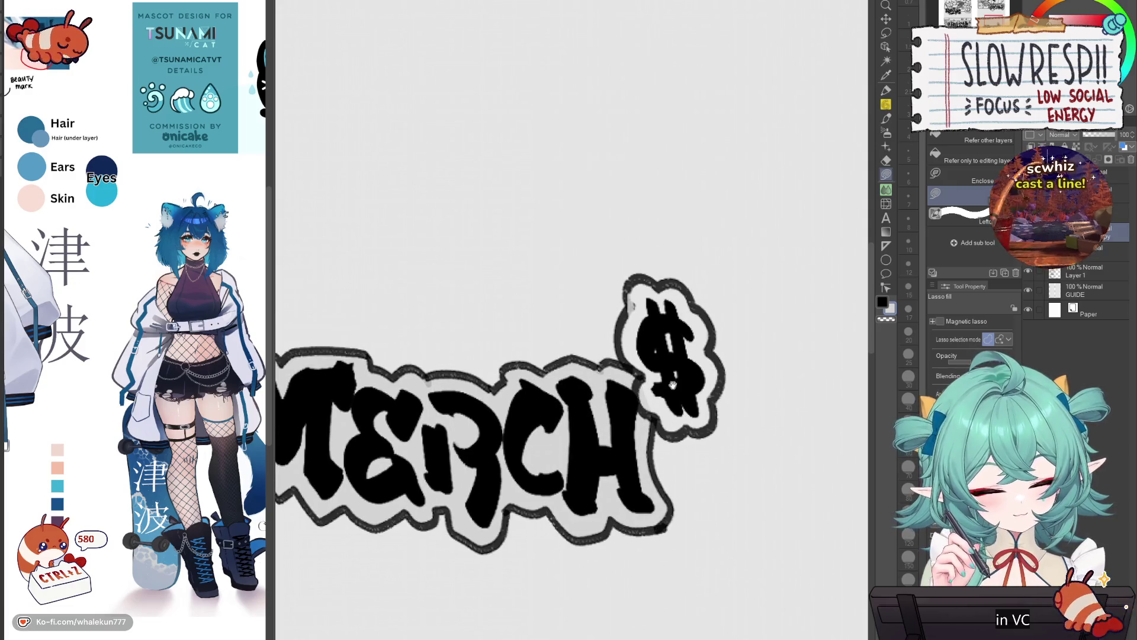
drag(736, 332, 720, 338)
mouse_move(623, 283)
mouse_down()
mouse_move(610, 366)
mouse_move(626, 422)
mouse_move(660, 441)
mouse_move(697, 427)
mouse_up()
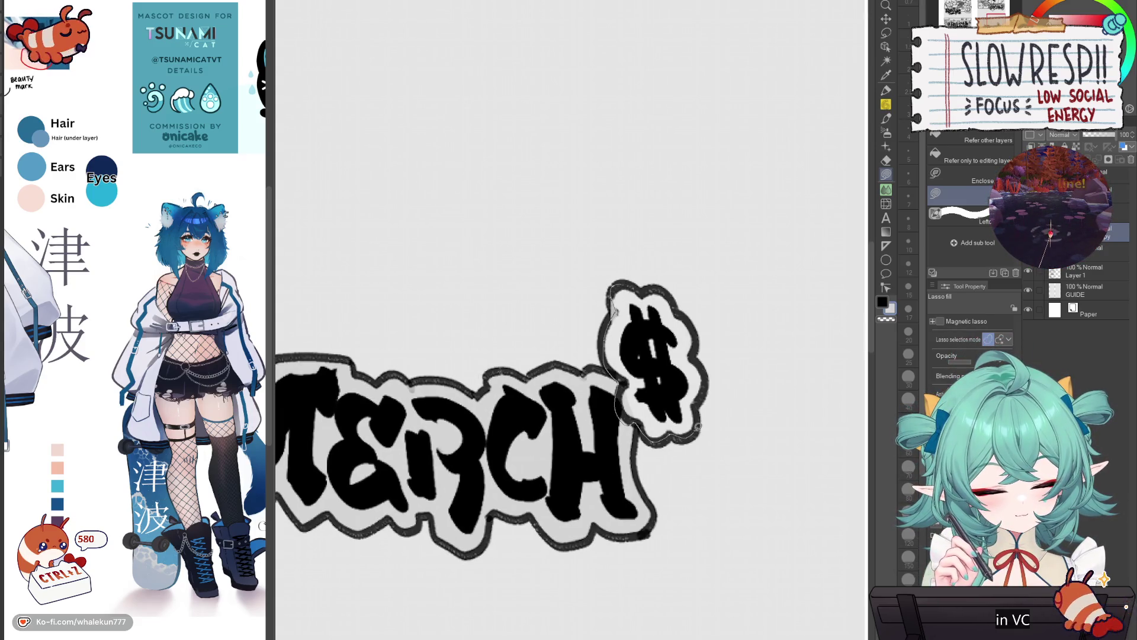
drag(706, 369, 691, 318)
drag(658, 281, 625, 283)
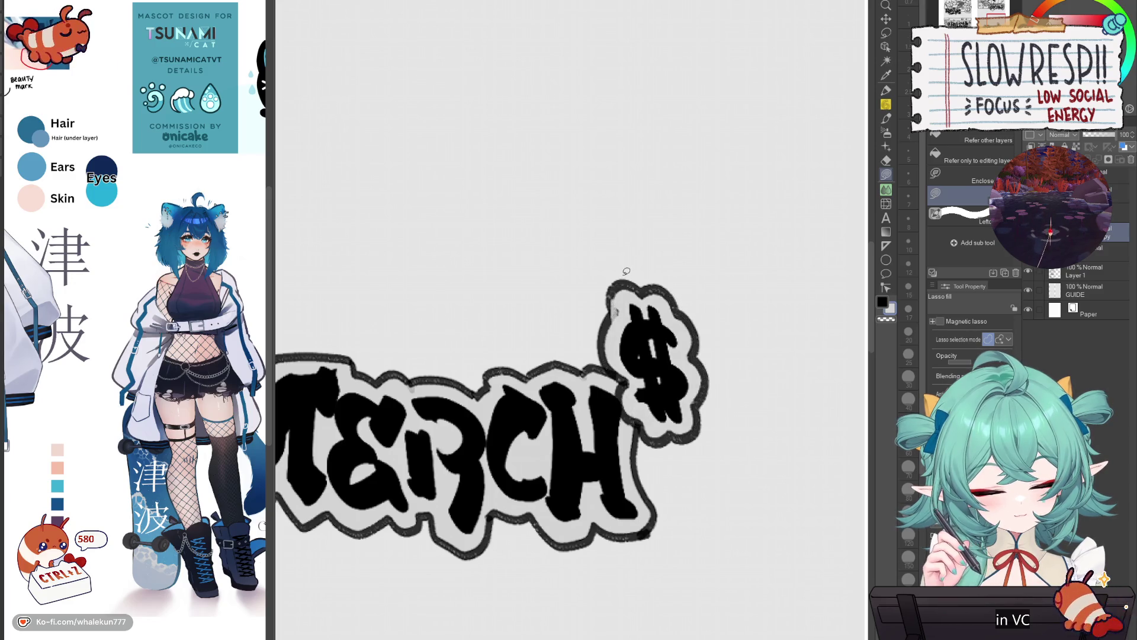
- Merge the MERCH layer into the one below and lasso-select the label
key(ctrl+0)
key(ctrl+e)
click(886, 33)
drag(678, 299, 753, 264)
click(886, 20)
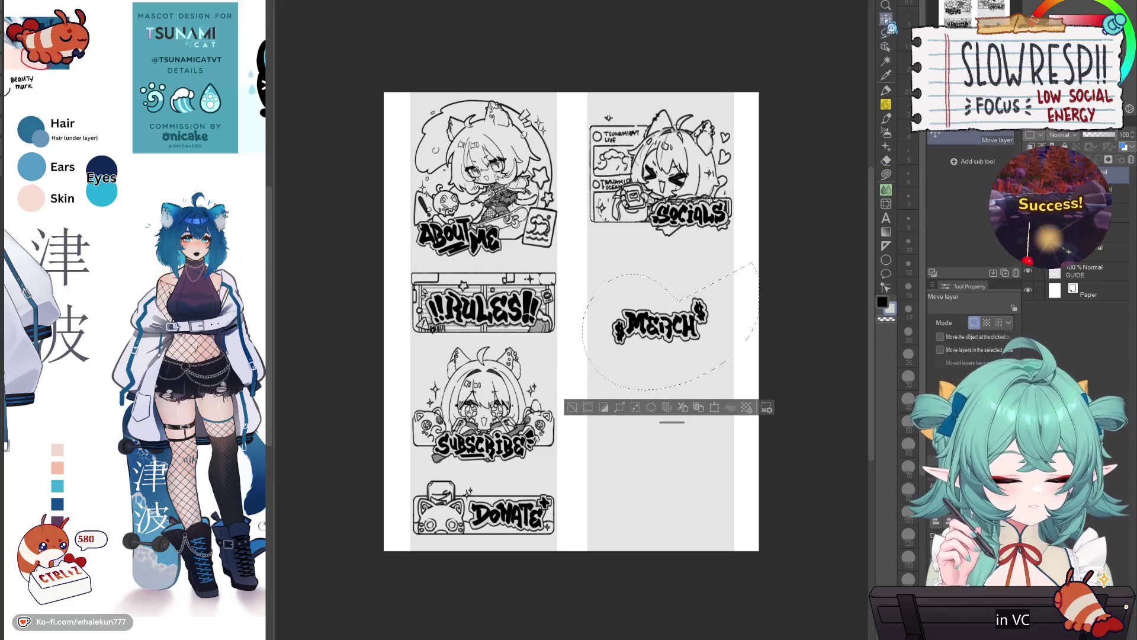
- Move MERCH down about 65 px, deselect, and flip the view to check balance
drag(657, 323, 659, 361)
key(ctrl+d)
key(h)
key(h)
- Add a new raster layer for the next label with the Brush pen ready
click(886, 104)
scroll(725, 391, up, 2)
click(886, 245)
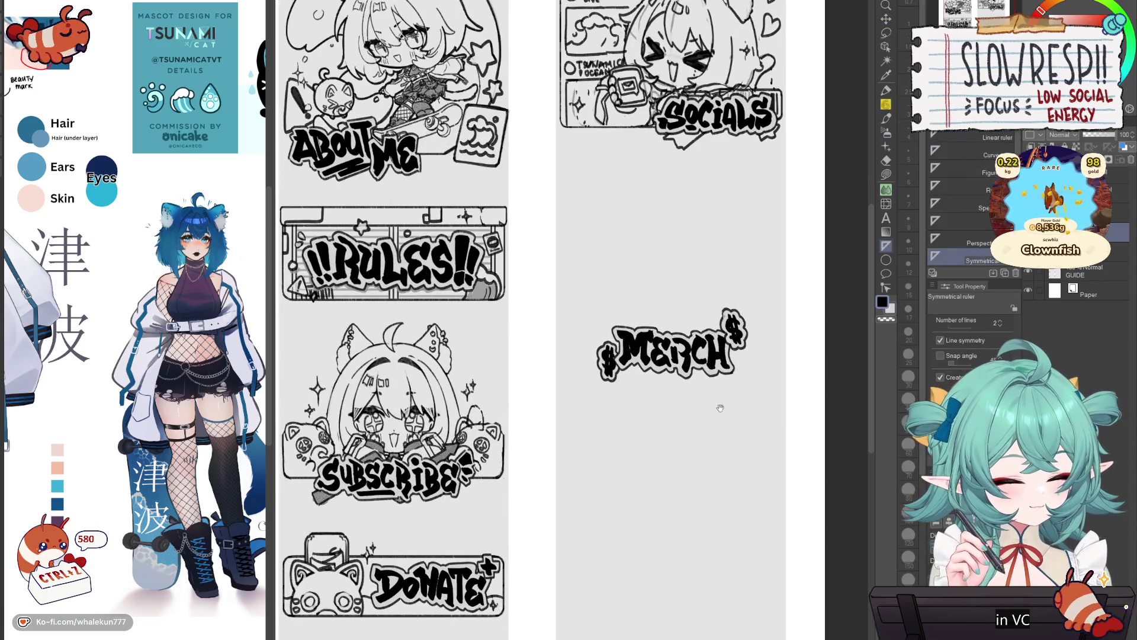
scroll(735, 391, up, 2)
scroll(648, 469, down, 2)
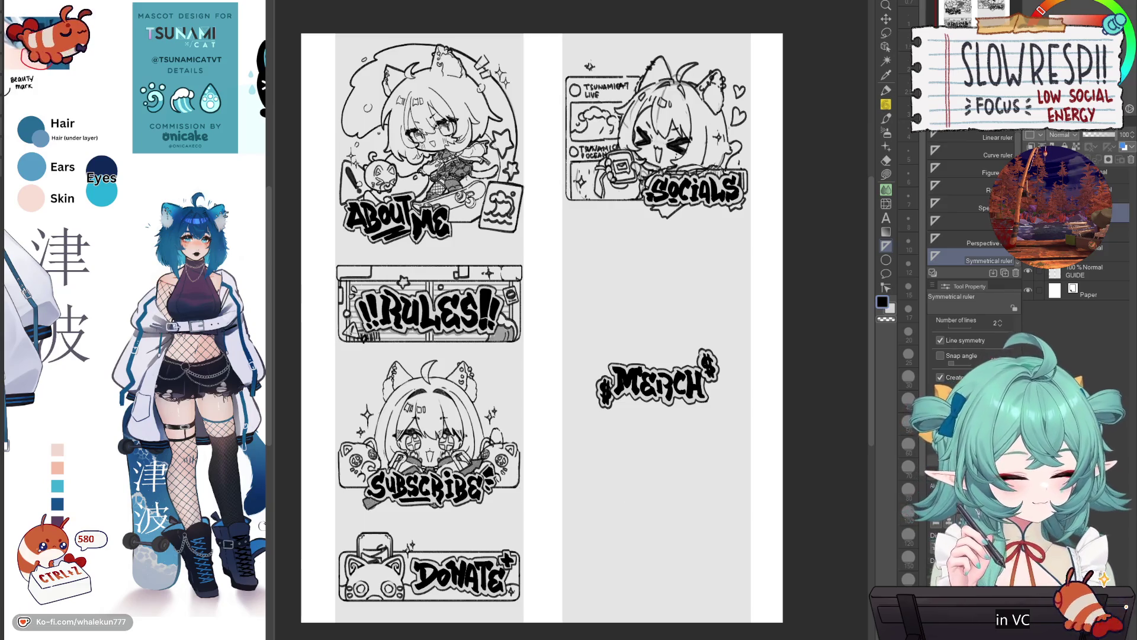
key(ctrl+shift+n)
key(b)
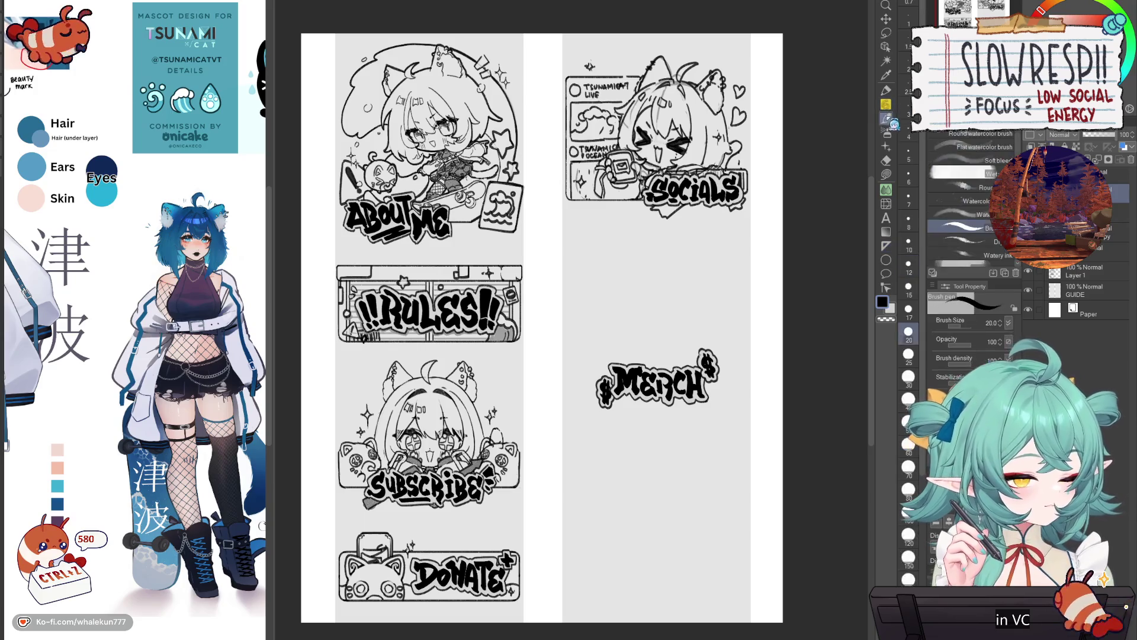
scroll(652, 320, up, 3)
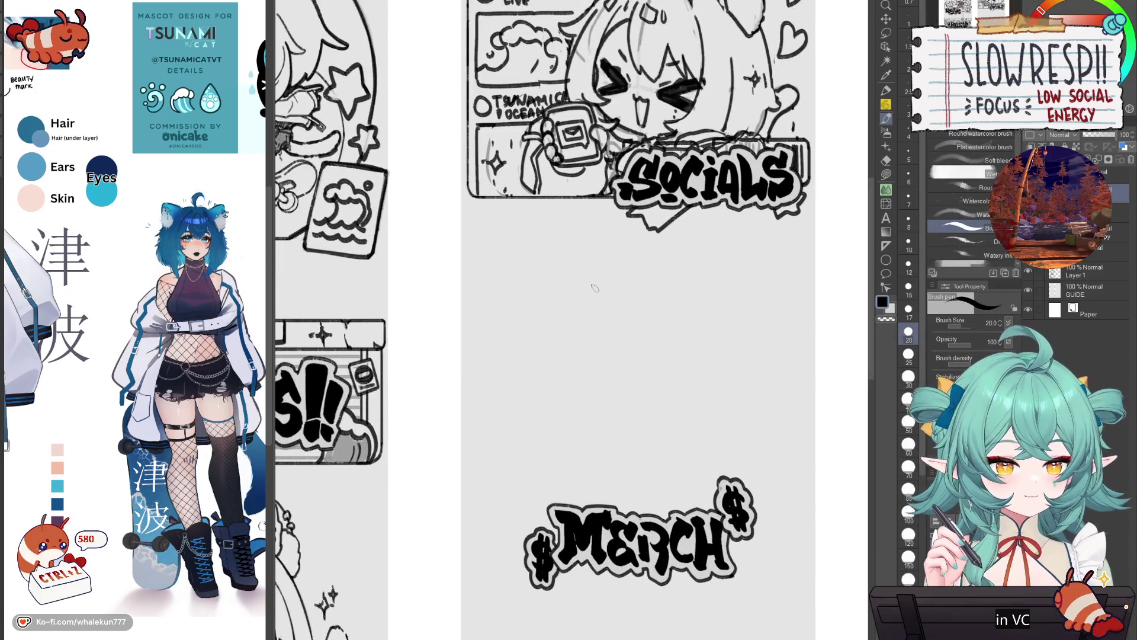
drag(598, 429, 594, 435)
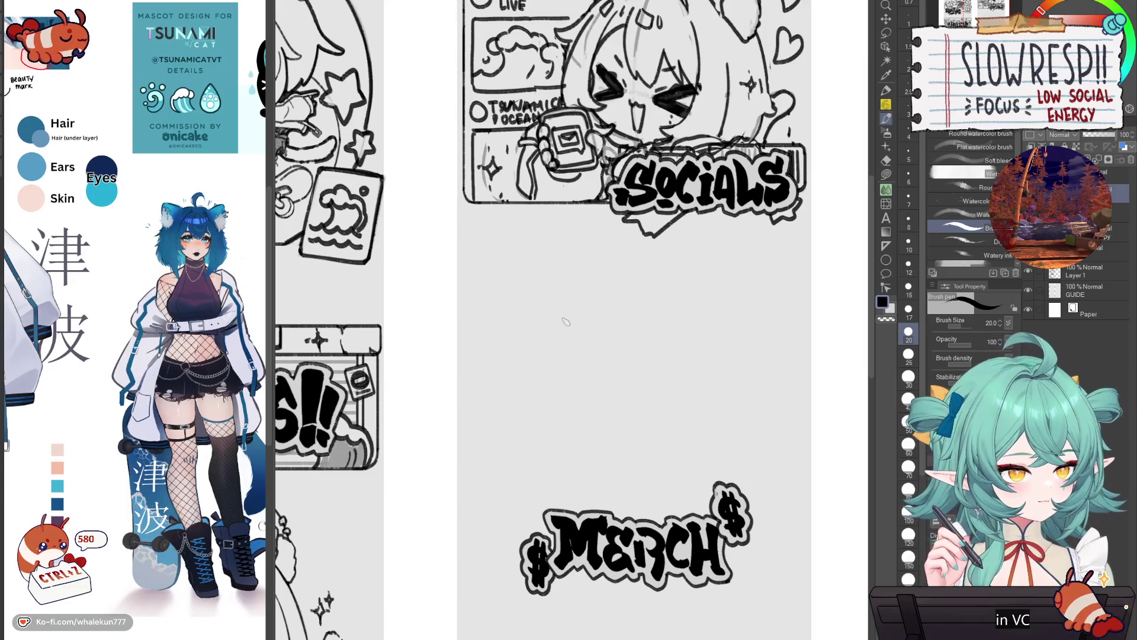
mouse_move(551, 324)
mouse_down()
mouse_move(527, 343)
mouse_move(561, 364)
mouse_up()
key(ctrl+z)
mouse_move(553, 324)
mouse_down()
mouse_move(532, 354)
mouse_move(551, 351)
mouse_up()
mouse_move(539, 324)
mouse_down()
mouse_move(549, 319)
mouse_move(575, 373)
mouse_up()
key(ctrl+z)
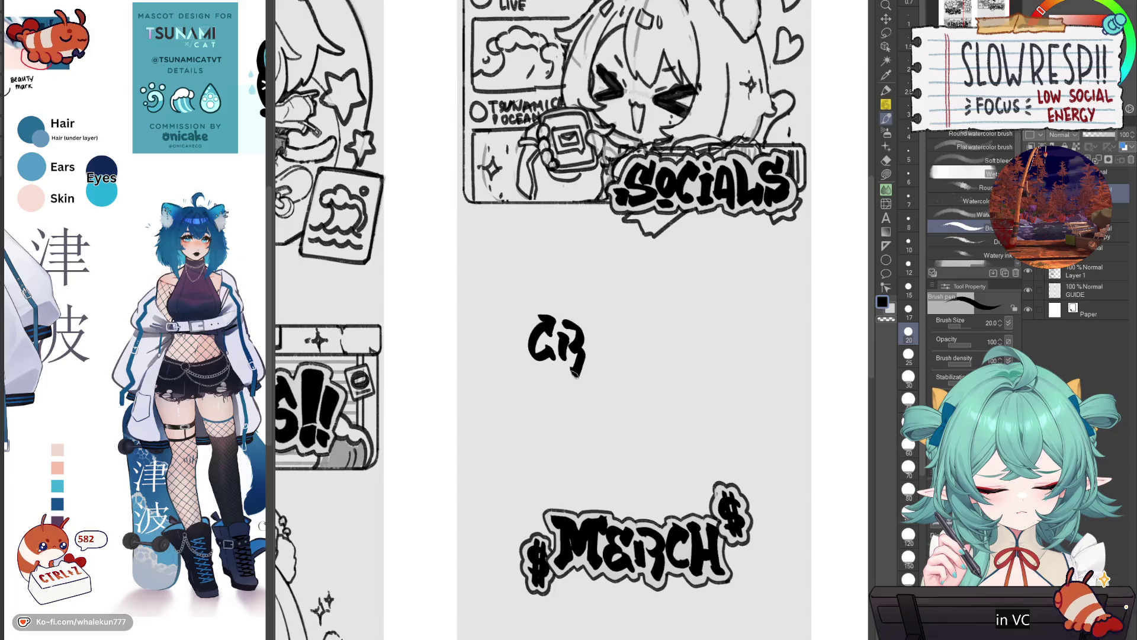
mouse_move(599, 326)
mouse_down()
mouse_move(617, 362)
mouse_move(619, 344)
mouse_move(622, 366)
mouse_move(608, 369)
mouse_up()
key(ctrl+z)
key(ctrl+z)
key(ctrl+z)
drag(616, 326, 611, 368)
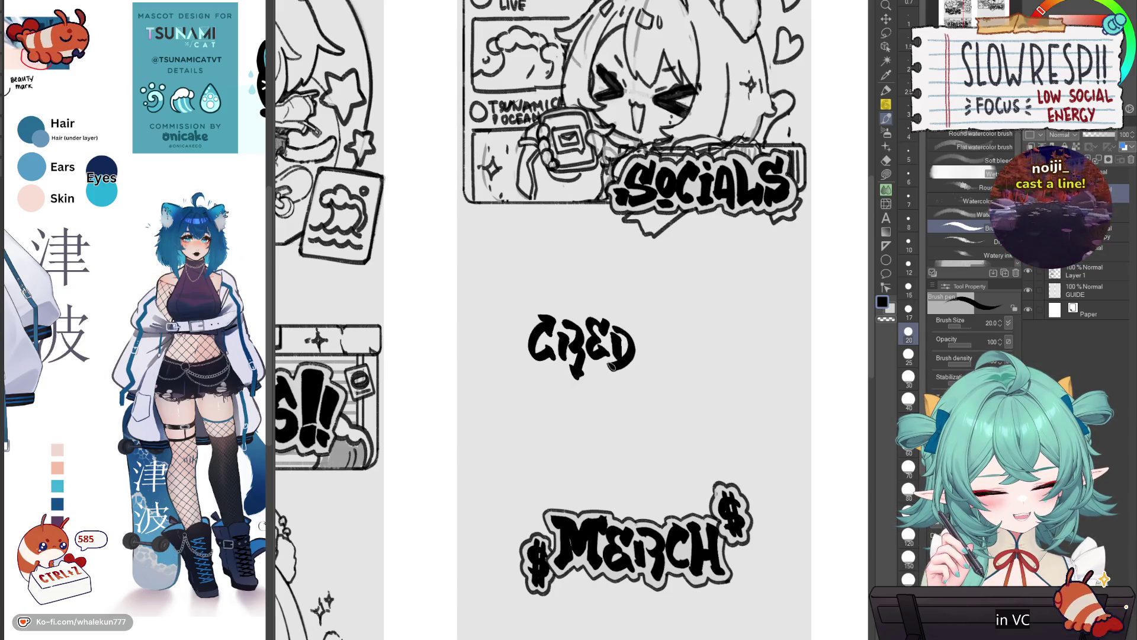
mouse_move(634, 323)
mouse_down()
mouse_move(641, 359)
mouse_move(676, 320)
mouse_move(664, 363)
mouse_up()
key(ctrl+z)
key(ctrl+z)
drag(661, 324, 663, 362)
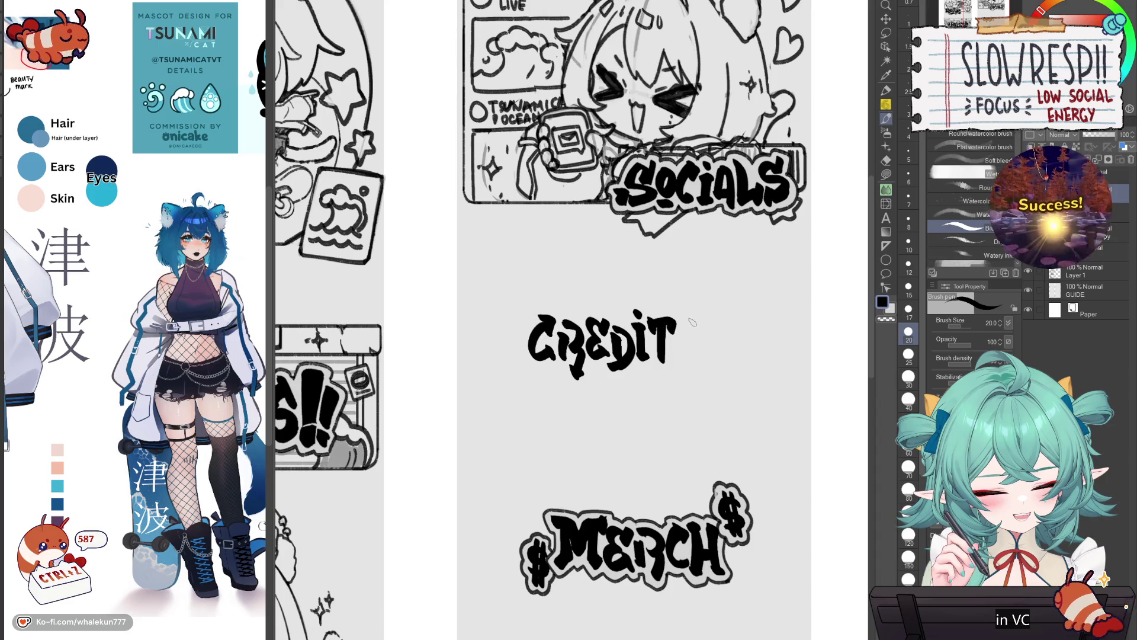
drag(699, 322, 687, 342)
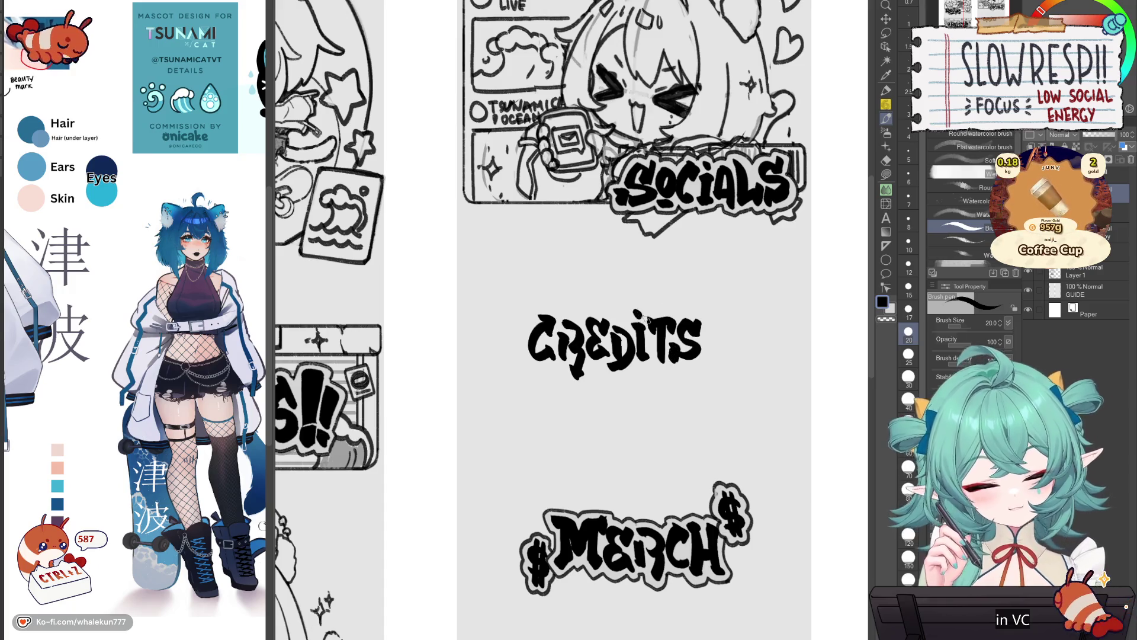
key(p)
mouse_move(533, 317)
mouse_down()
mouse_move(524, 364)
mouse_move(543, 368)
mouse_up()
key(ctrl+z)
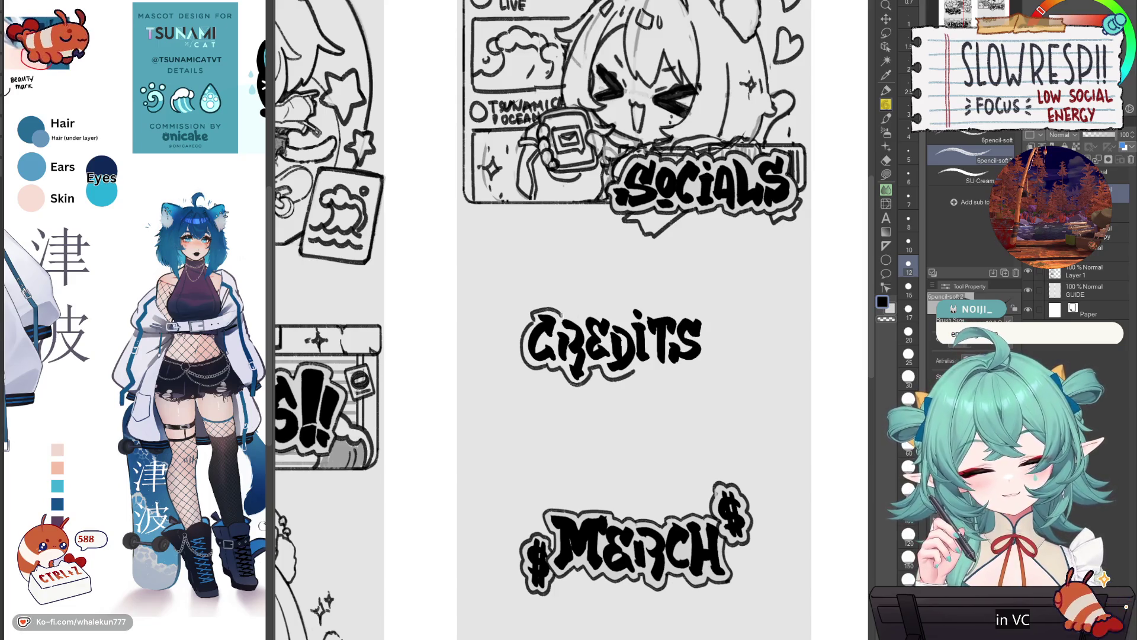
key(ctrl+z)
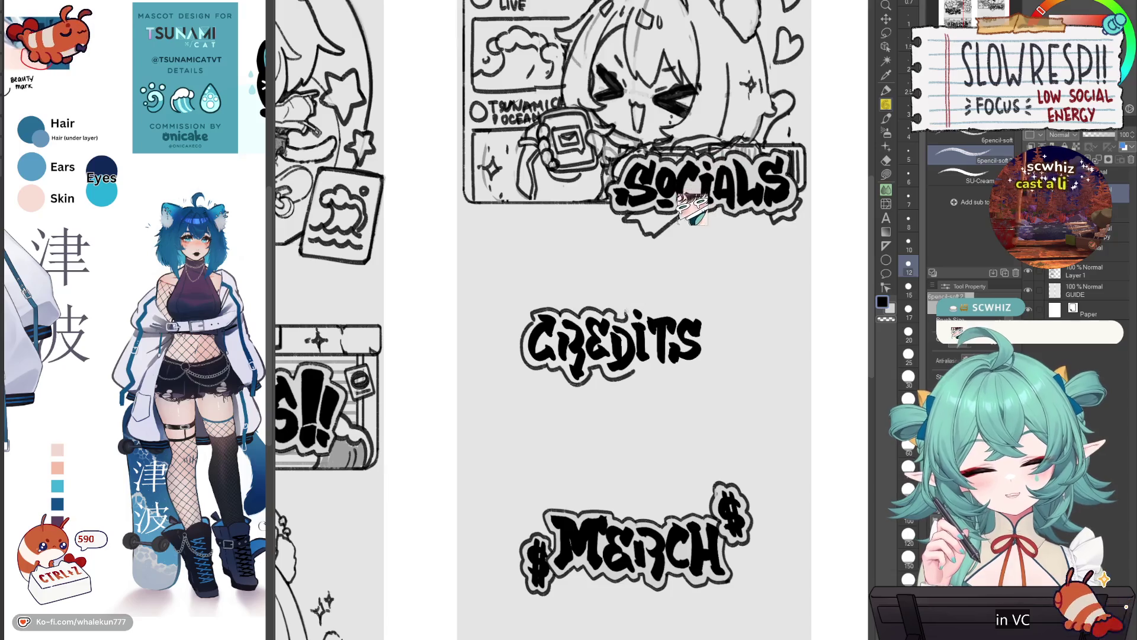
drag(702, 313, 690, 364)
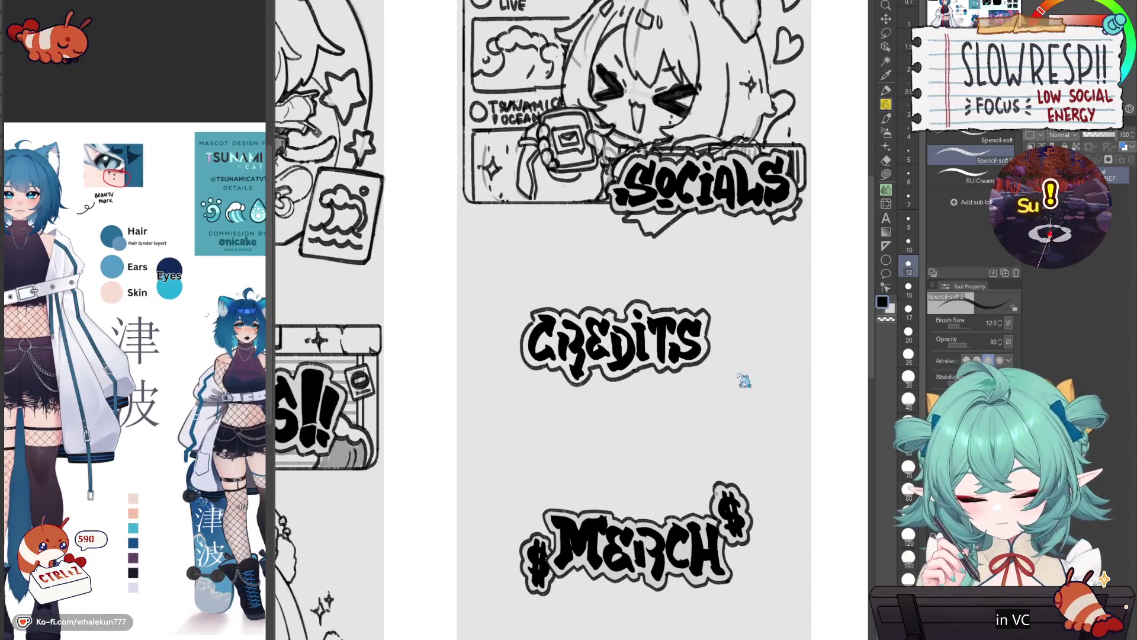
scroll(734, 385, down, 5)
scroll(736, 393, up, 6)
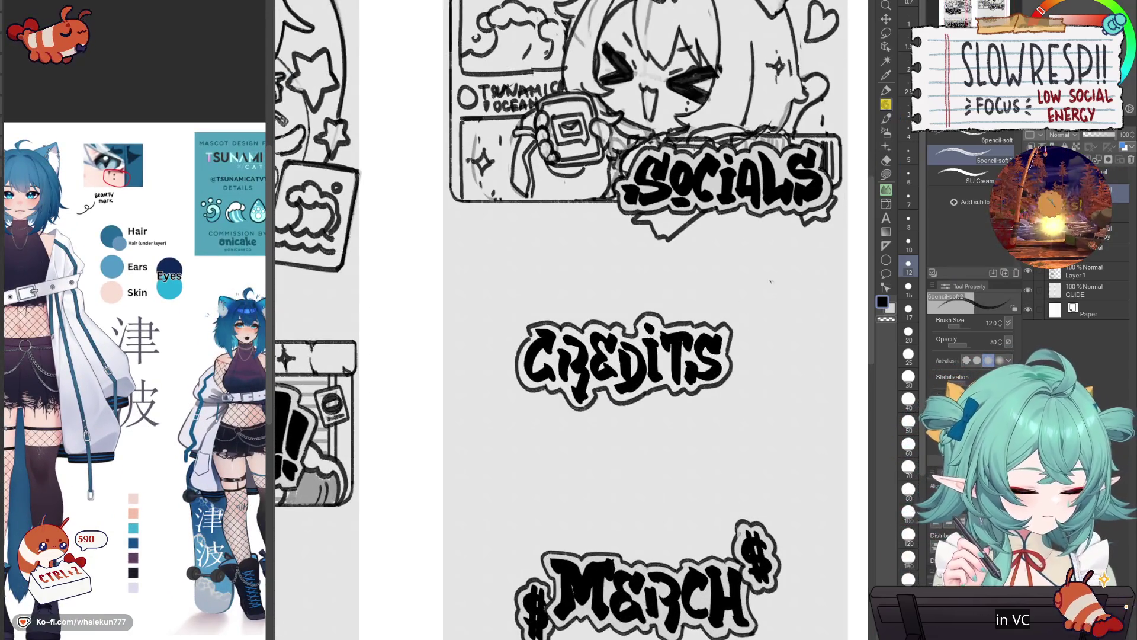
click(886, 118)
mouse_move(737, 323)
mouse_down()
mouse_move(728, 314)
mouse_move(743, 323)
mouse_move(733, 325)
mouse_up()
key(p)
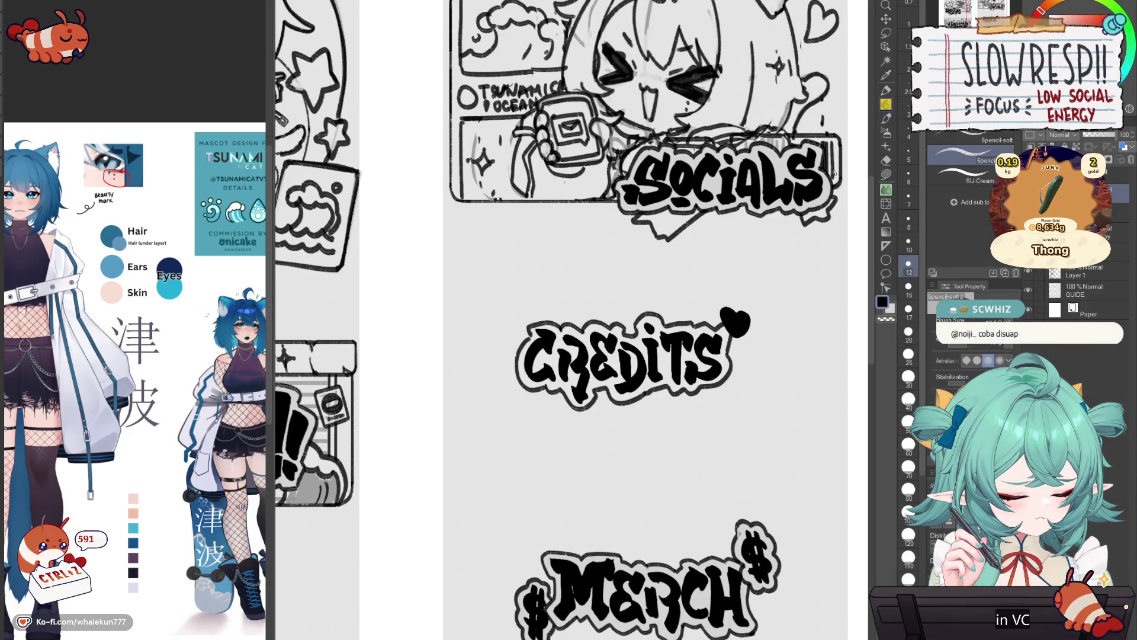
mouse_move(726, 337)
mouse_down()
mouse_move(718, 302)
mouse_move(761, 325)
mouse_move(736, 347)
mouse_move(750, 309)
mouse_up()
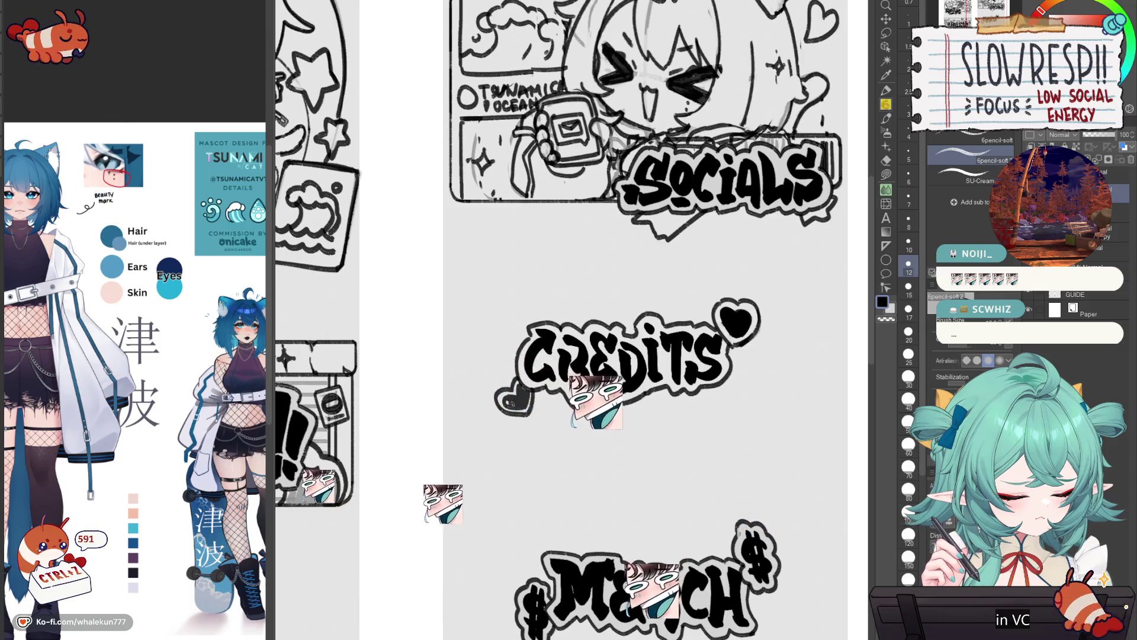
scroll(695, 441, down, 5)
scroll(695, 441, up, 1)
scroll(694, 441, up, 3)
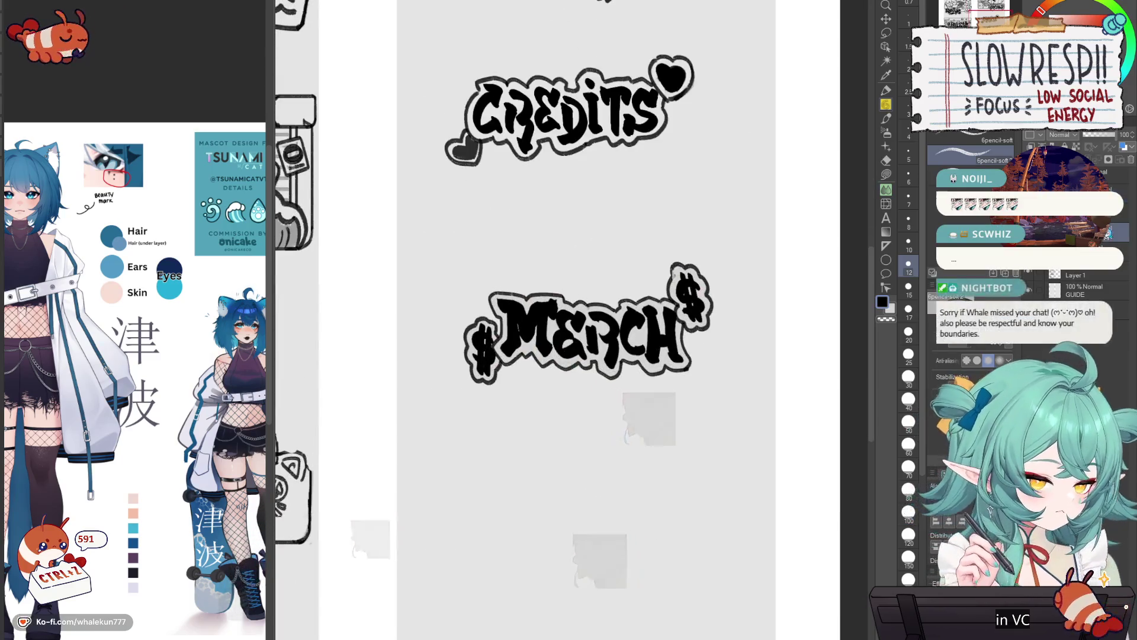
key(g)
drag(617, 394, 626, 634)
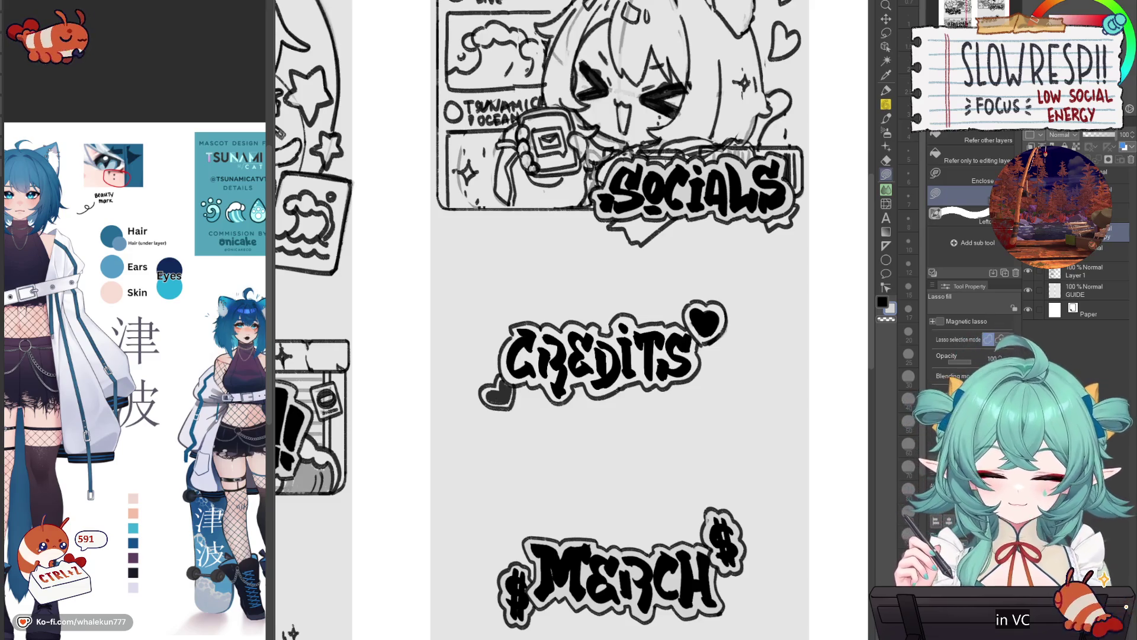
- Lasso-fill the C, R, E, D and I of CREDITS black, trace the heart, and zoom out
scroll(502, 348, up, 2)
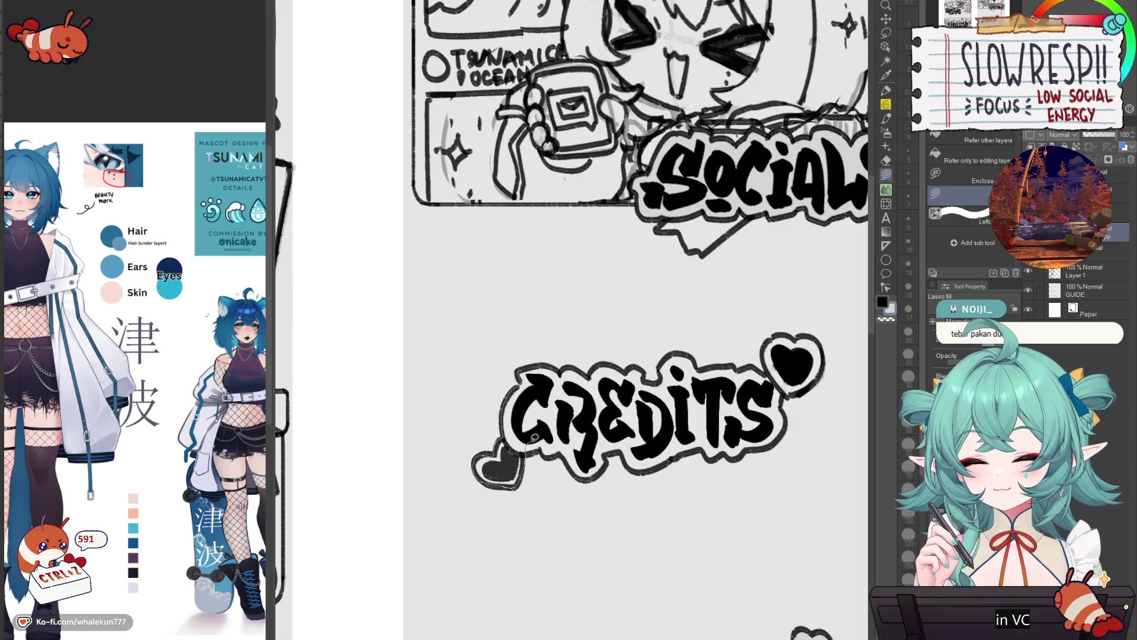
drag(554, 363, 555, 363)
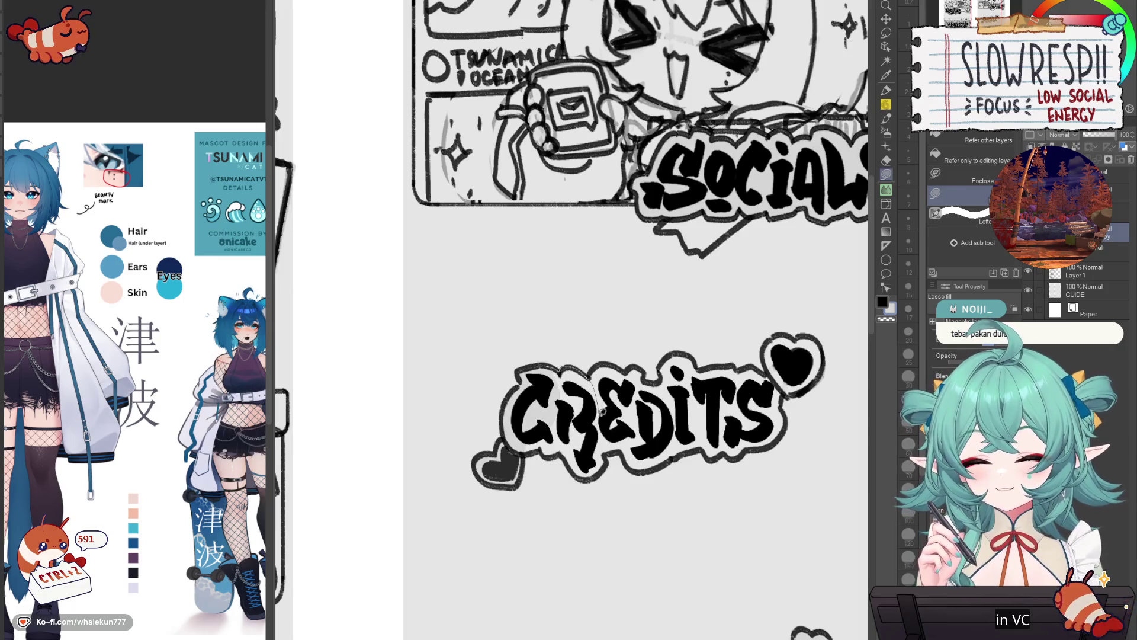
drag(541, 448, 543, 445)
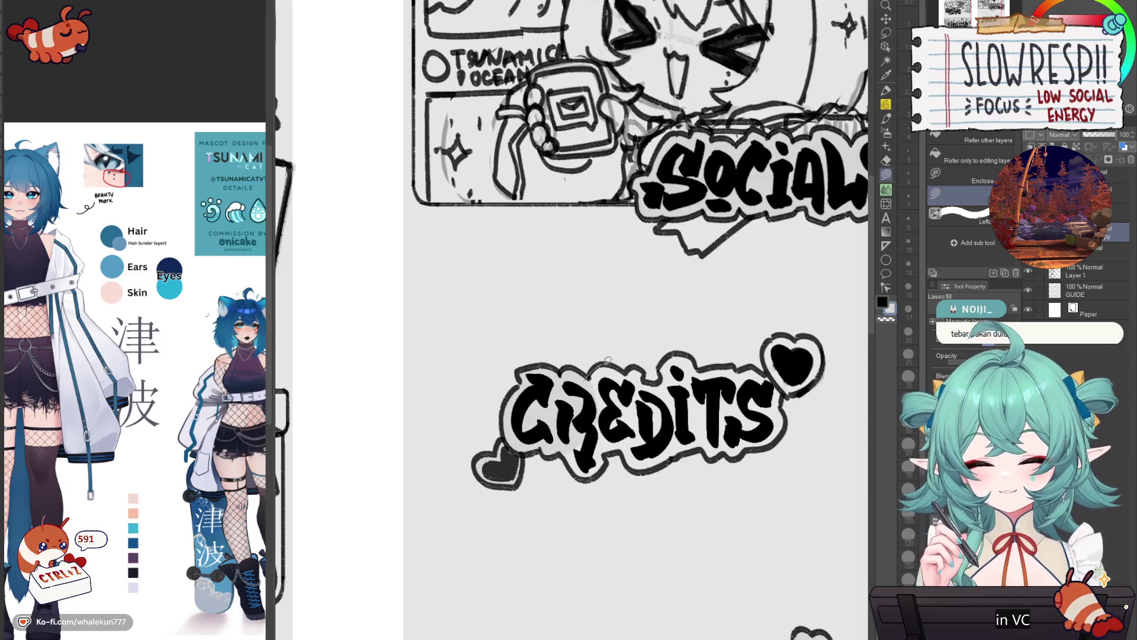
mouse_move(643, 363)
mouse_down()
mouse_move(610, 456)
mouse_move(578, 474)
mouse_move(621, 366)
mouse_move(662, 370)
mouse_move(694, 355)
mouse_move(693, 448)
mouse_up()
drag(616, 442, 619, 435)
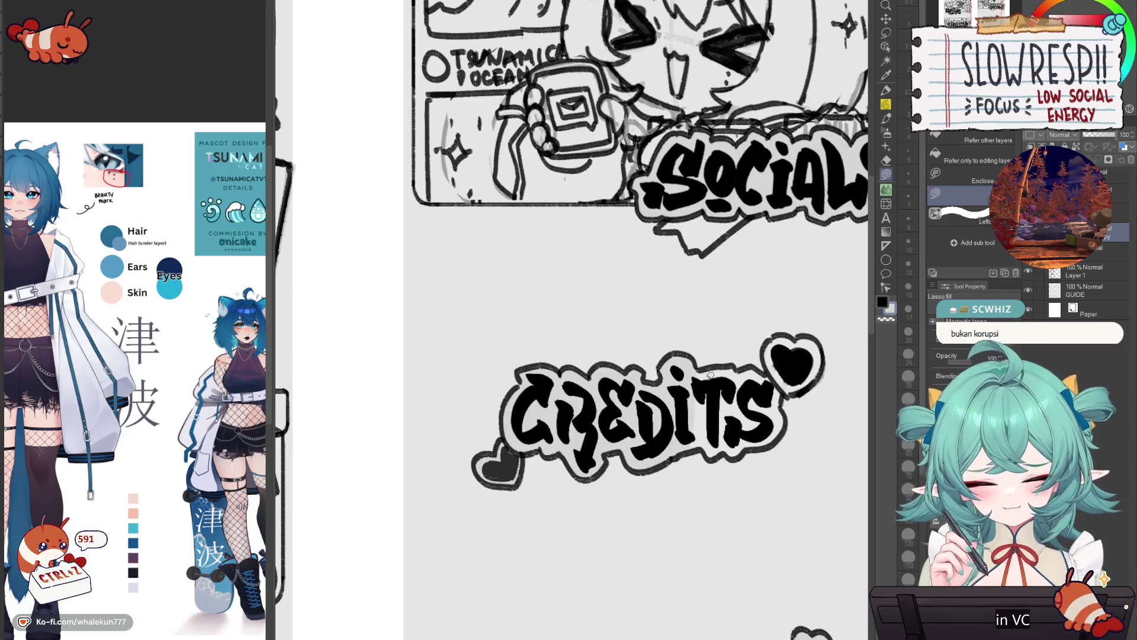
mouse_move(769, 359)
mouse_down()
mouse_move(799, 336)
mouse_move(797, 392)
mouse_move(772, 441)
mouse_move(706, 338)
mouse_up()
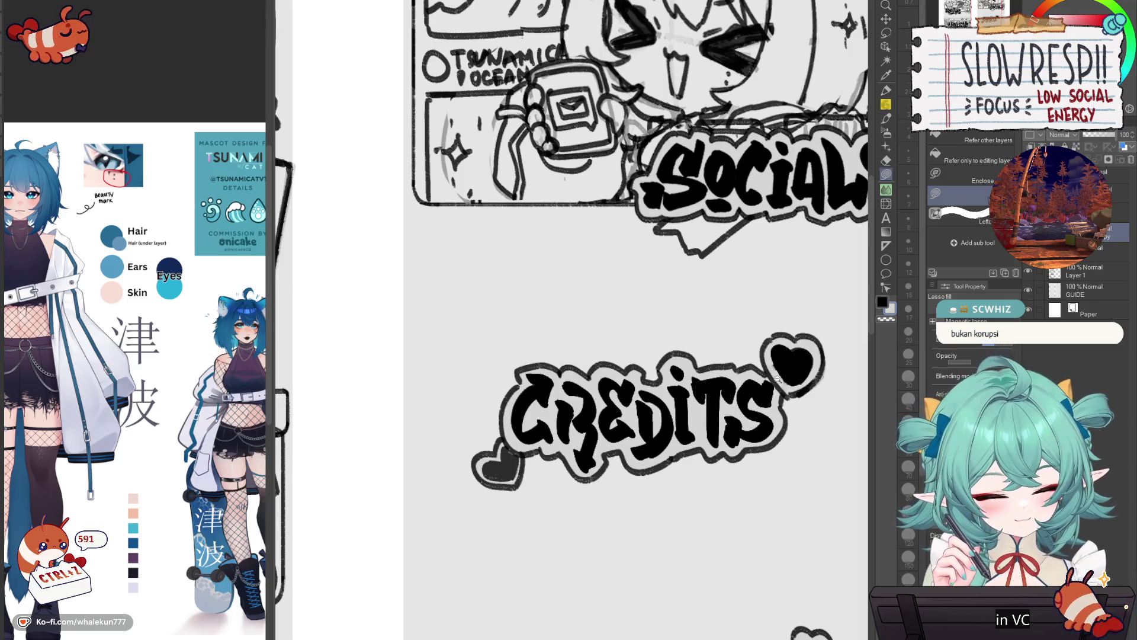
ctrl+alt+click(702, 343)
ctrl+alt+click(702, 343)
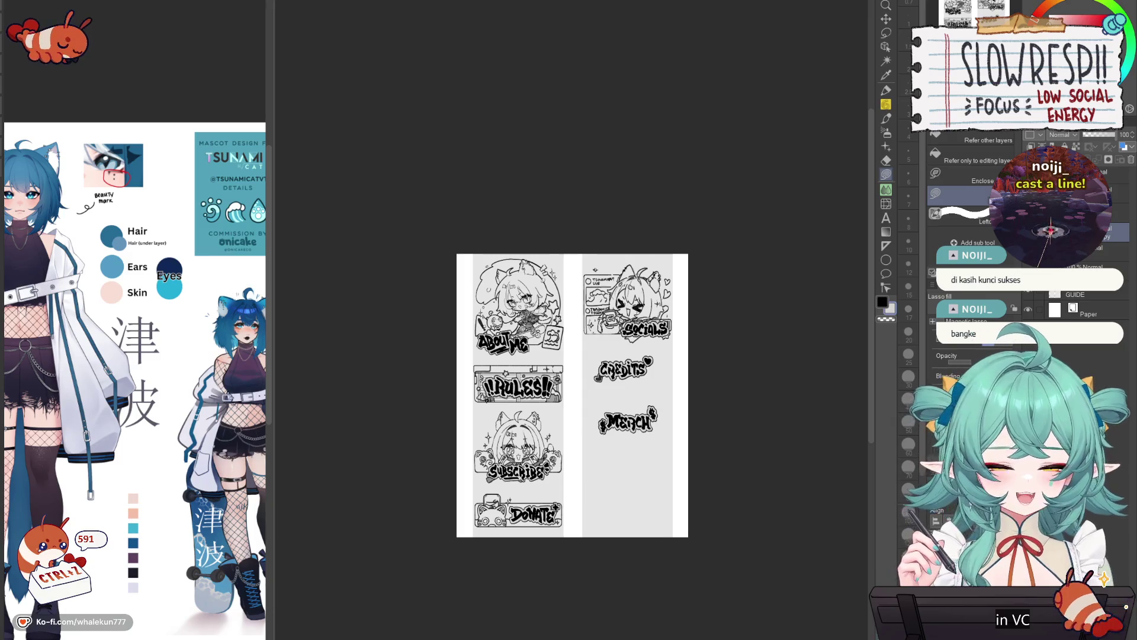
- Lasso-select the CREDITS label and drop it below MERCH
key(b)
scroll(572, 356, up, 2)
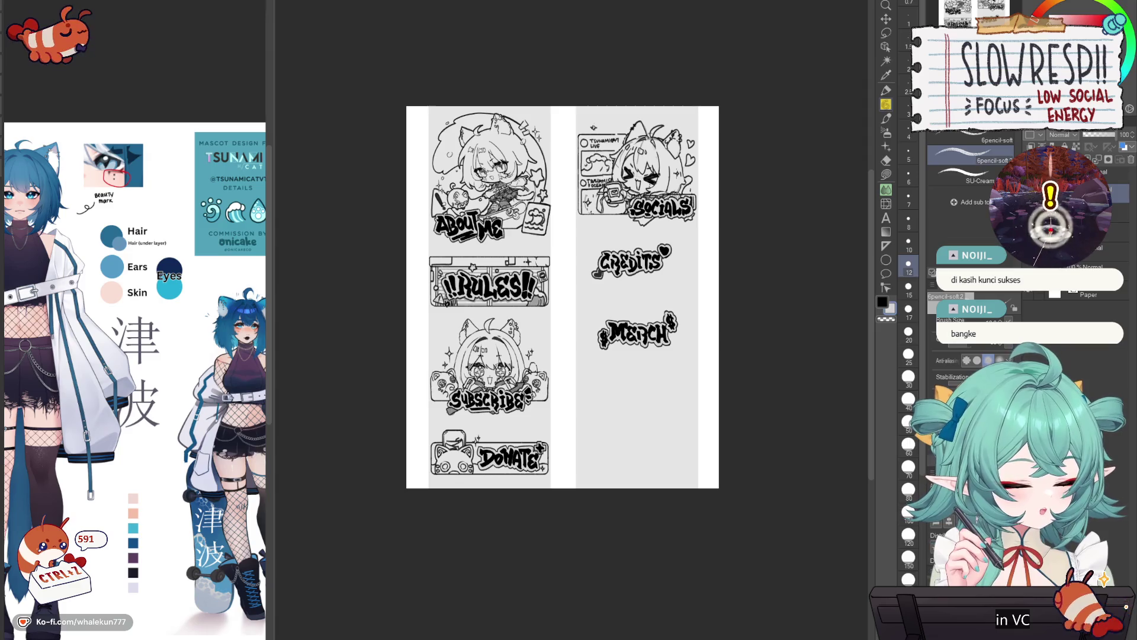
click(886, 32)
mouse_move(687, 245)
mouse_down()
mouse_move(640, 301)
mouse_move(684, 239)
mouse_move(491, 400)
mouse_move(642, 413)
mouse_up()
key(k)
key(ctrl+d)
- Reposition CREDITS in the right column below MERCH, leaving SUBSCRIBE in its original panel
mouse_move(545, 339)
mouse_down()
mouse_move(543, 391)
mouse_move(406, 411)
mouse_move(407, 385)
mouse_up()
drag(492, 400, 642, 279)
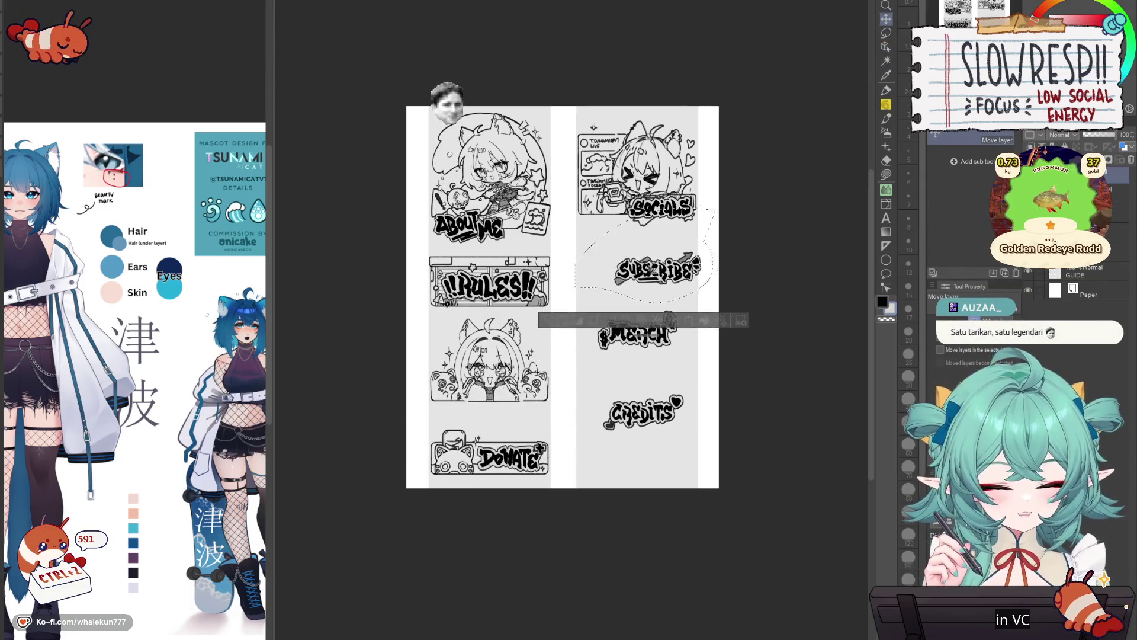
key(ctrl+d)
key(m)
mouse_move(702, 384)
mouse_down()
mouse_move(604, 391)
mouse_move(699, 388)
mouse_move(532, 495)
mouse_move(540, 409)
mouse_move(543, 419)
mouse_up()
key(k)
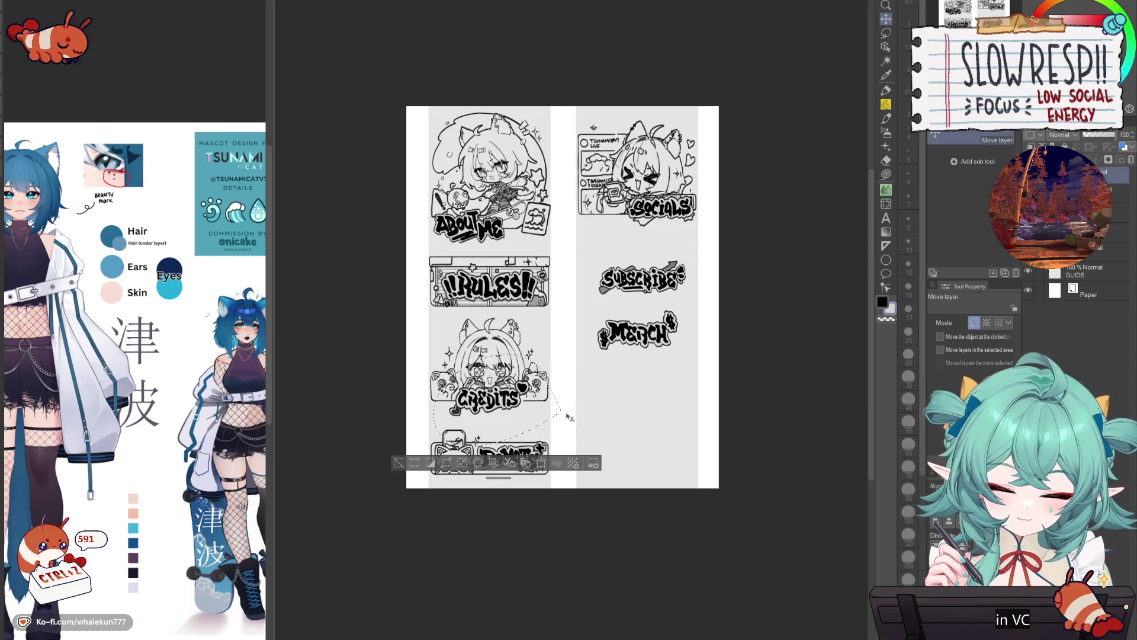
drag(489, 400, 643, 412)
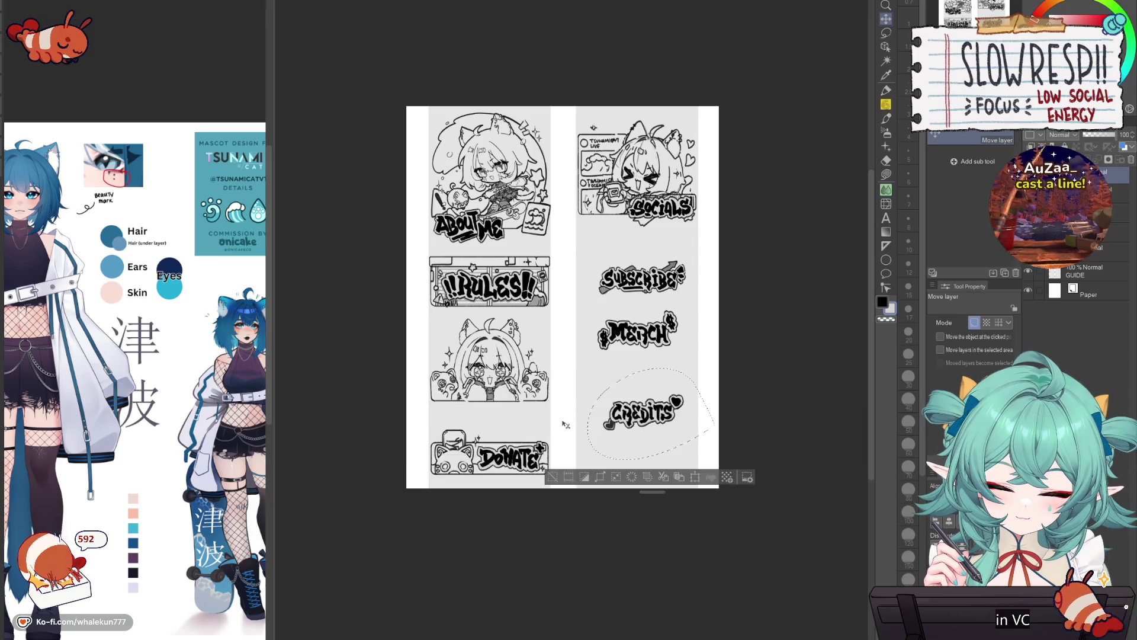
key(ctrl+z)
key(ctrl+z)
- Erase the small heart left of CREDITS and the big heart beside it
key(p)
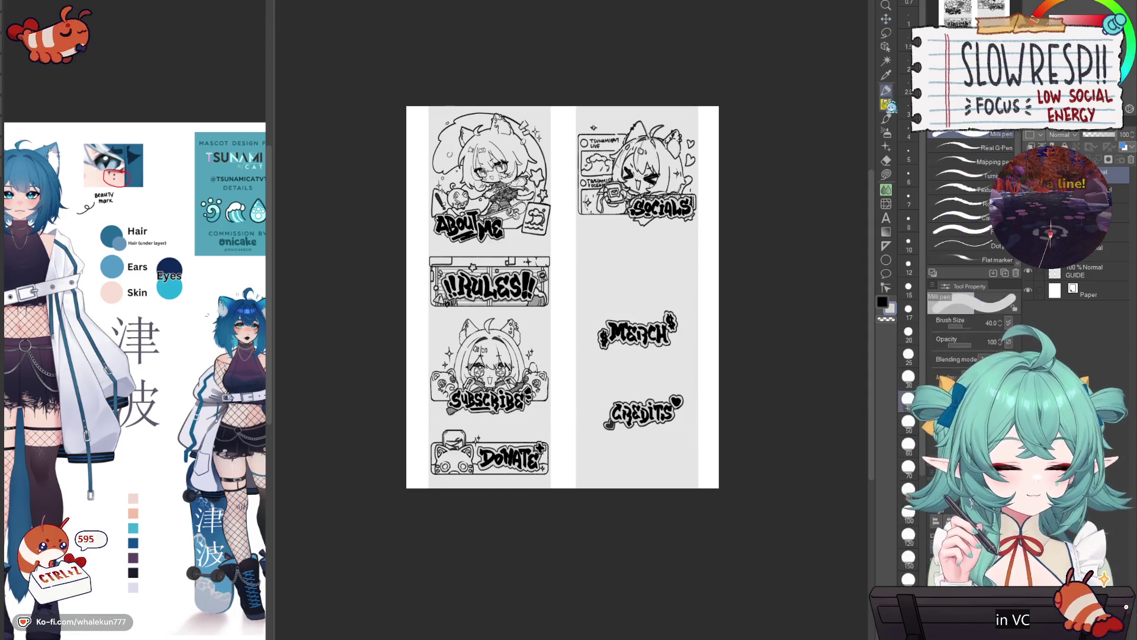
scroll(591, 413, up, 5)
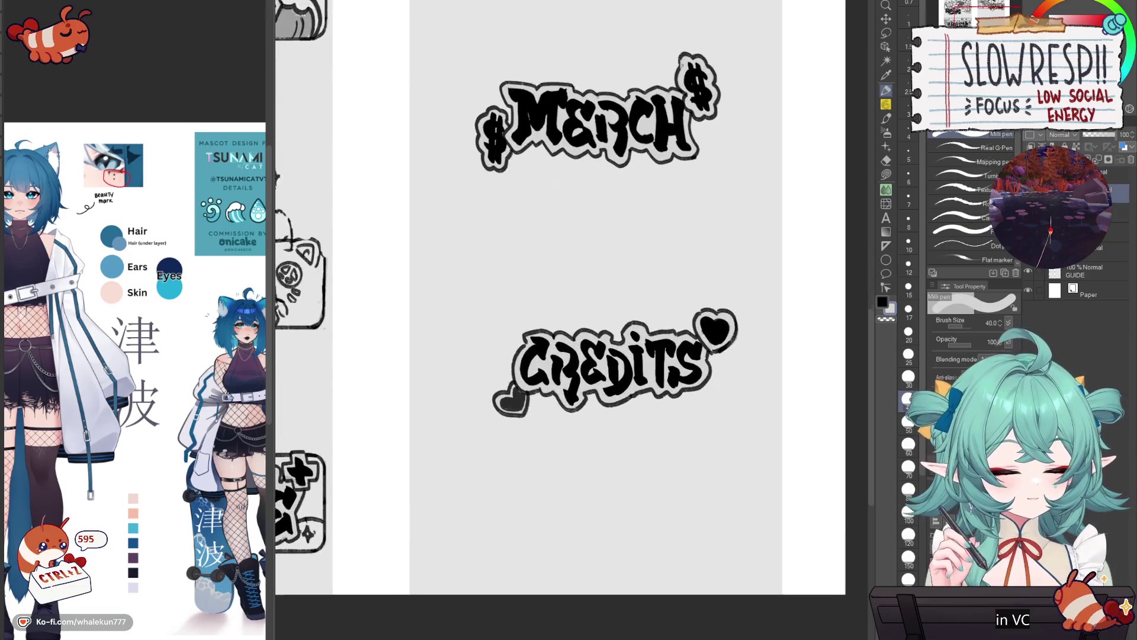
key(e)
drag(502, 405, 510, 396)
drag(702, 311, 722, 321)
key(p)
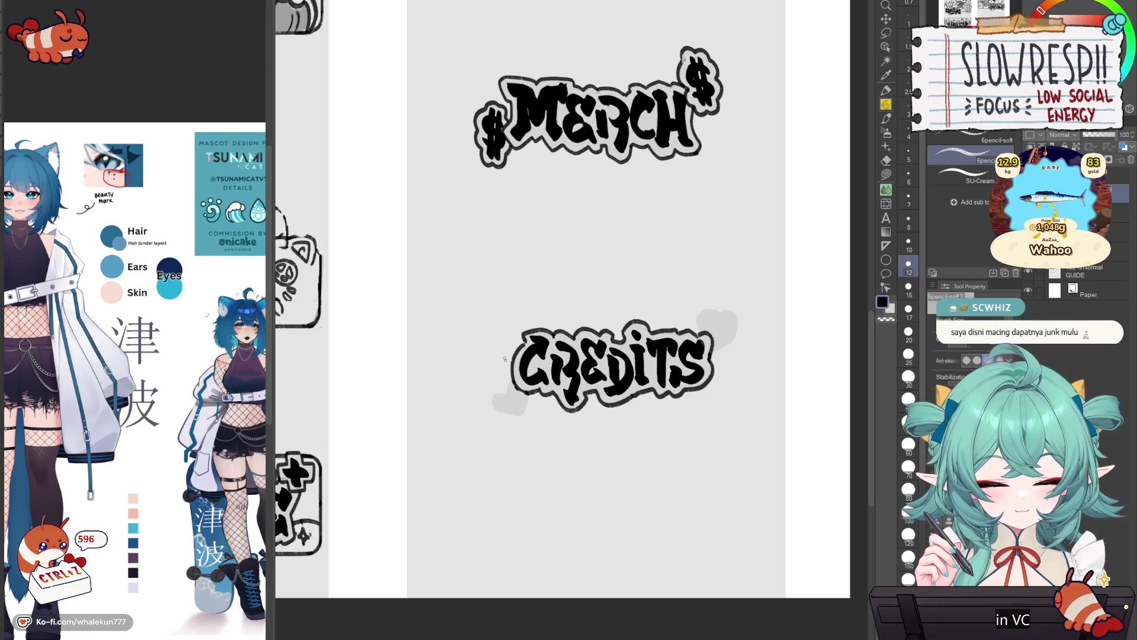
- Sketch a heart outline right of CREDITS, with black as the drawing colour
drag(489, 354, 502, 380)
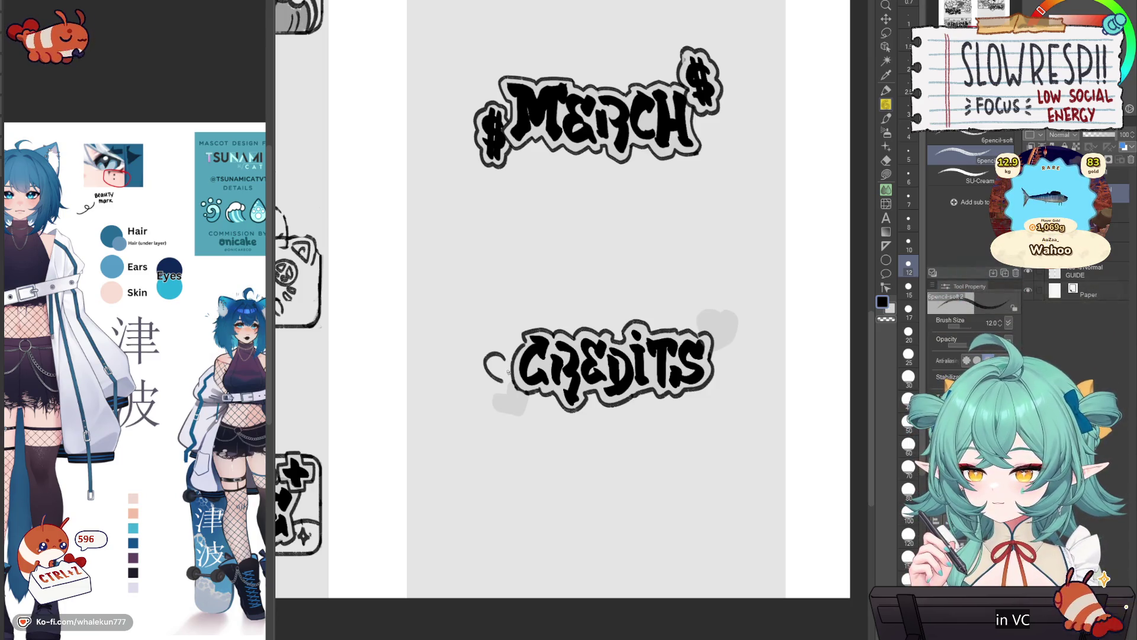
key(ctrl+z)
mouse_move(503, 354)
mouse_down()
mouse_move(480, 358)
mouse_move(497, 382)
mouse_move(512, 372)
mouse_move(481, 362)
mouse_move(512, 379)
mouse_move(503, 359)
mouse_move(521, 342)
mouse_move(513, 385)
mouse_move(491, 377)
mouse_move(516, 368)
mouse_move(492, 377)
mouse_move(503, 385)
mouse_up()
key(ctrl+z)
key(ctrl+z)
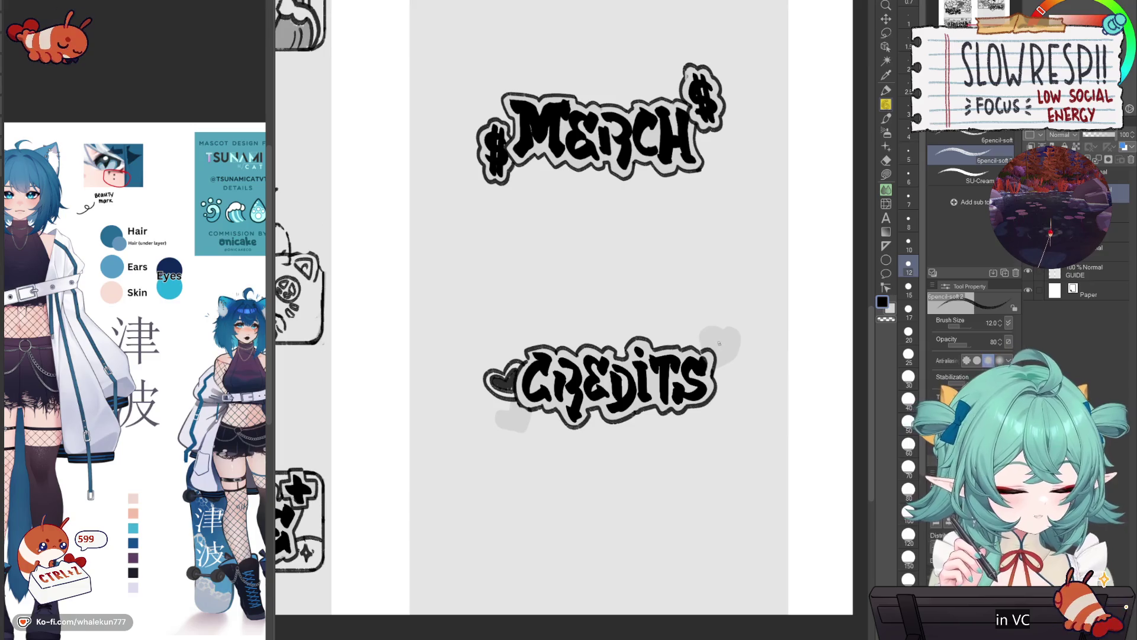
mouse_move(710, 372)
mouse_down()
mouse_move(725, 393)
mouse_move(740, 359)
mouse_move(748, 382)
mouse_move(714, 369)
mouse_move(726, 389)
mouse_move(718, 368)
mouse_move(737, 373)
mouse_up()
key(x)
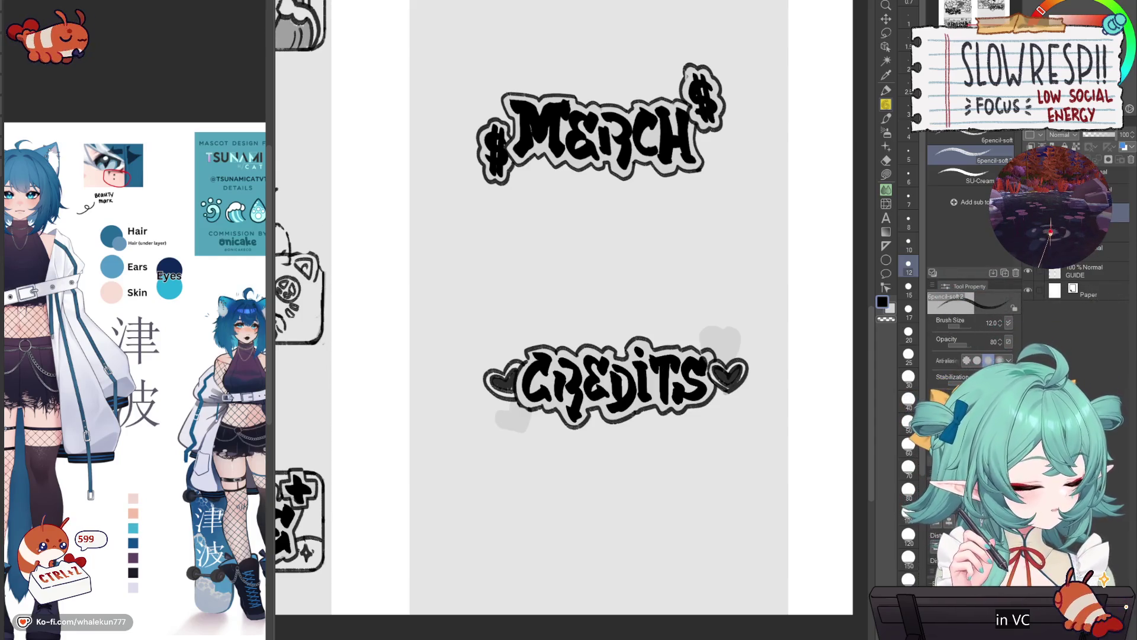
- Erase the faint grey smudges below-left and above-right of CREDITS
click(886, 60)
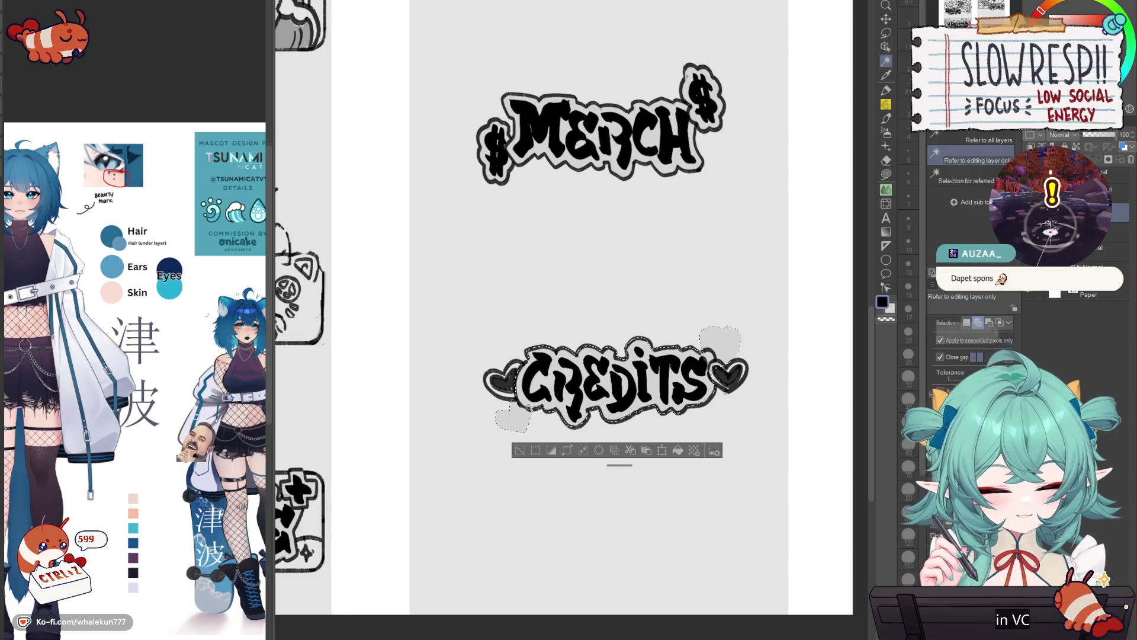
click(886, 160)
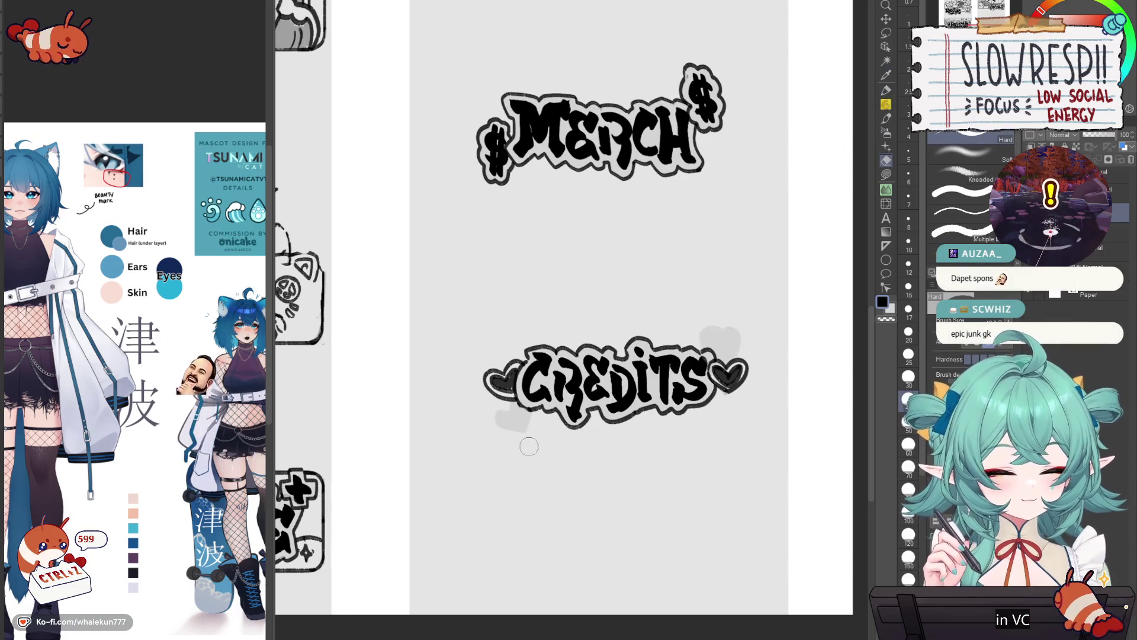
mouse_move(504, 436)
mouse_down()
mouse_move(523, 436)
mouse_move(521, 414)
mouse_up()
mouse_move(719, 329)
mouse_down()
mouse_move(733, 349)
mouse_move(741, 331)
mouse_up()
- Fill the left and right hearts beside CREDITS solid black and zoom out to the whole sheet
click(886, 174)
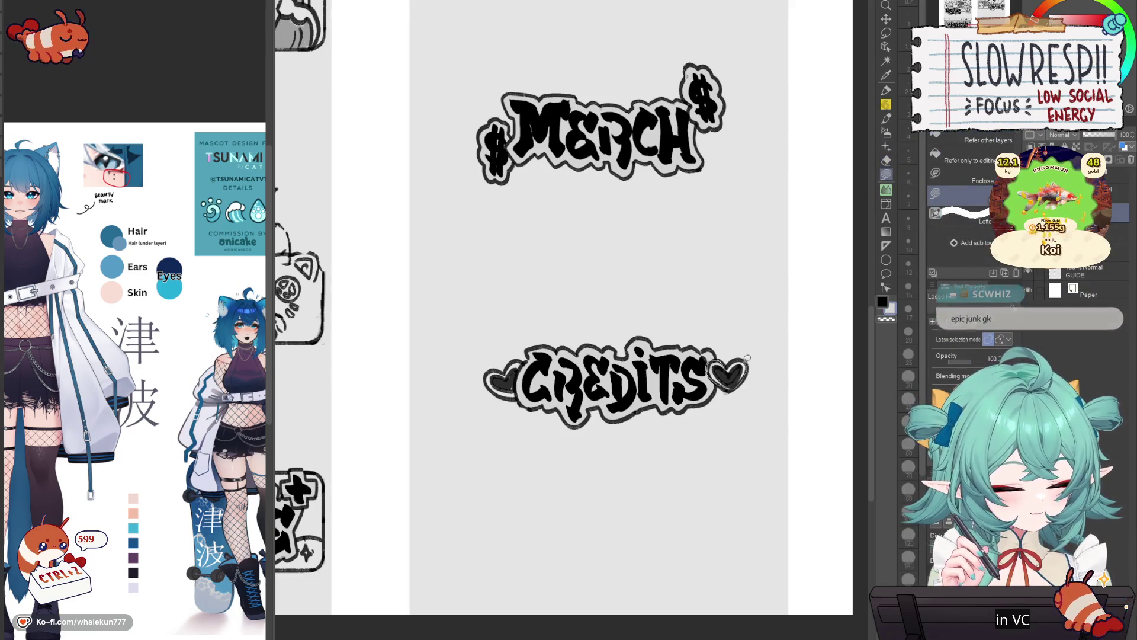
drag(730, 378, 735, 382)
mouse_move(507, 366)
mouse_down()
mouse_move(524, 395)
mouse_move(495, 369)
mouse_move(490, 391)
mouse_move(505, 397)
mouse_up()
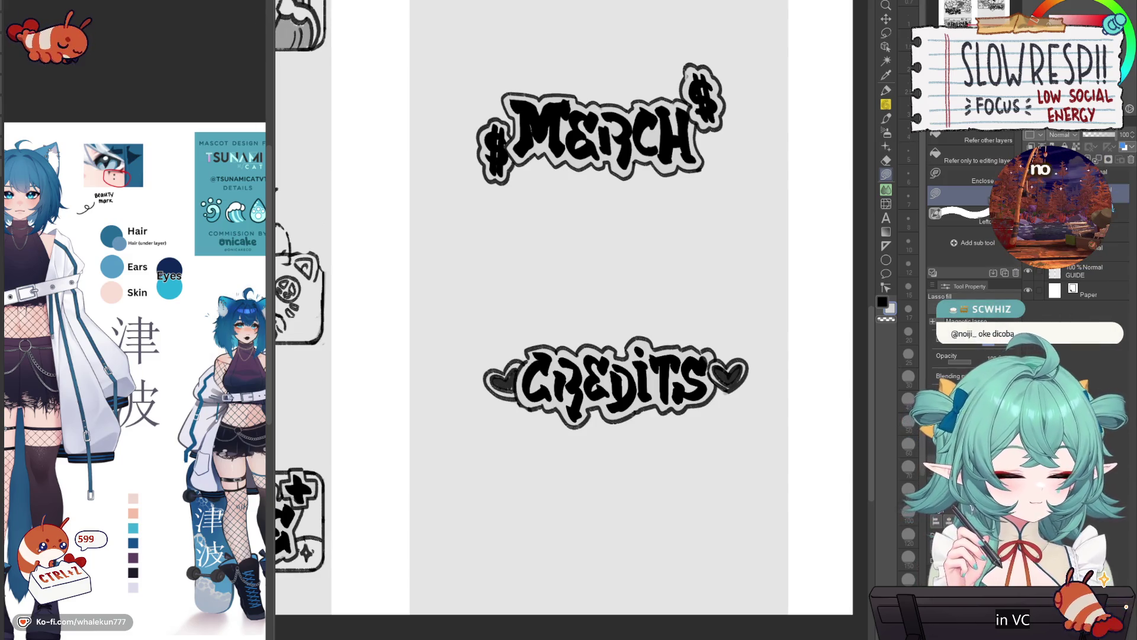
key(p)
key(ctrl+minus)
key(ctrl+minus)
key(ctrl+minus)
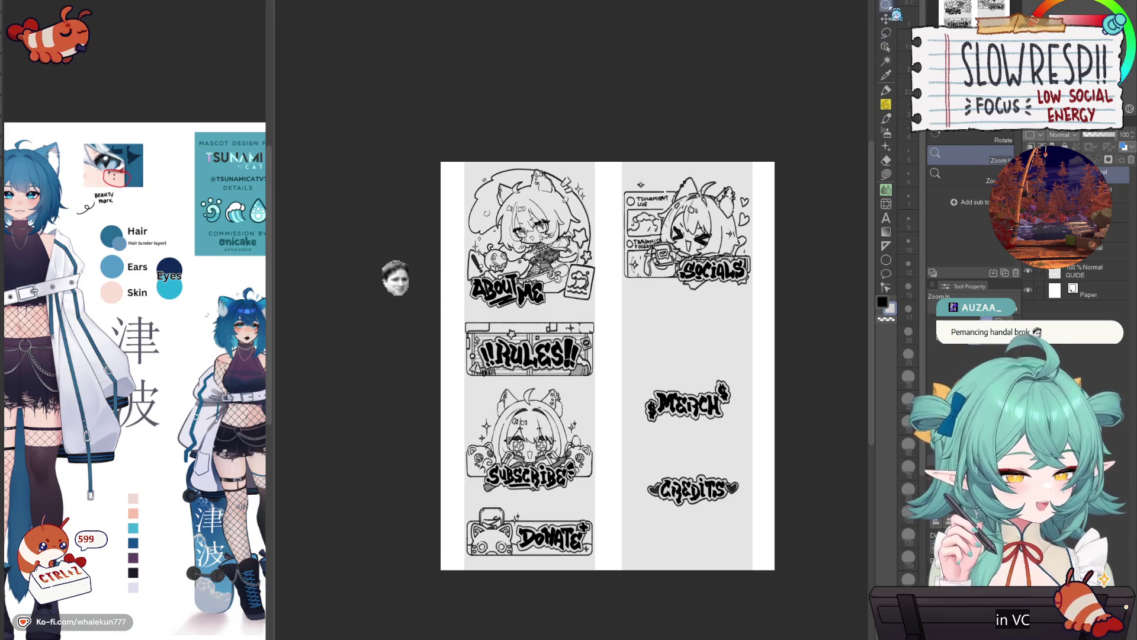
click(886, 32)
- Drag the lasso-selected MERCH label down so it sits just above CREDITS, then deselect
scroll(722, 414, right, 3)
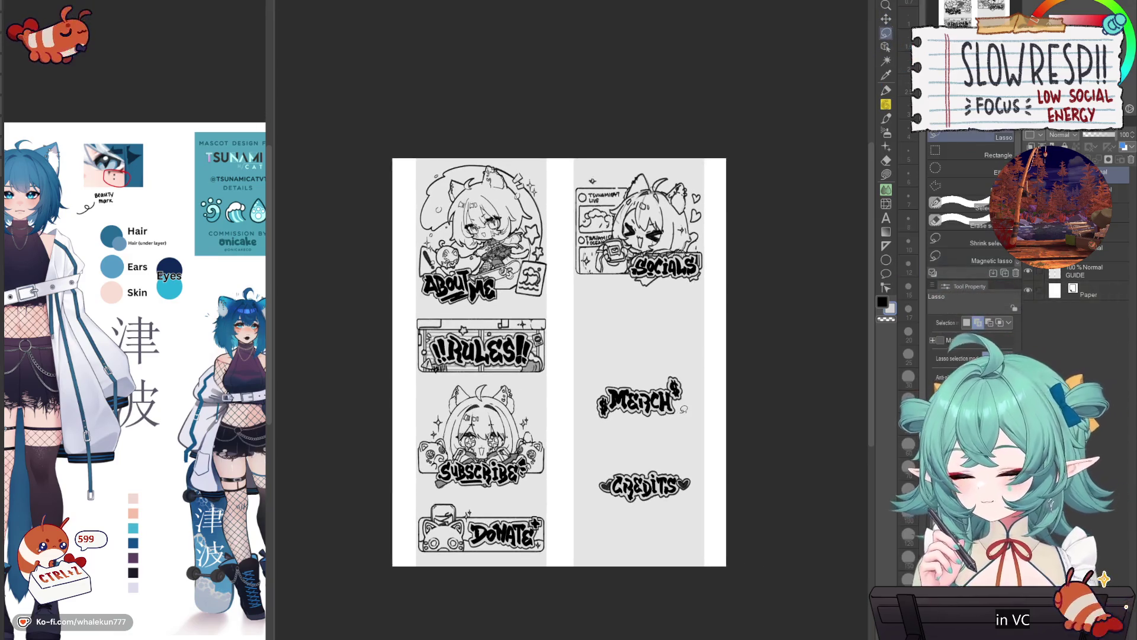
scroll(705, 444, up, 1)
mouse_move(646, 454)
mouse_down()
mouse_move(704, 424)
mouse_move(610, 465)
mouse_move(628, 468)
mouse_up()
click(886, 18)
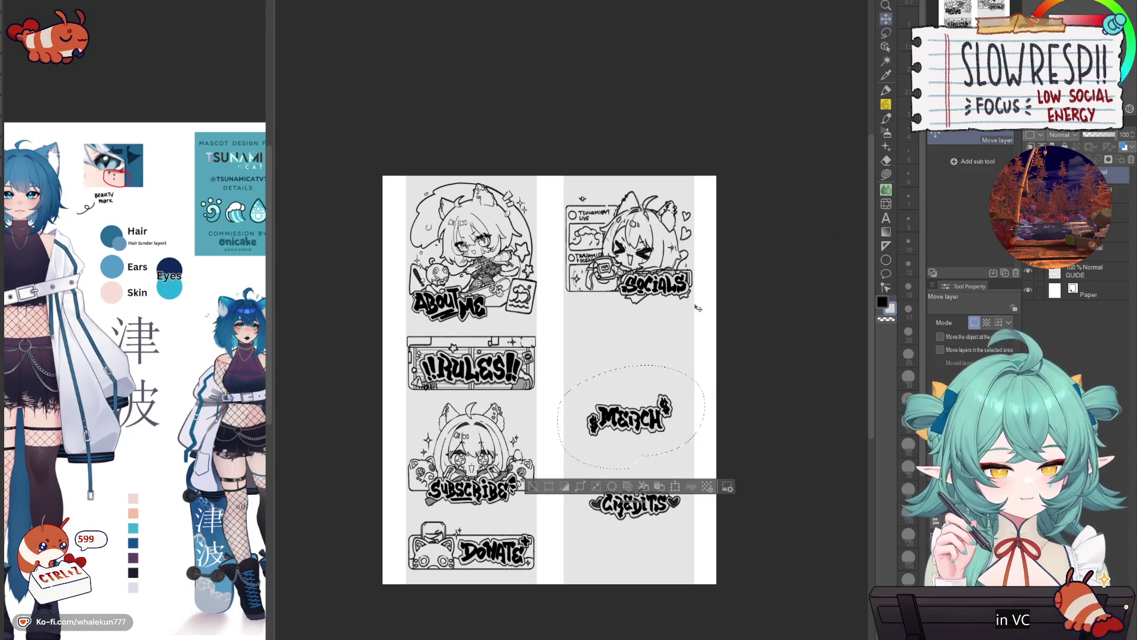
mouse_move(661, 412)
mouse_down()
mouse_move(669, 430)
mouse_move(655, 452)
mouse_up()
key(ctrl+d)
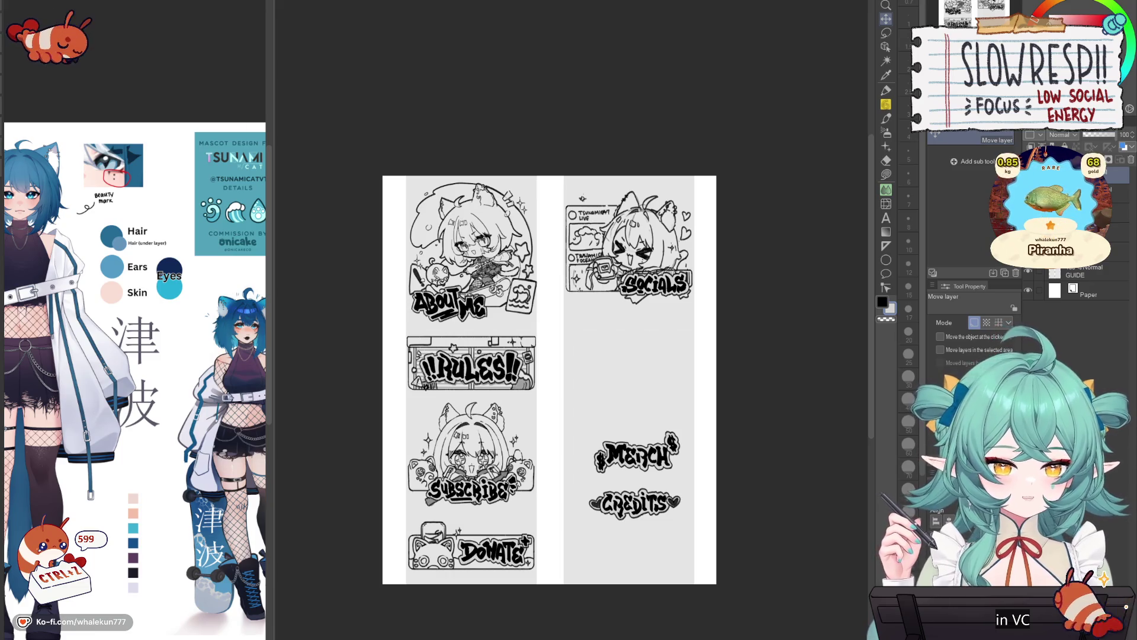
key(p)
drag(805, 254, 771, 255)
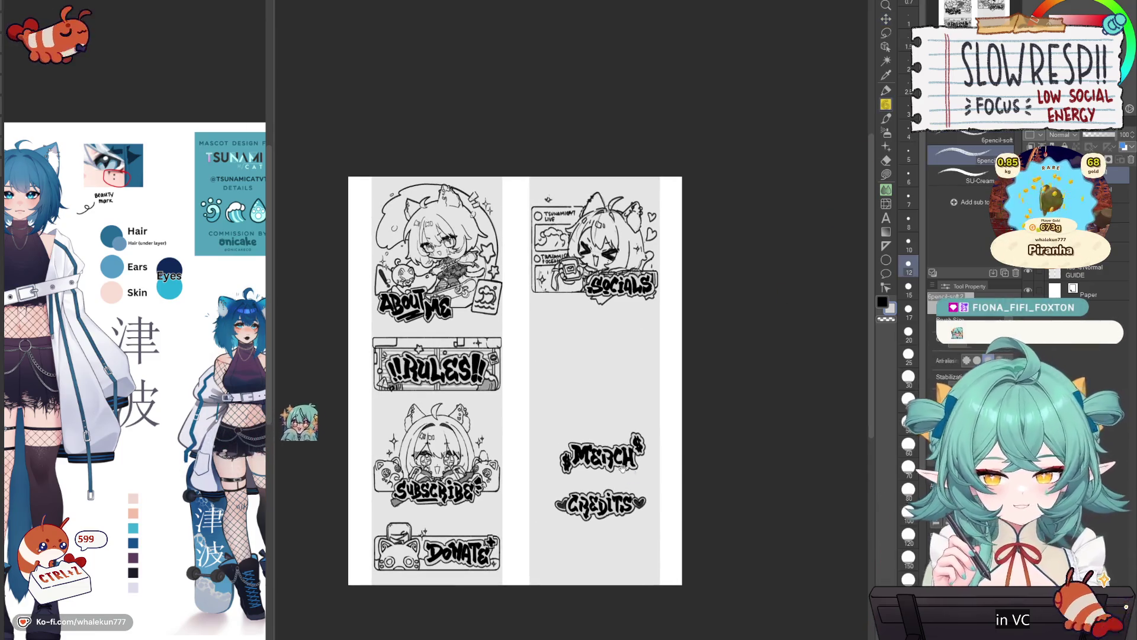